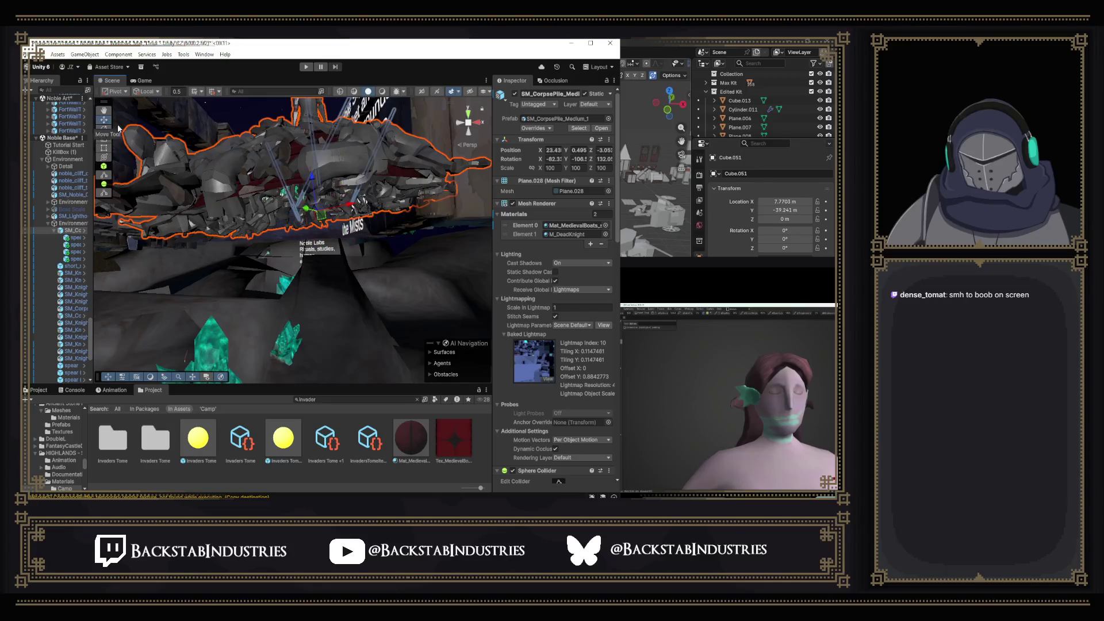
Drag the corpse pile slightly lower with the Move gizmo's Y arrow.
left_click_drag(356, 212, 324, 205)
mouse_move(355, 248)
left_mouse_down()
mouse_move(355, 260)
mouse_move(426, 296)
mouse_move(580, 317)
mouse_move(313, 297)
left_mouse_up()
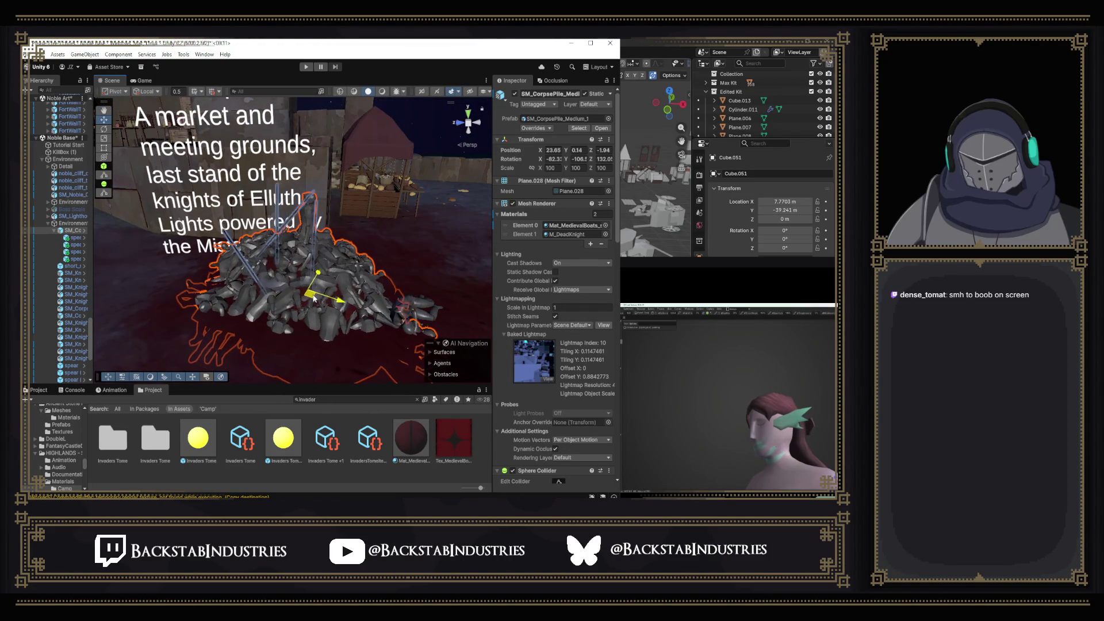
scroll(313, 298, "up", 5)
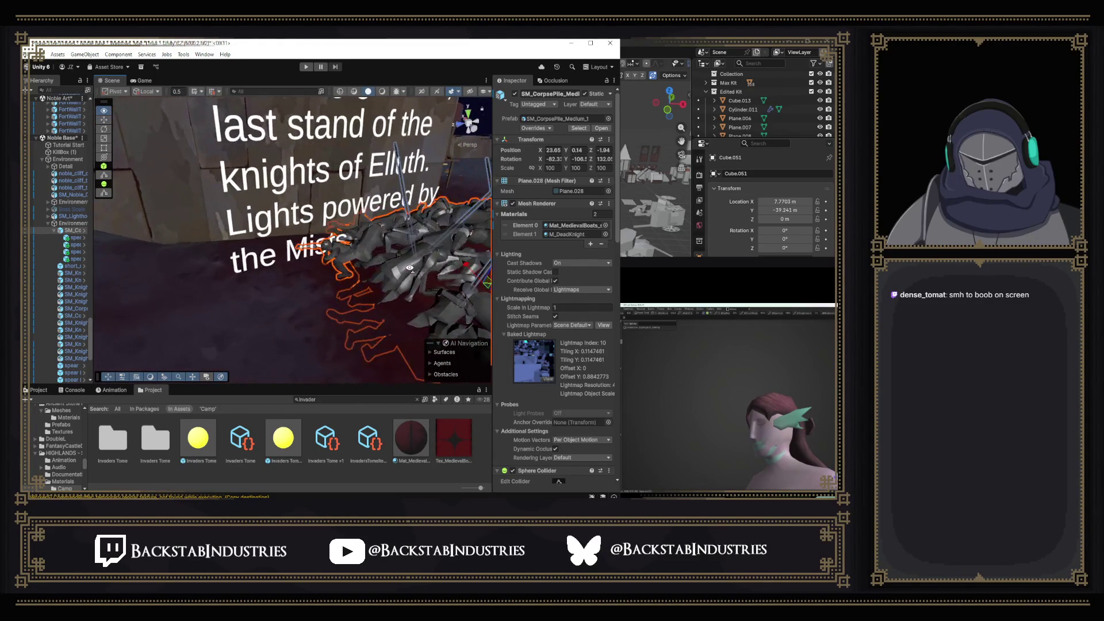
left_click_drag(410, 266, 456, 218)
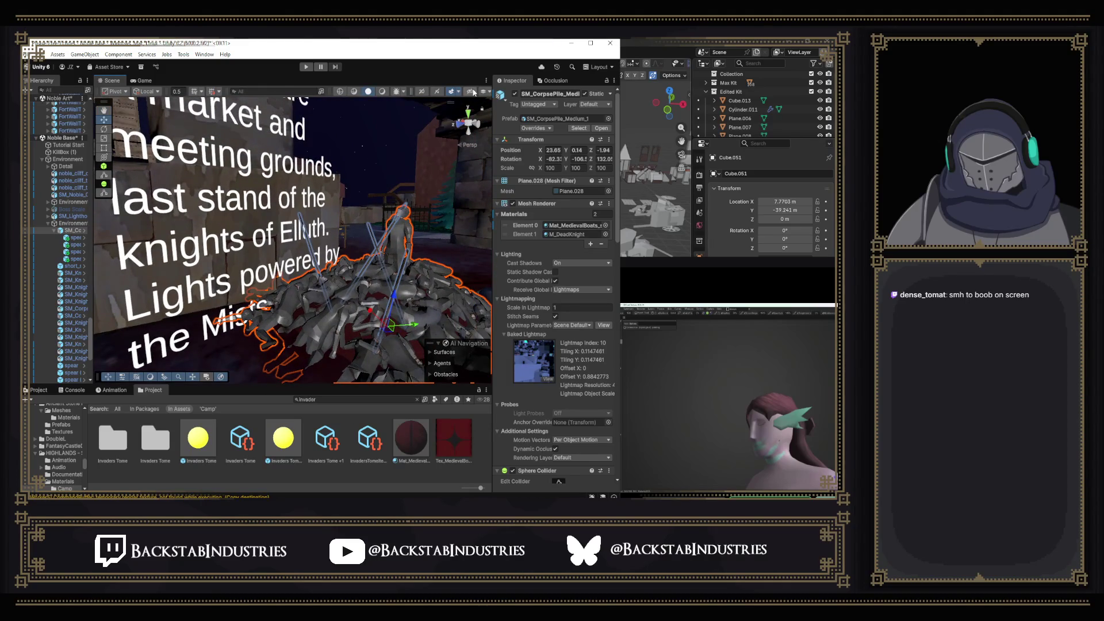
scroll(473, 92, "down", 2)
Hide the UI layer from the Scene view, then deselect the corpse pile.
left_click(418, 92)
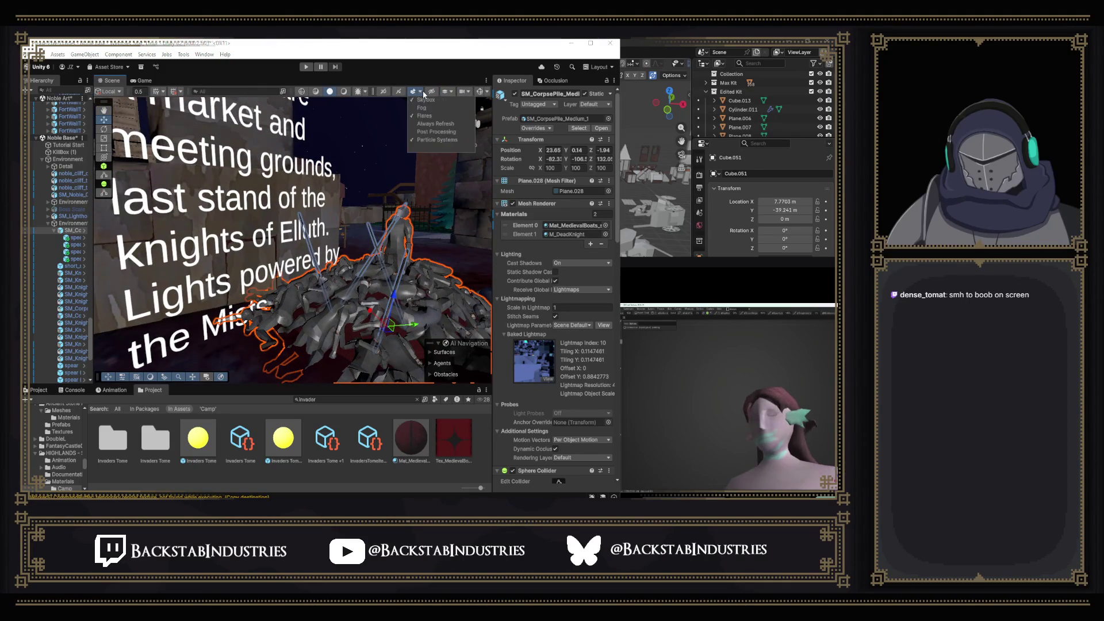
left_click(445, 92)
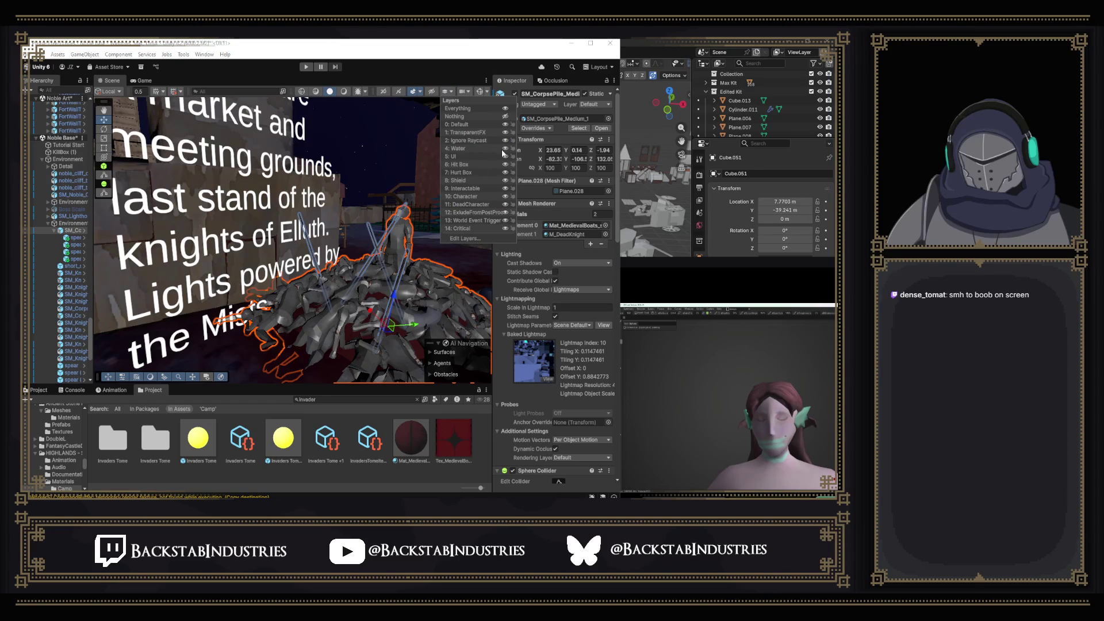
left_click(503, 157)
scroll(361, 236, "up", 3)
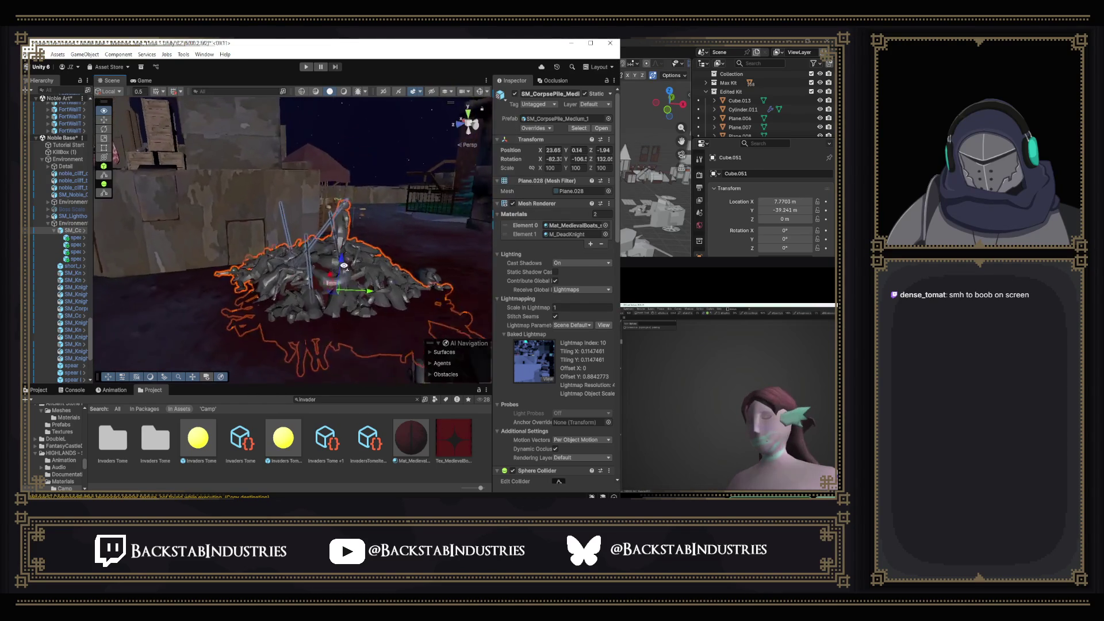
left_click(356, 156)
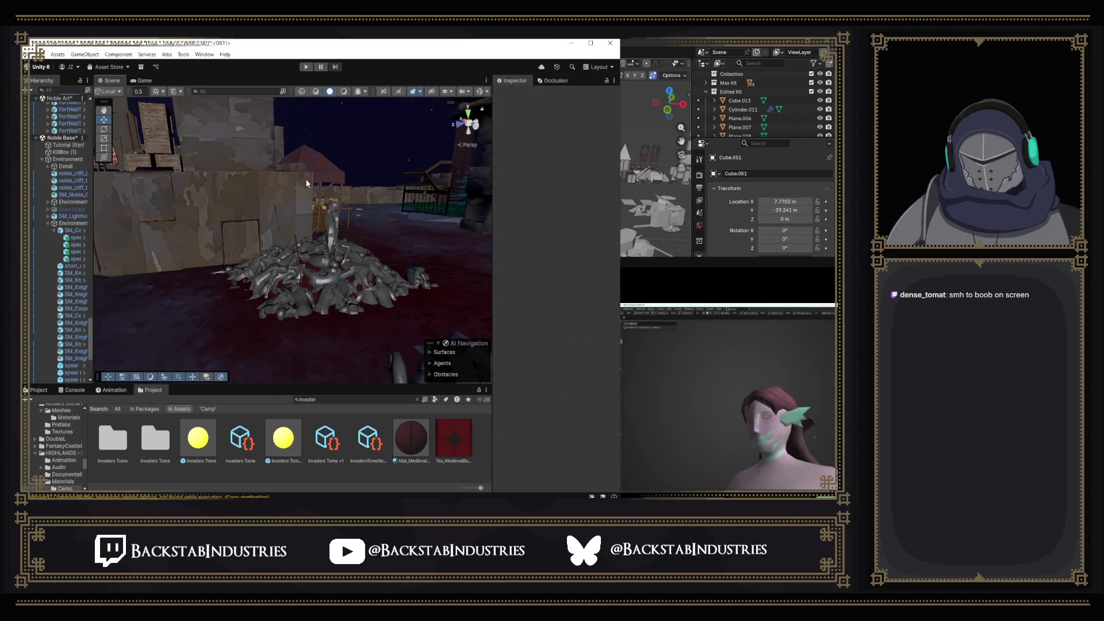
mouse_move(310, 244)
left_mouse_down()
mouse_move(322, 246)
mouse_move(266, 251)
left_mouse_up()
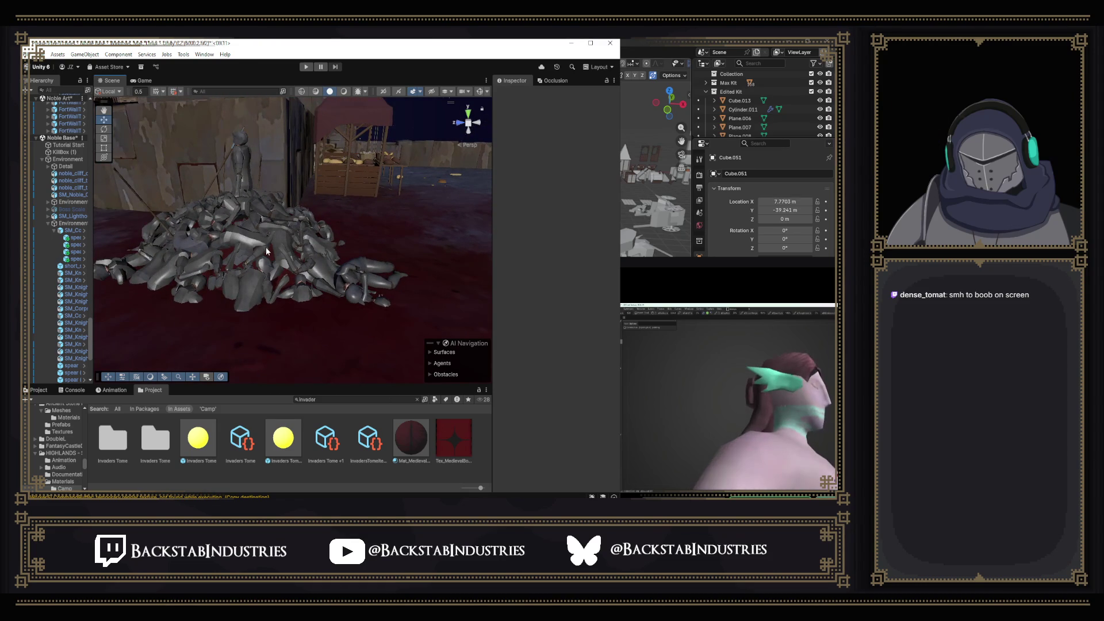
left_click_drag(266, 252, 130, 280)
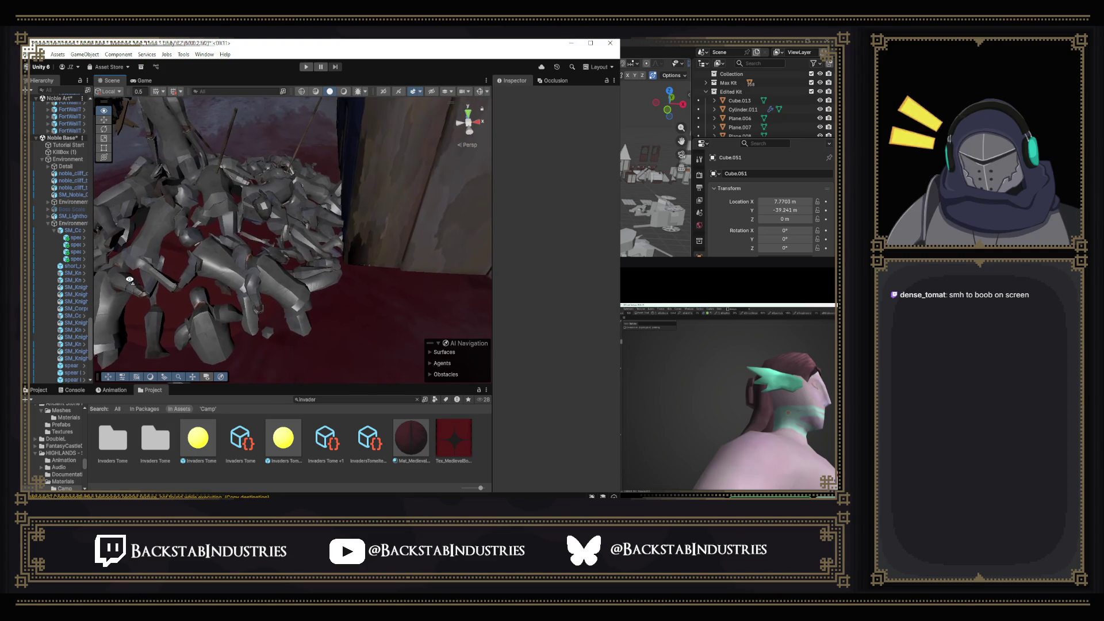
mouse_move(312, 267)
left_mouse_down()
mouse_move(308, 288)
mouse_move(319, 291)
mouse_move(509, 232)
left_mouse_up()
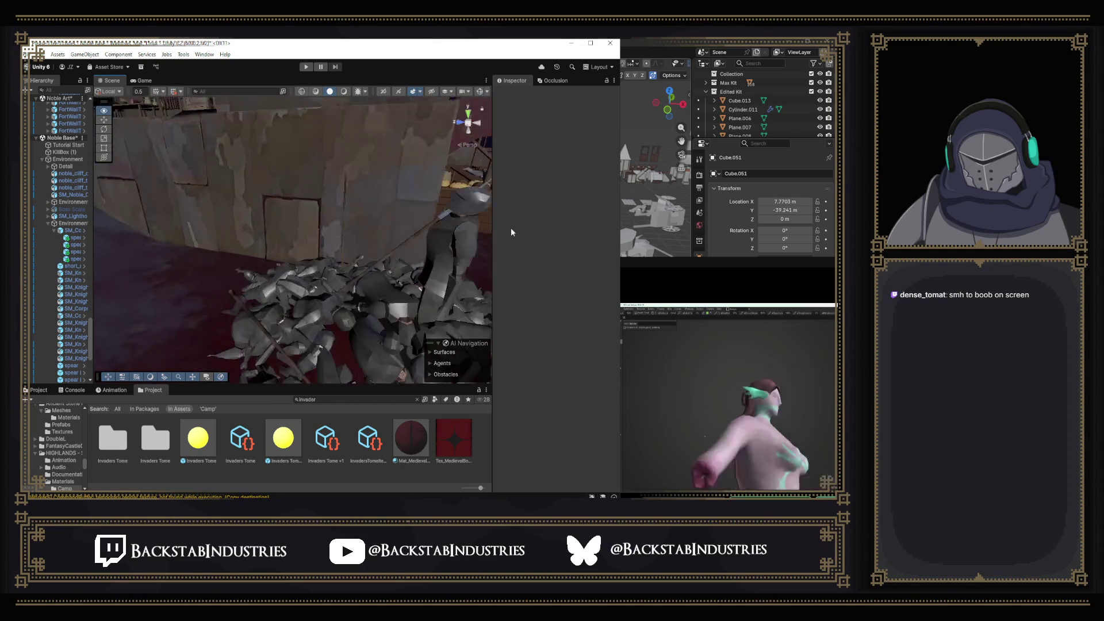
key("Down")
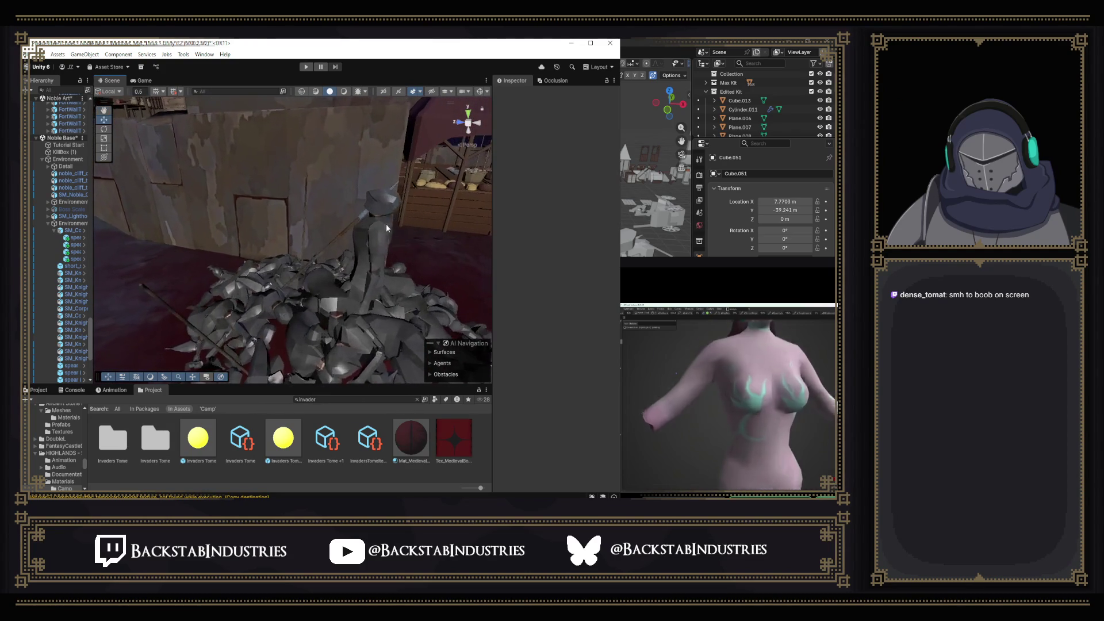
left_click(347, 244)
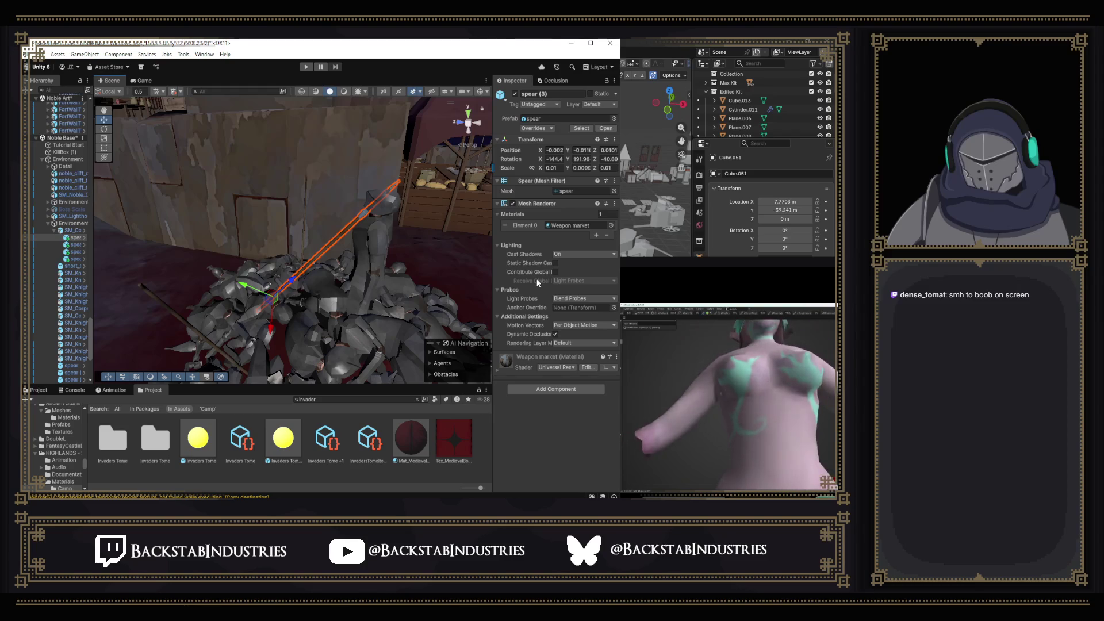
Ping the spear's Weapon market Base Map and open the T_WeaponsMarket_BC import settings.
key("w")
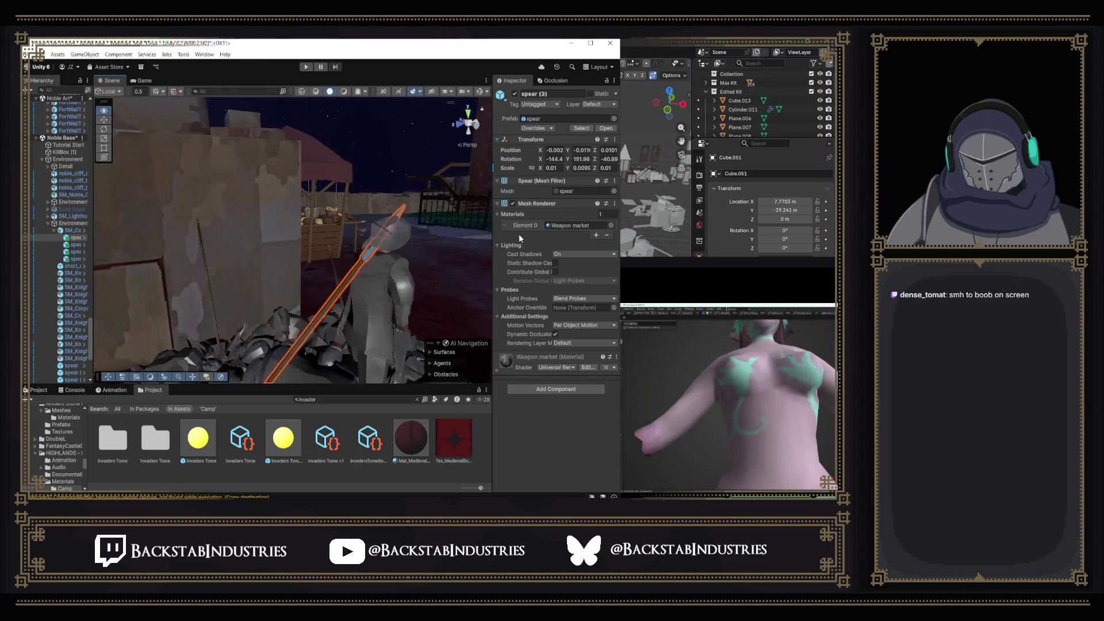
key("w")
left_click(498, 372)
scroll(526, 342, "down", 5)
scroll(530, 338, "up", 2)
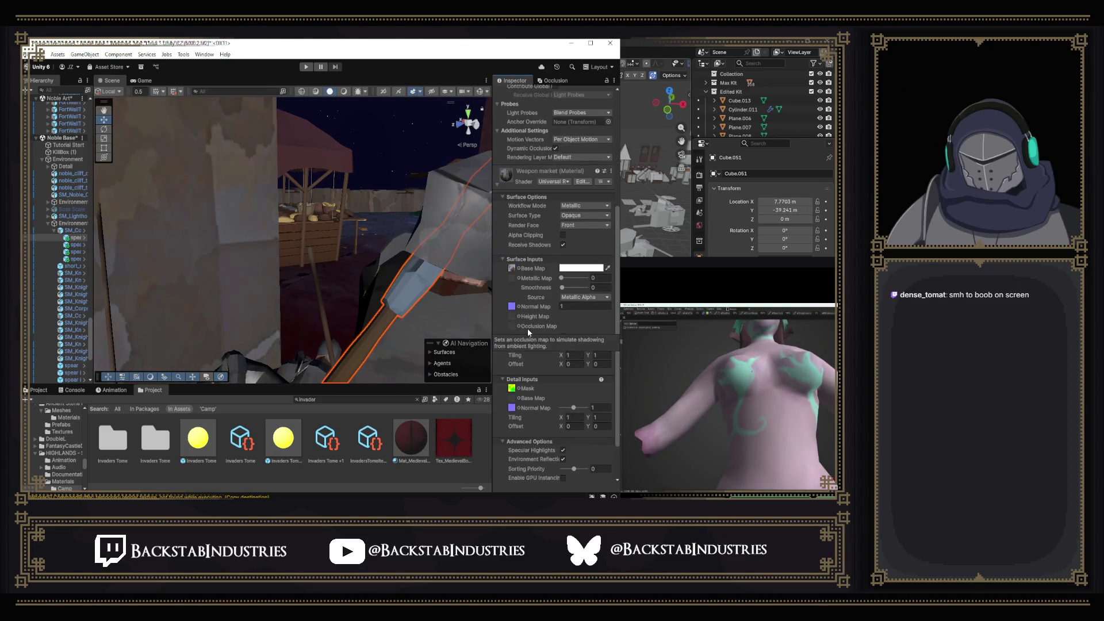
left_click(512, 268)
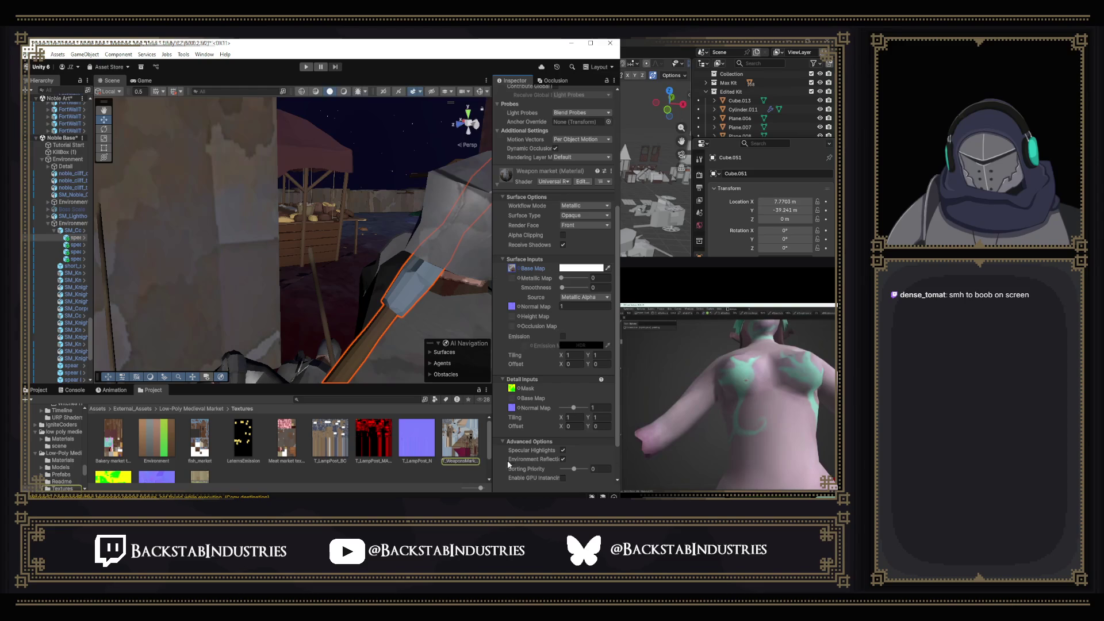
left_click(464, 454)
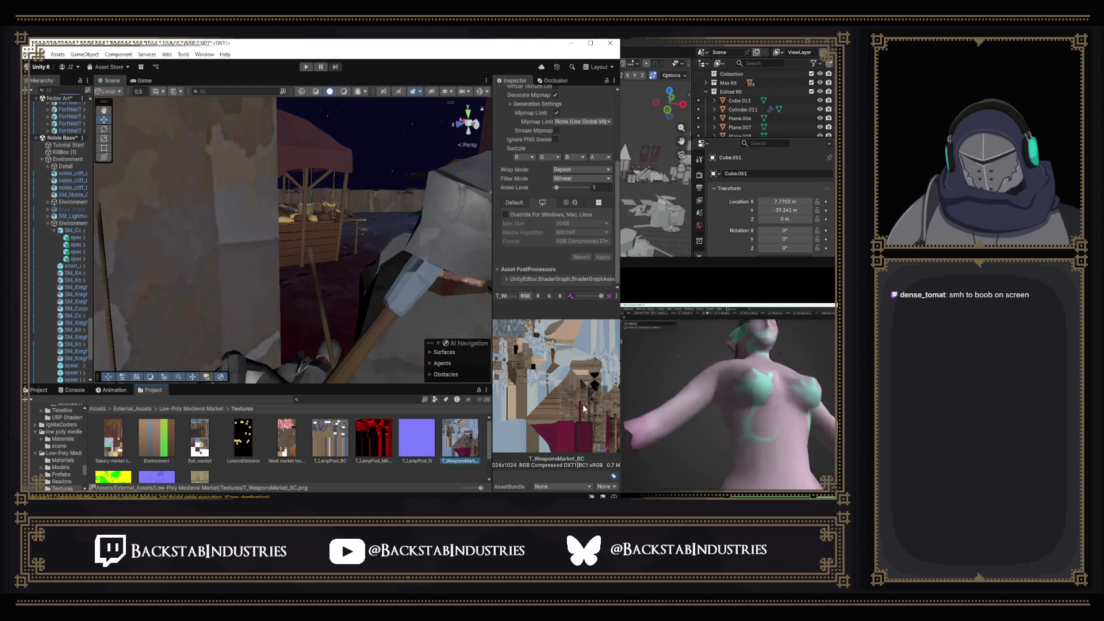
Return the view to the knight by the stall and begin a project search for spear.
left_click_drag(450, 285, 372, 279)
left_click(325, 399)
type("r")
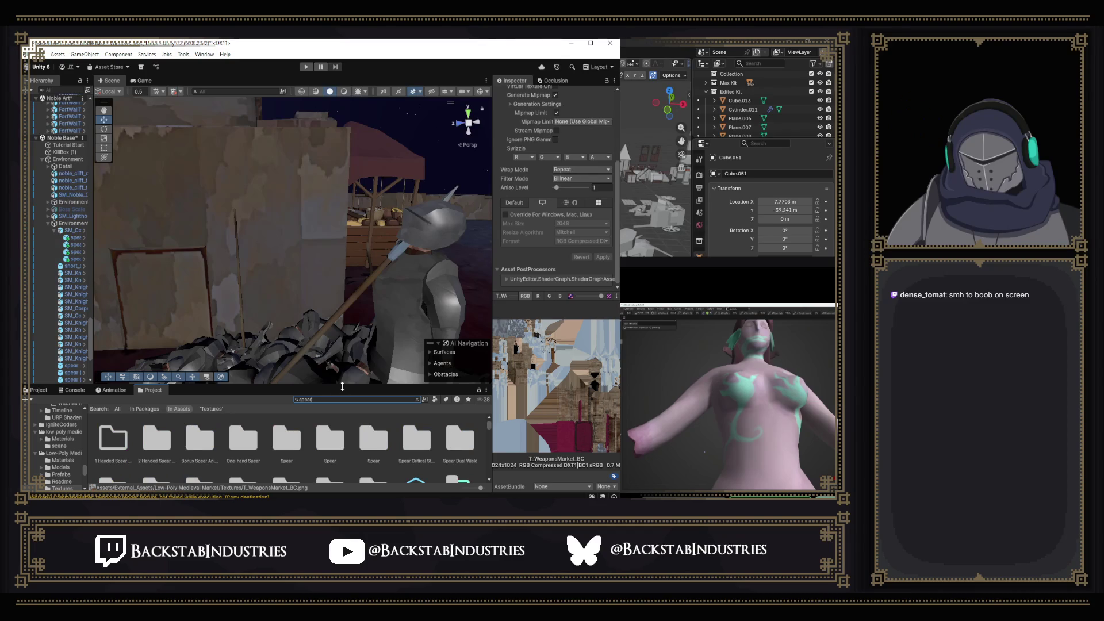
Enlarge the Project panel and browse the 'spear' search results.
left_click_drag(342, 385, 341, 339)
scroll(354, 451, "down", 2)
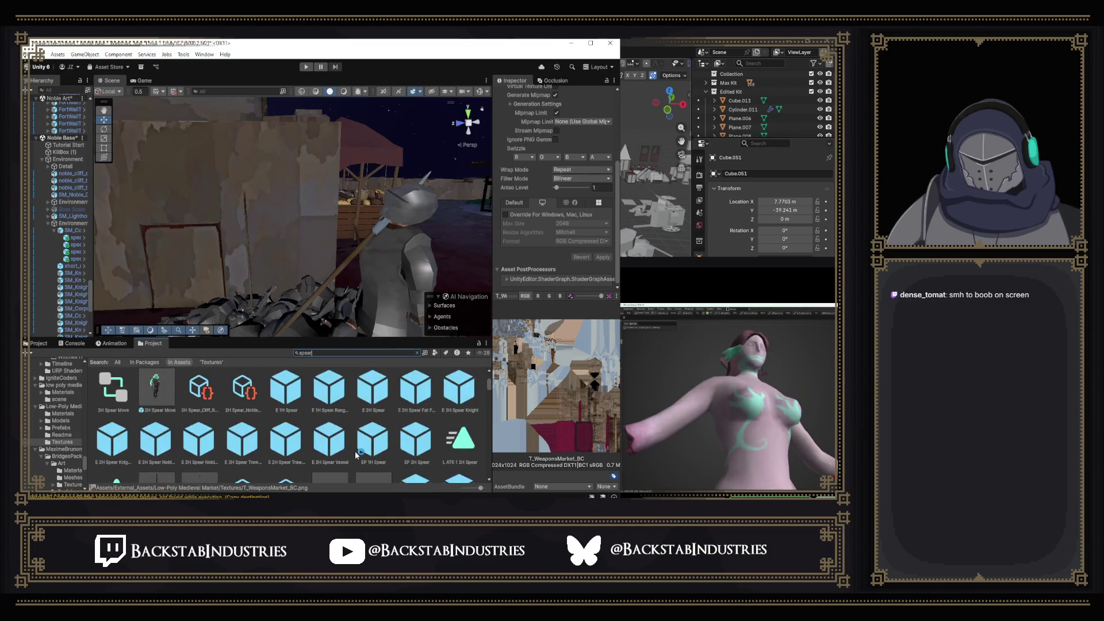
scroll(355, 451, "down", 3)
scroll(357, 442, "down", 3)
scroll(377, 448, "down", 6)
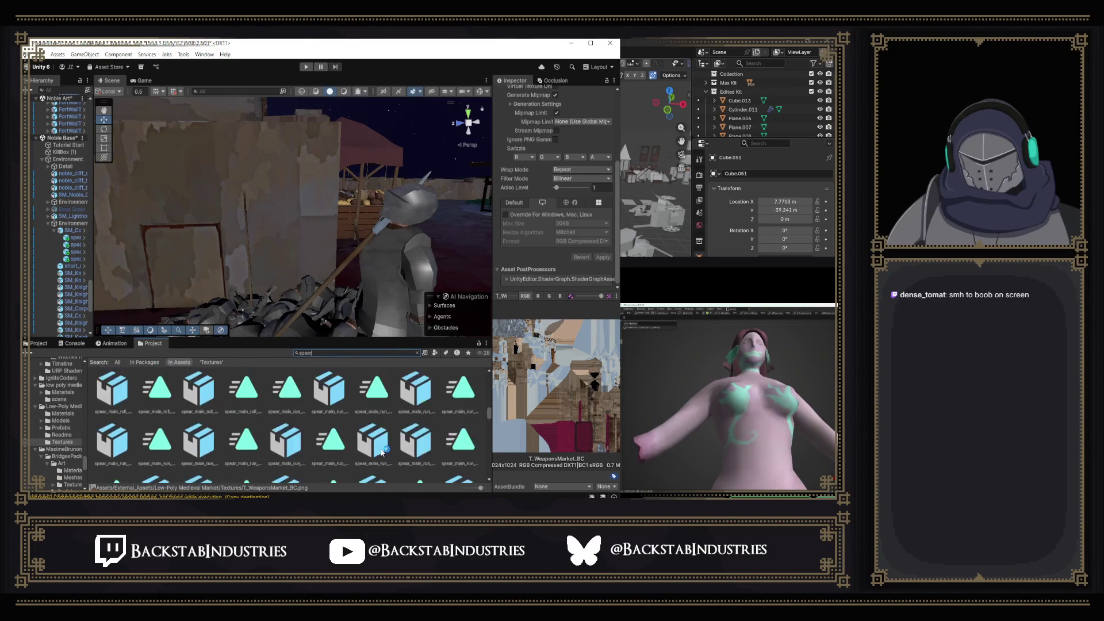
scroll(382, 448, "down", 5)
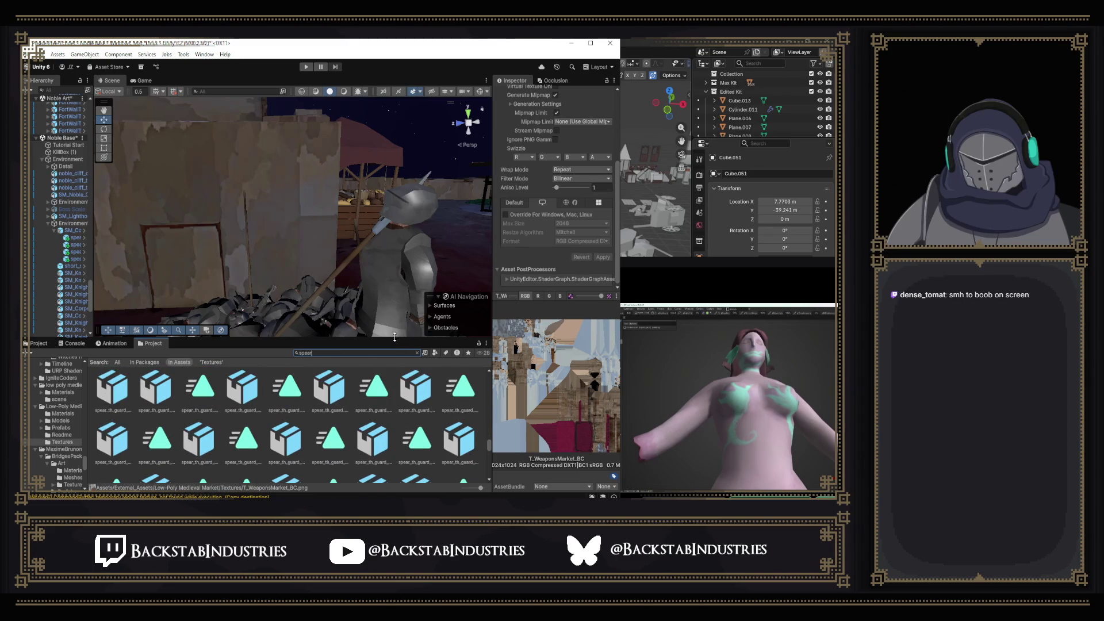
left_click_drag(394, 337, 394, 137)
scroll(395, 376, "down", 3)
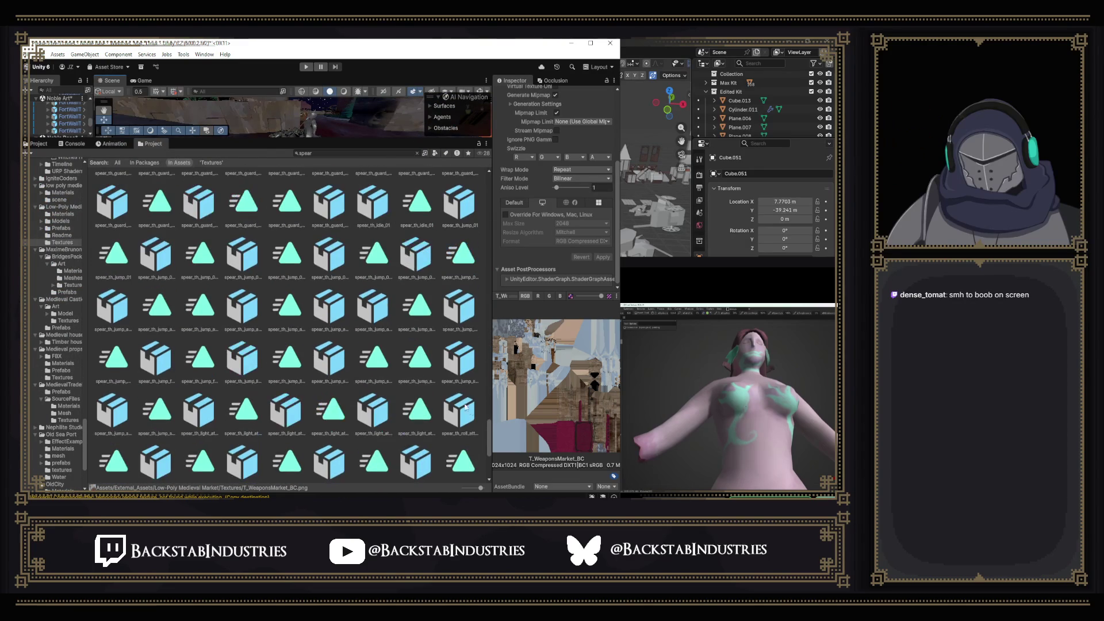
scroll(484, 429, "up", 5)
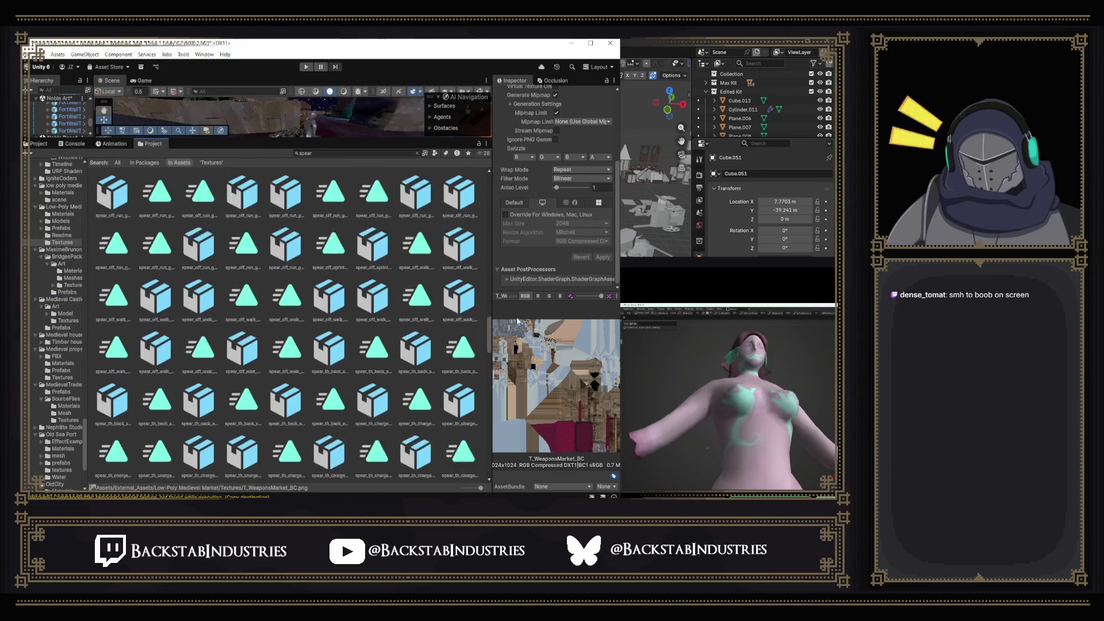
scroll(484, 345, "up", 5)
scroll(384, 366, "down", 1)
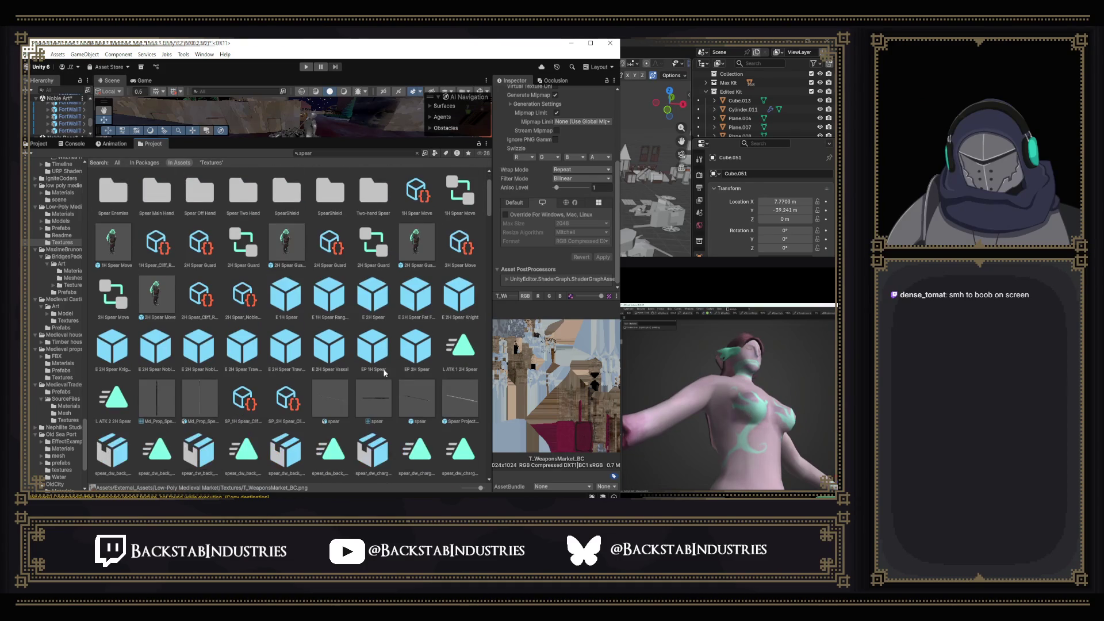
Place the spear mesh, spear prefab, Md_Prop_Spear_001 and Spear Projectile into the scene.
mouse_move(375, 394)
left_mouse_down()
mouse_move(331, 123)
mouse_move(316, 123)
left_mouse_up()
left_click_drag(417, 402, 344, 197)
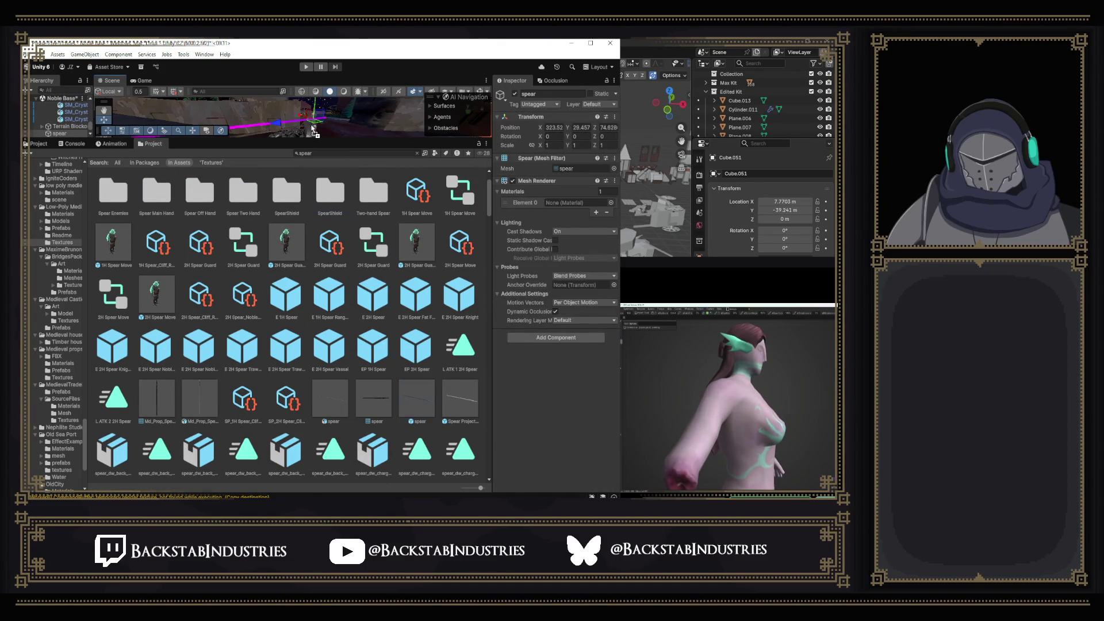
left_click_drag(313, 131, 315, 132)
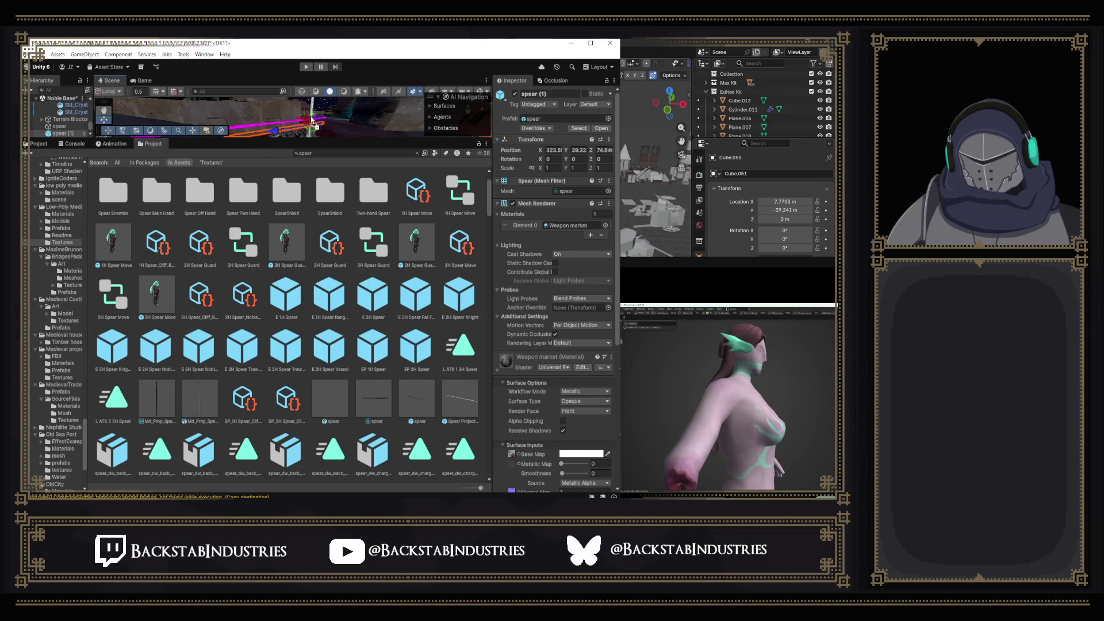
left_click_drag(313, 120, 314, 122)
mouse_move(471, 406)
left_mouse_down()
mouse_move(322, 117)
mouse_move(347, 113)
left_mouse_up()
scroll(336, 368, "down", 3)
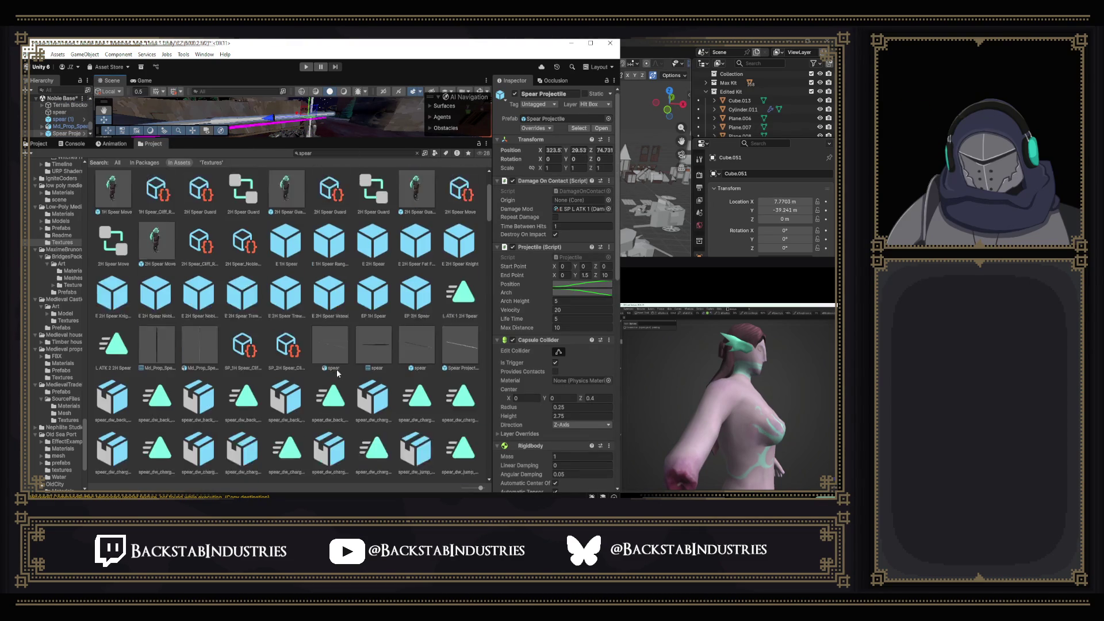
scroll(338, 369, "up", 4)
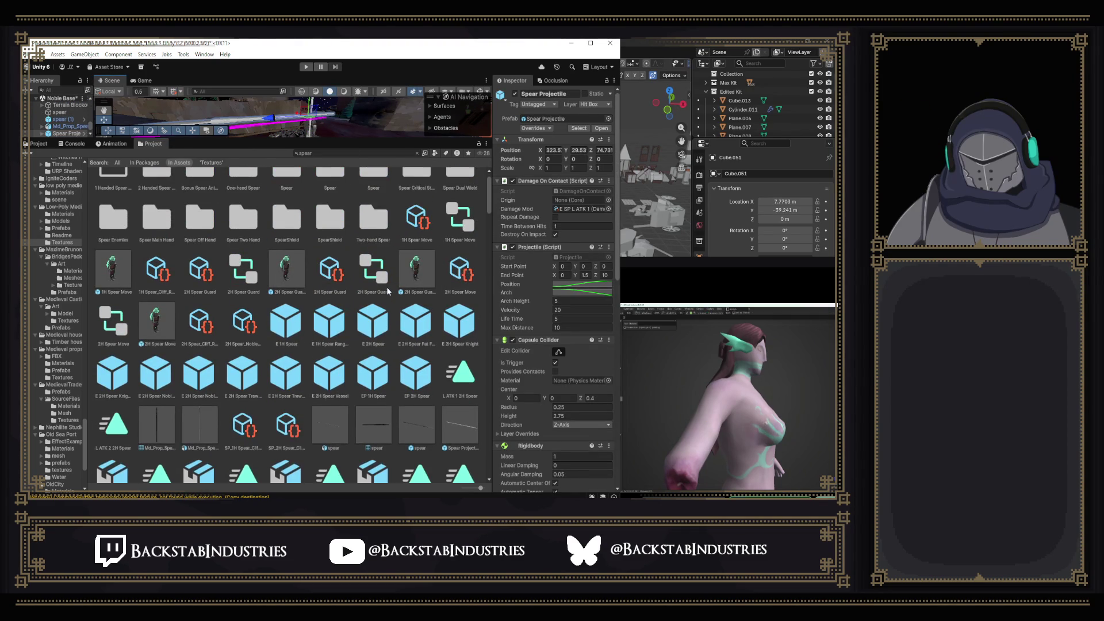
scroll(386, 291, "up", 2)
mouse_move(352, 140)
left_mouse_down()
mouse_move(327, 239)
mouse_move(326, 360)
left_mouse_up()
mouse_move(326, 286)
left_mouse_down()
mouse_move(411, 296)
mouse_move(518, 284)
mouse_move(636, 326)
mouse_move(385, 228)
mouse_move(380, 269)
mouse_move(292, 242)
left_mouse_up()
Select the magenta spear, cycling through the overlapping objects at that spot.
left_click(379, 269)
left_click(289, 242)
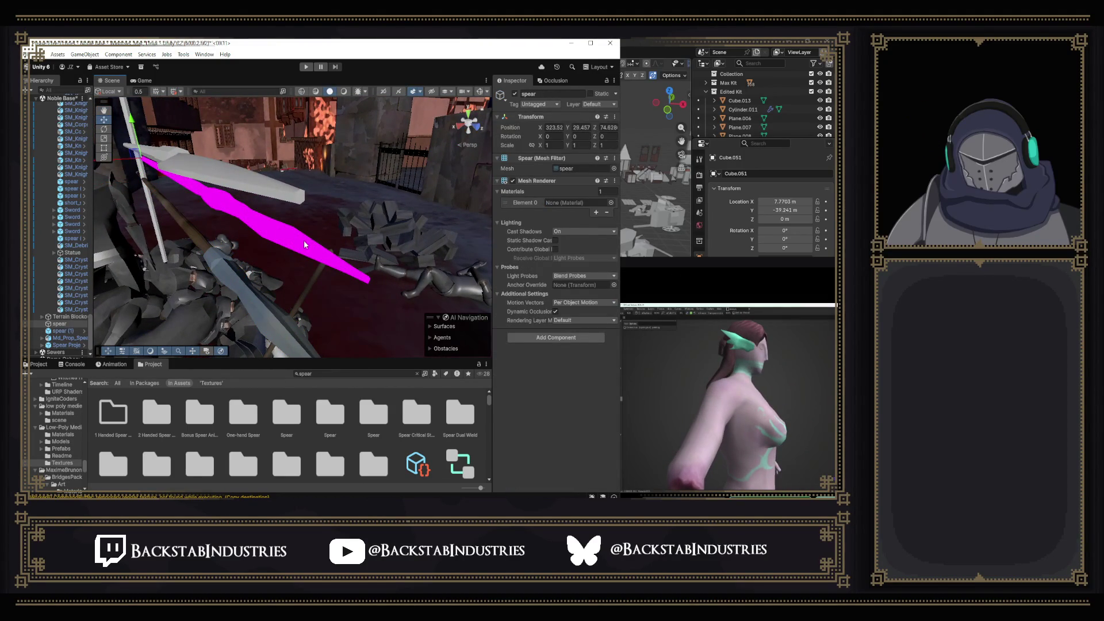
left_click(304, 241)
left_click(302, 240)
left_click(223, 198)
left_click(212, 198)
left_click_drag(211, 198, 296, 133)
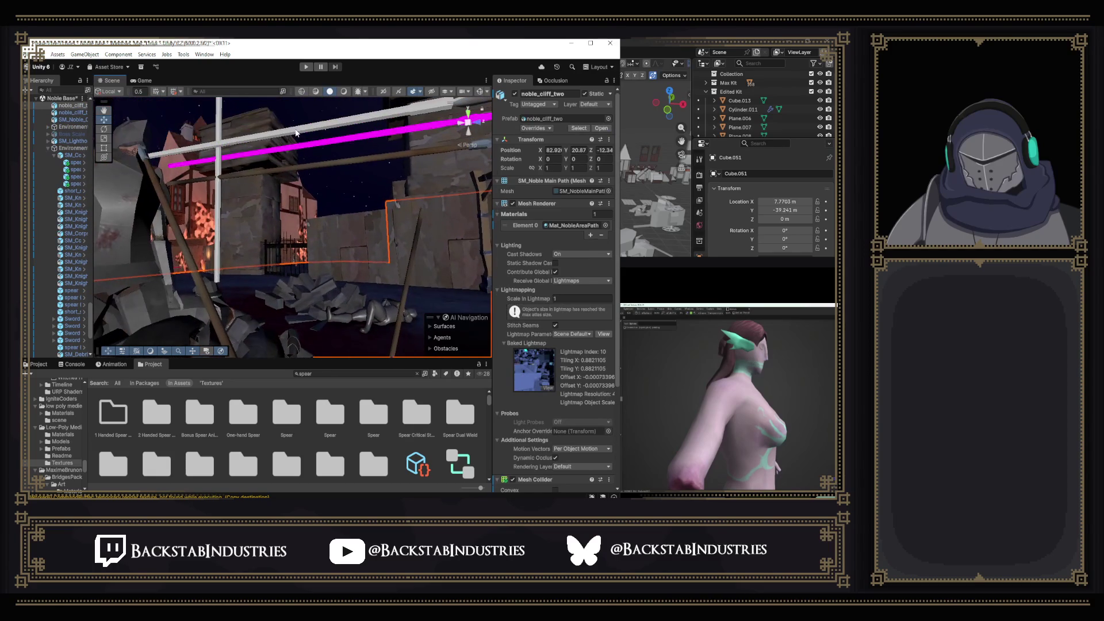
left_click(329, 145)
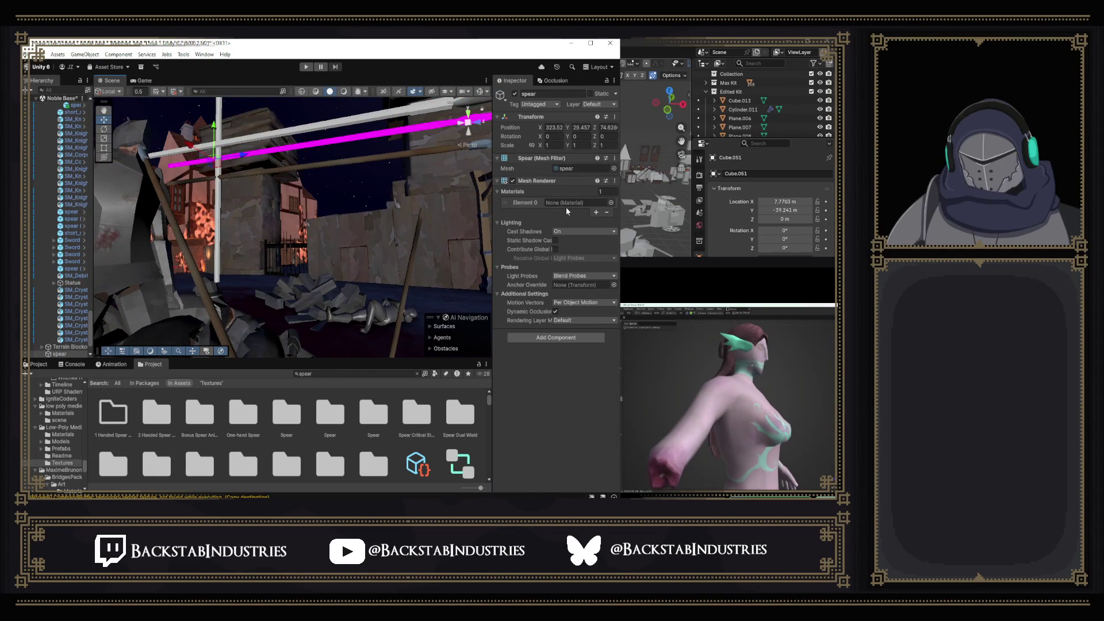
Apply a material from Low-Poly Medieval Market > Materials to the magenta spear.
left_click(572, 166)
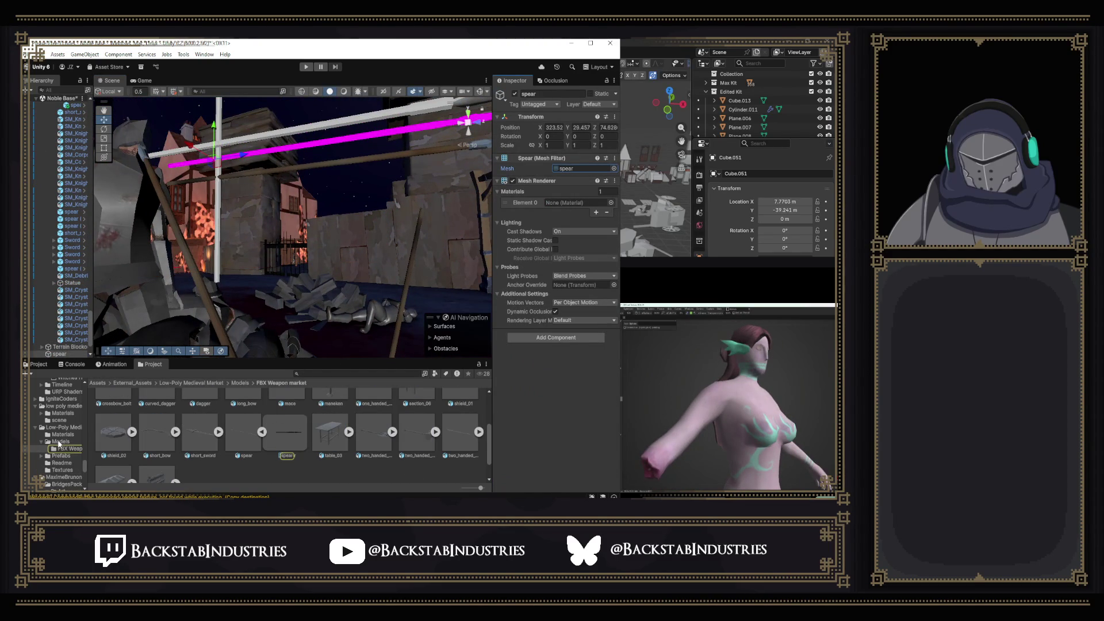
scroll(406, 444, "up", 3)
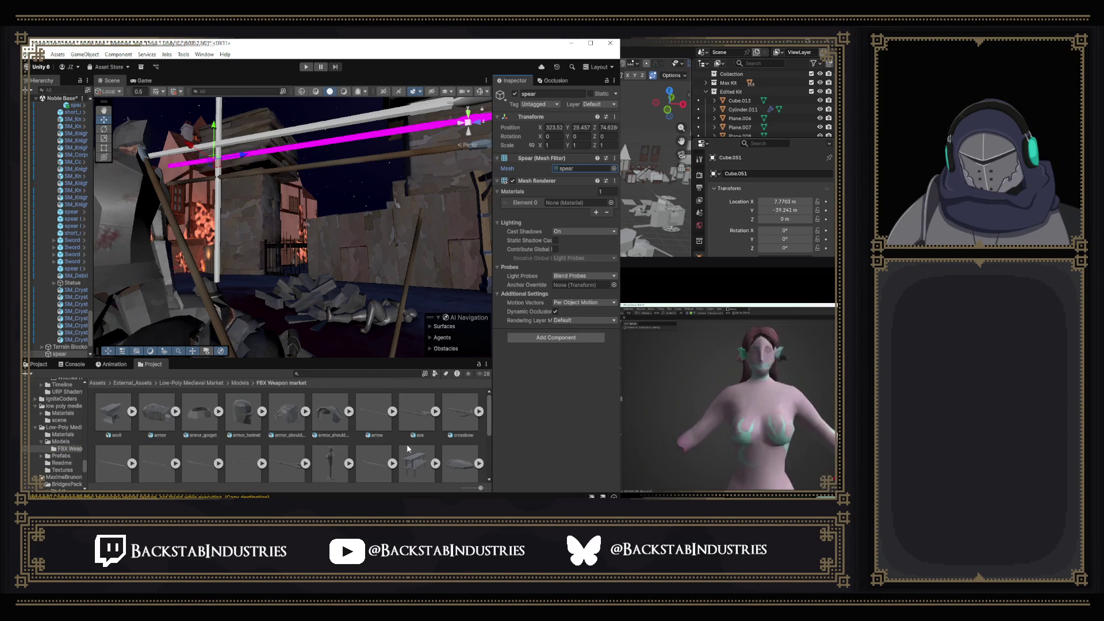
scroll(406, 443, "down", 1)
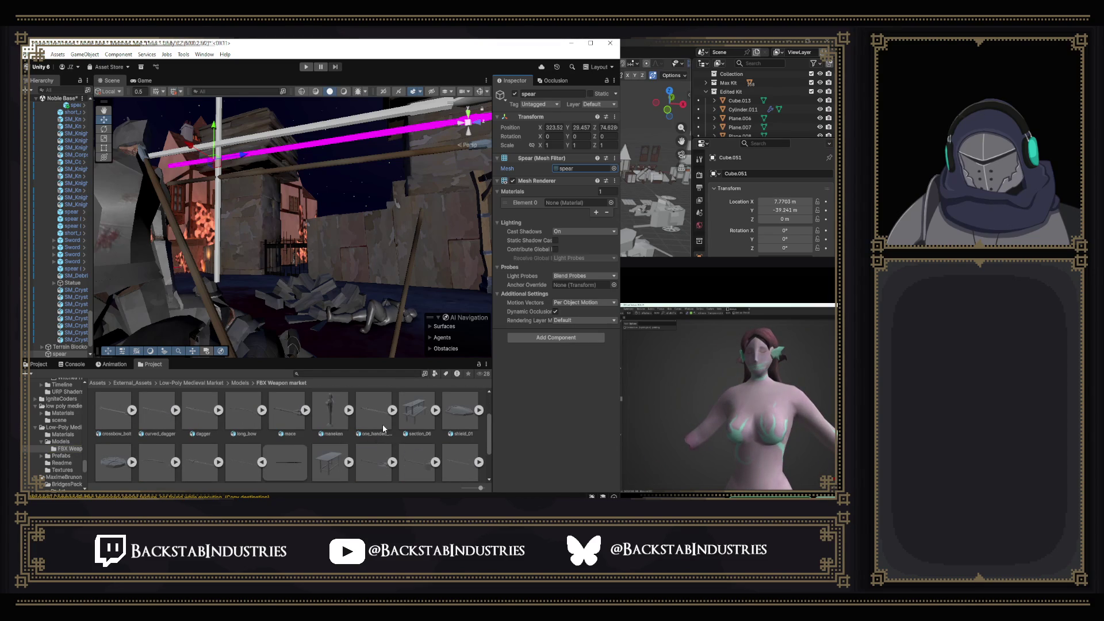
left_click(240, 383)
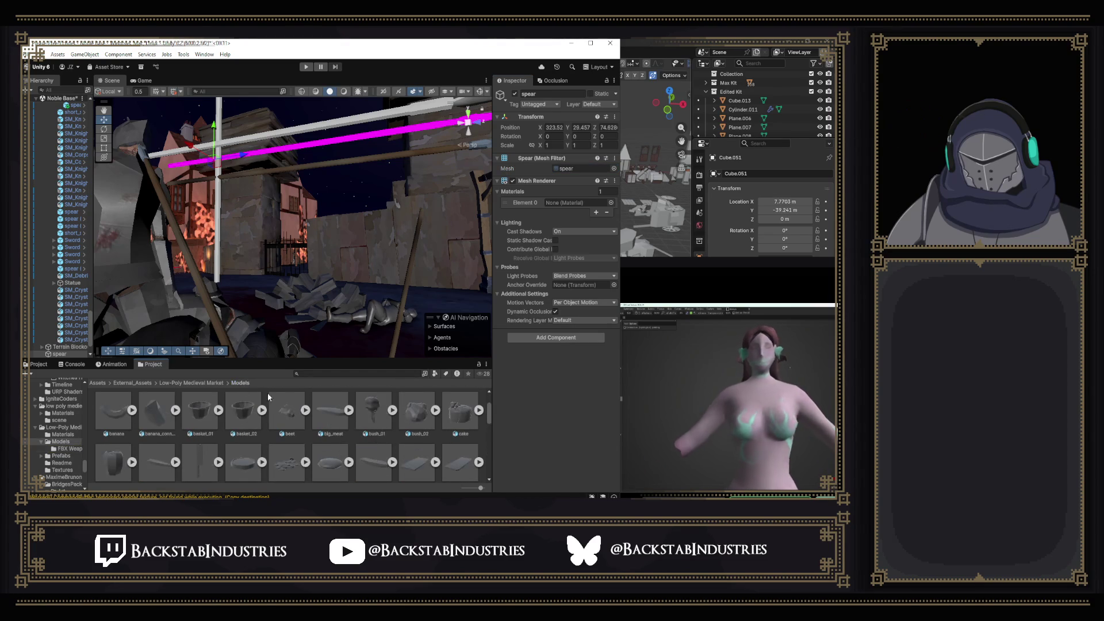
left_click(212, 384)
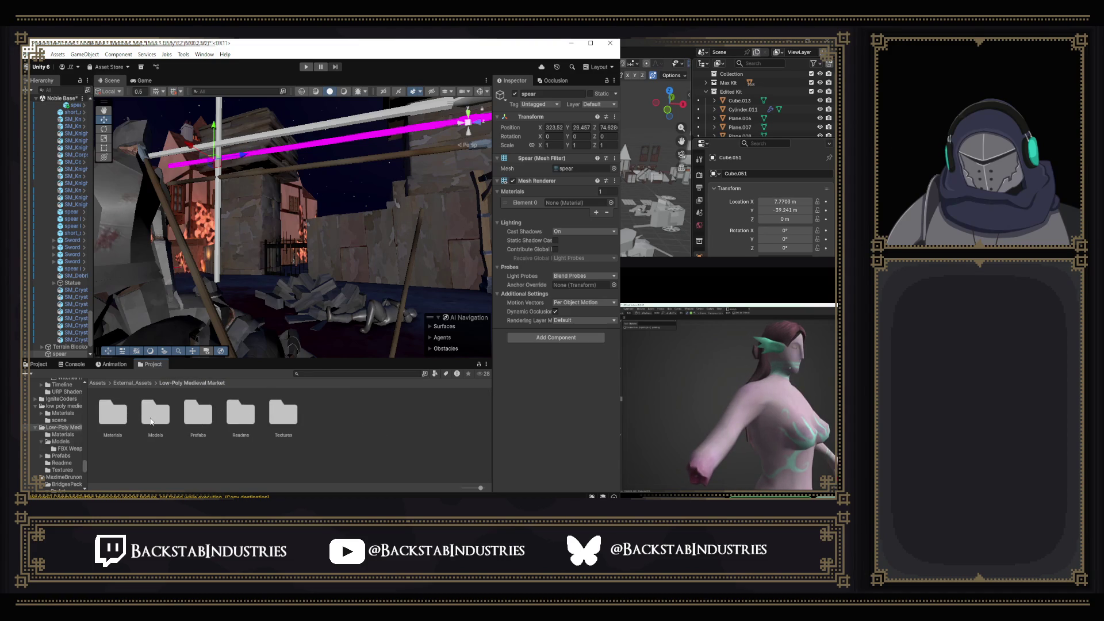
double_click(117, 418)
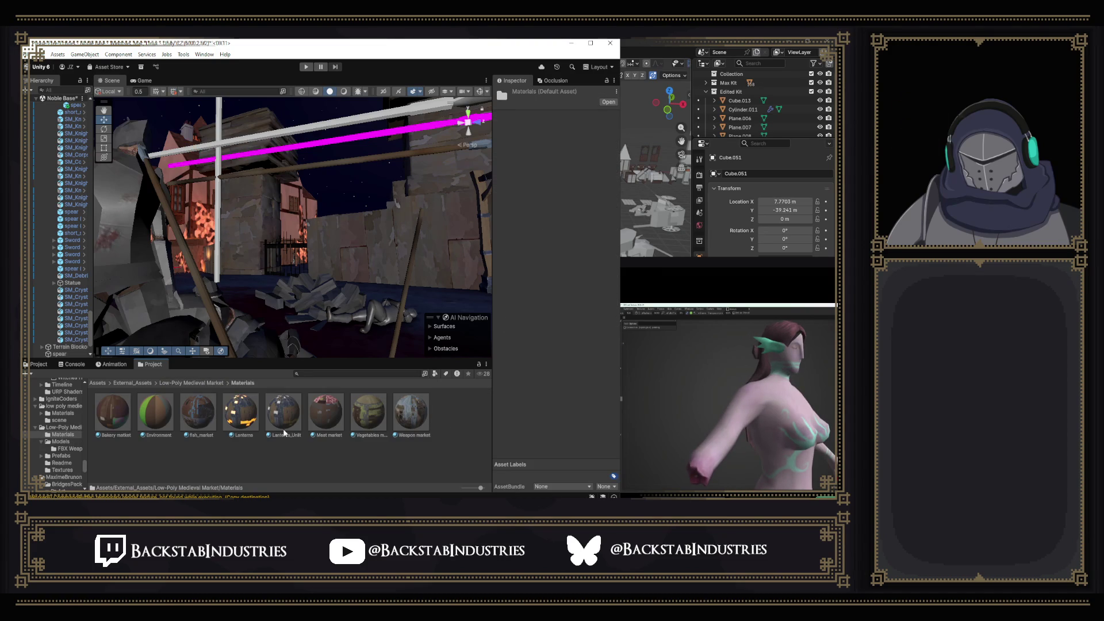
mouse_move(418, 426)
left_mouse_down()
mouse_move(270, 144)
mouse_move(300, 150)
mouse_move(322, 201)
mouse_move(384, 414)
left_mouse_up()
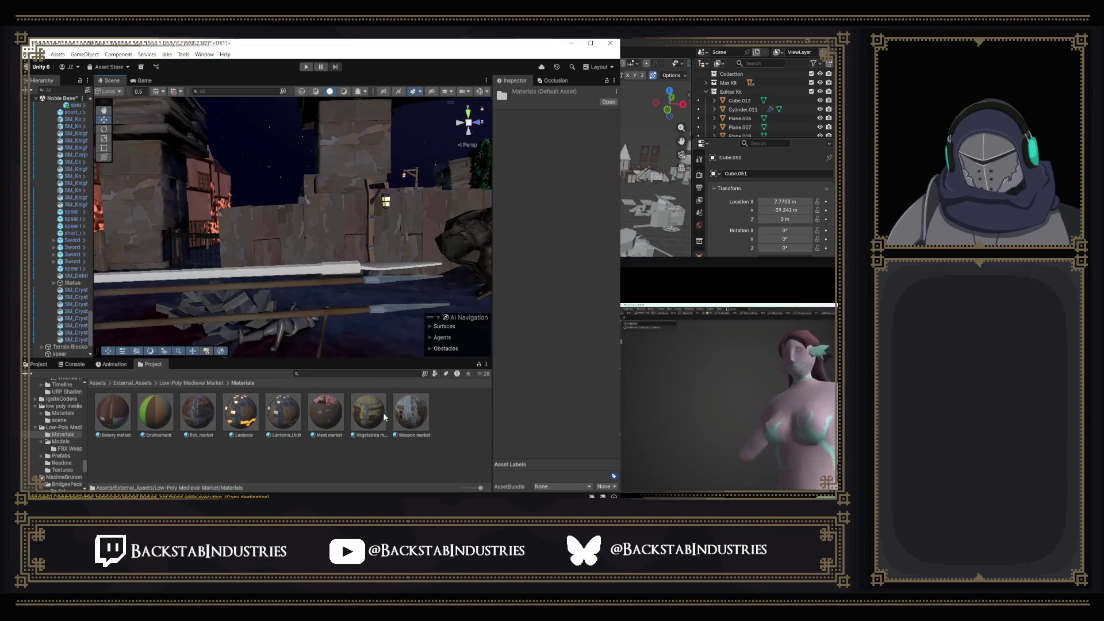
Find and delete the stray upright spear Md_Prop_Spear_001.
mouse_move(354, 268)
left_mouse_down()
mouse_move(247, 265)
mouse_move(261, 267)
left_mouse_up()
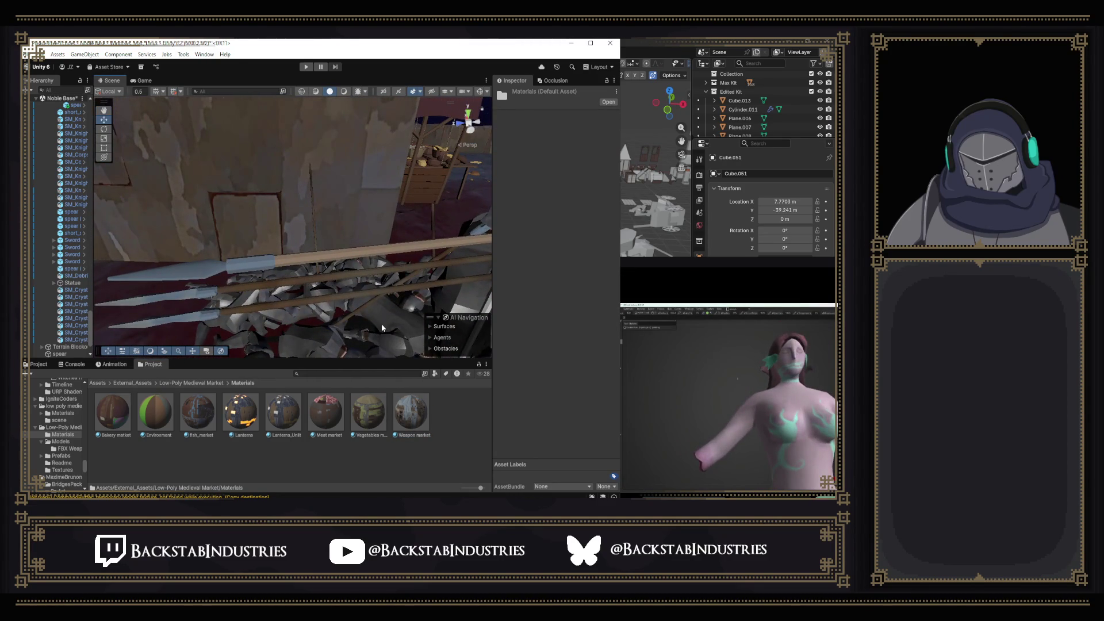
left_click(332, 286)
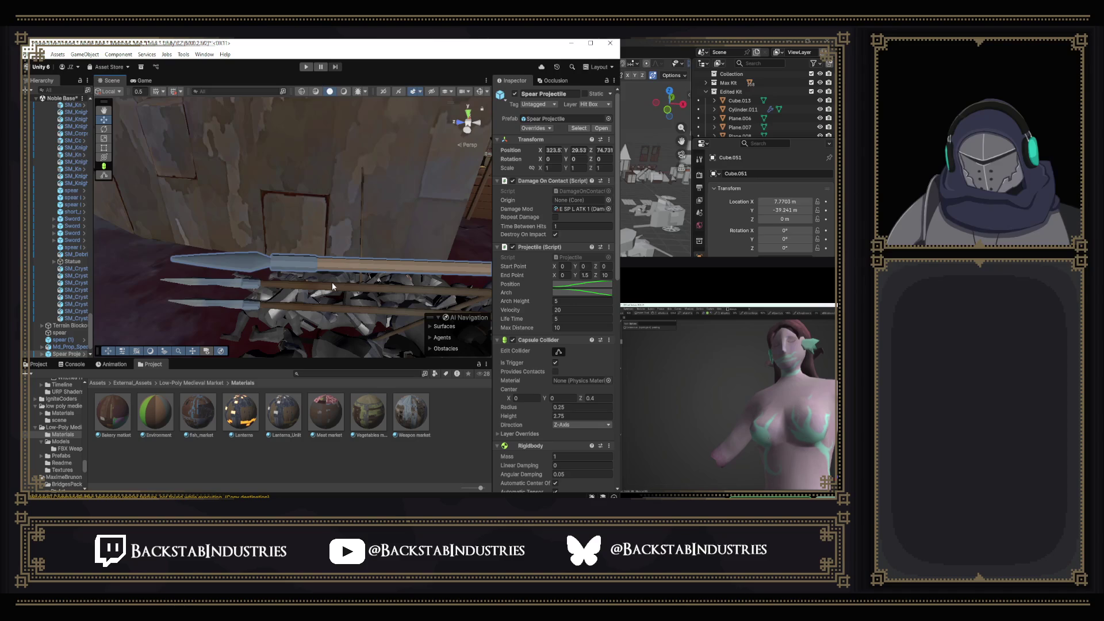
left_click(331, 282)
mouse_move(330, 287)
left_mouse_down()
mouse_move(326, 304)
mouse_move(371, 299)
mouse_move(425, 326)
left_mouse_up()
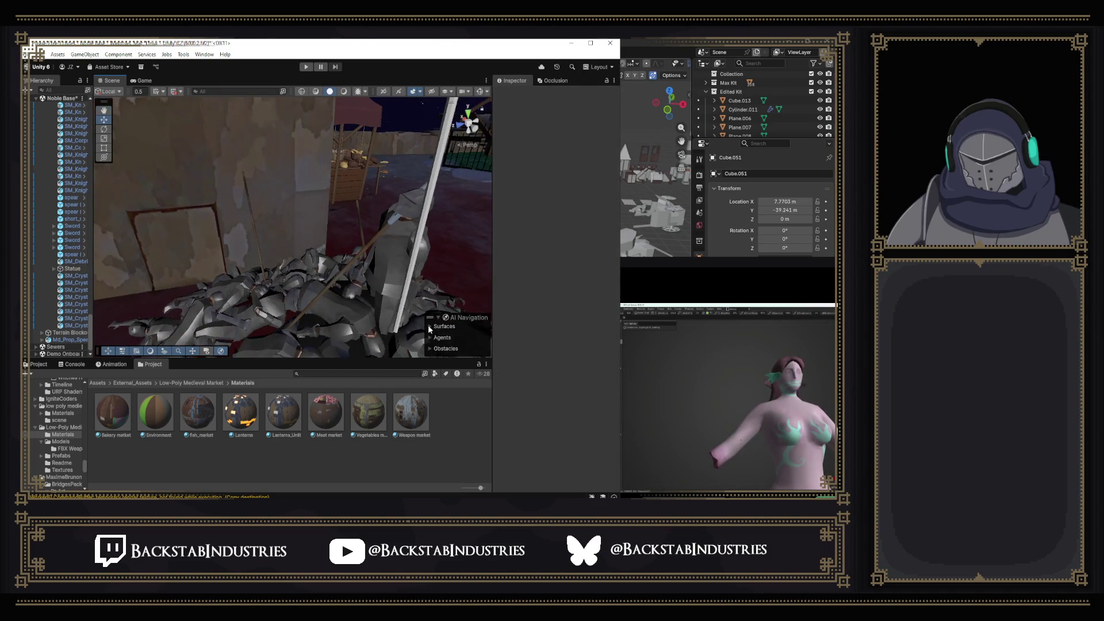
mouse_move(665, 418)
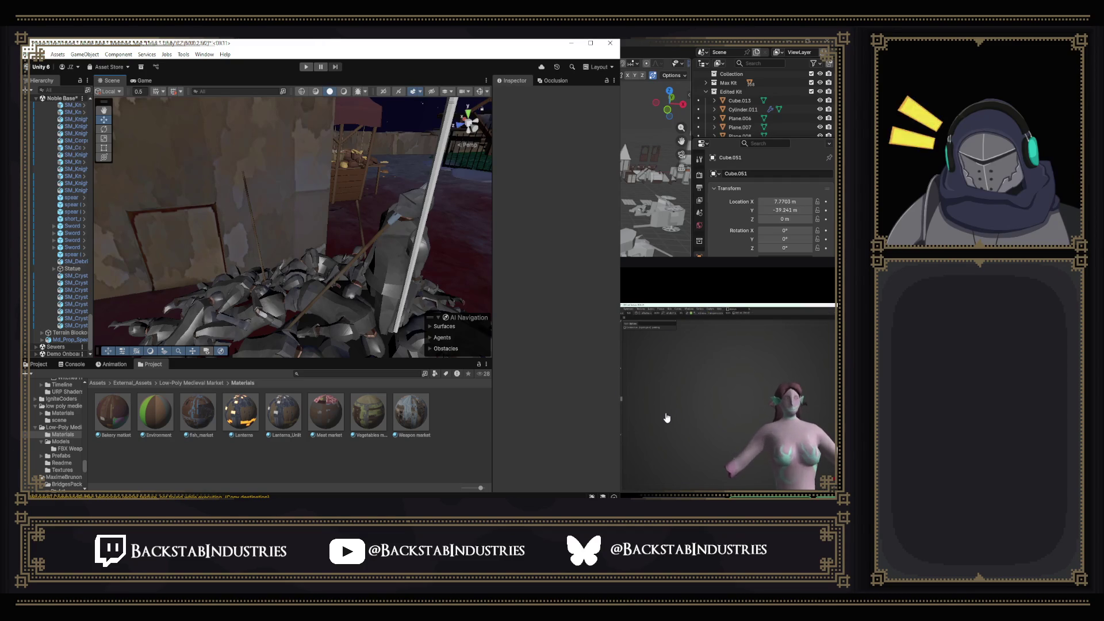
mouse_move(401, 230)
left_mouse_down()
mouse_move(436, 172)
mouse_move(457, 99)
mouse_move(447, 157)
mouse_move(371, 200)
mouse_move(316, 167)
left_mouse_up()
left_click(310, 170)
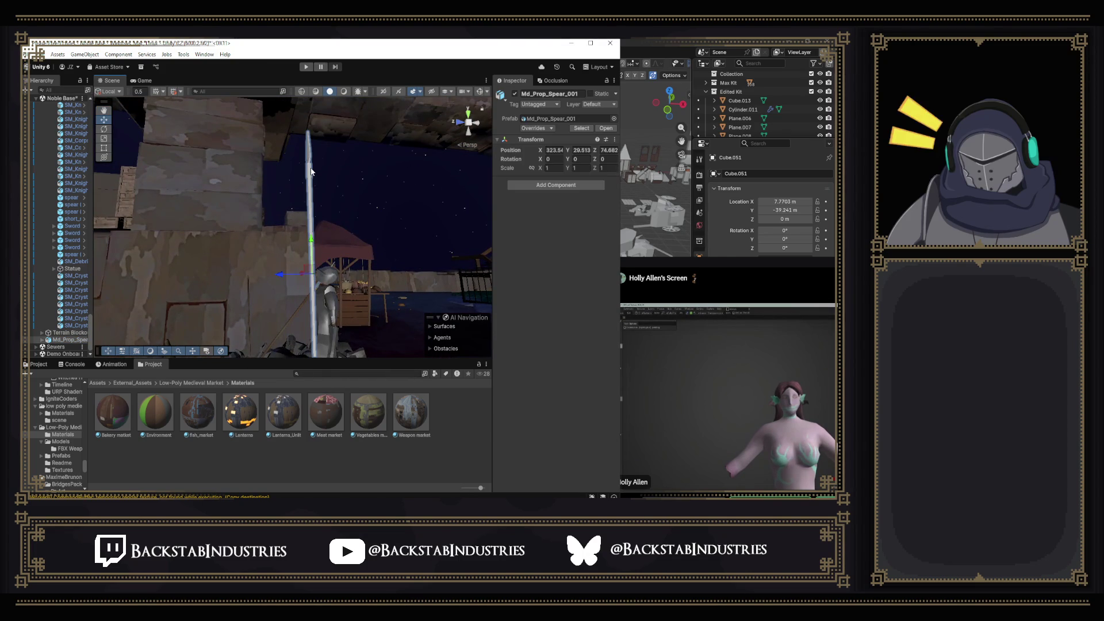
key("Delete")
mouse_move(347, 184)
left_mouse_down()
mouse_move(399, 213)
mouse_move(181, 251)
mouse_move(422, 253)
mouse_move(390, 267)
mouse_move(284, 250)
mouse_move(385, 297)
mouse_move(332, 289)
mouse_move(511, 234)
left_mouse_up()
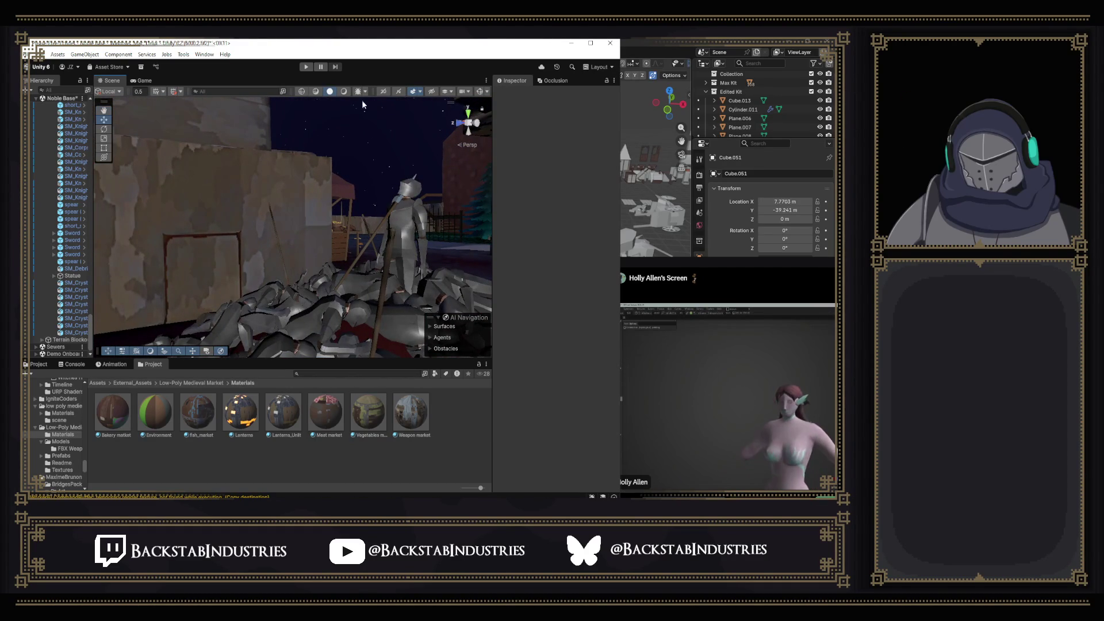
left_click(345, 92)
Fly to the debris pile and frame knight corpse SM_Knight_Death_6 in shaded view.
left_click_drag(385, 224, 72, 209)
key("d")
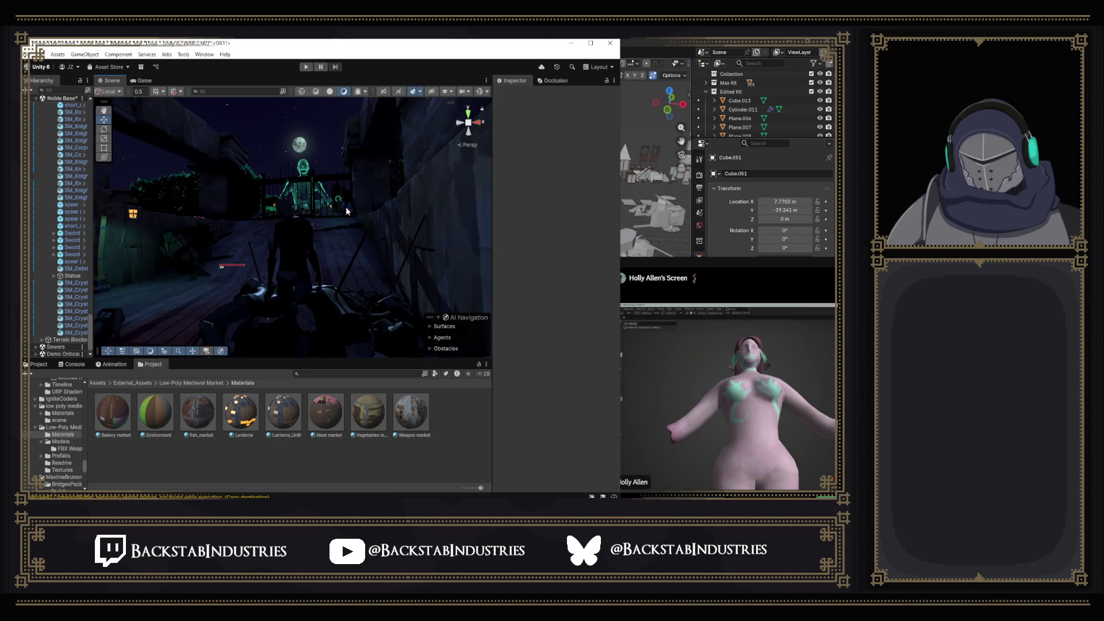
mouse_move(374, 201)
left_mouse_down()
mouse_move(387, 258)
mouse_move(330, 280)
left_mouse_up()
left_click(323, 314)
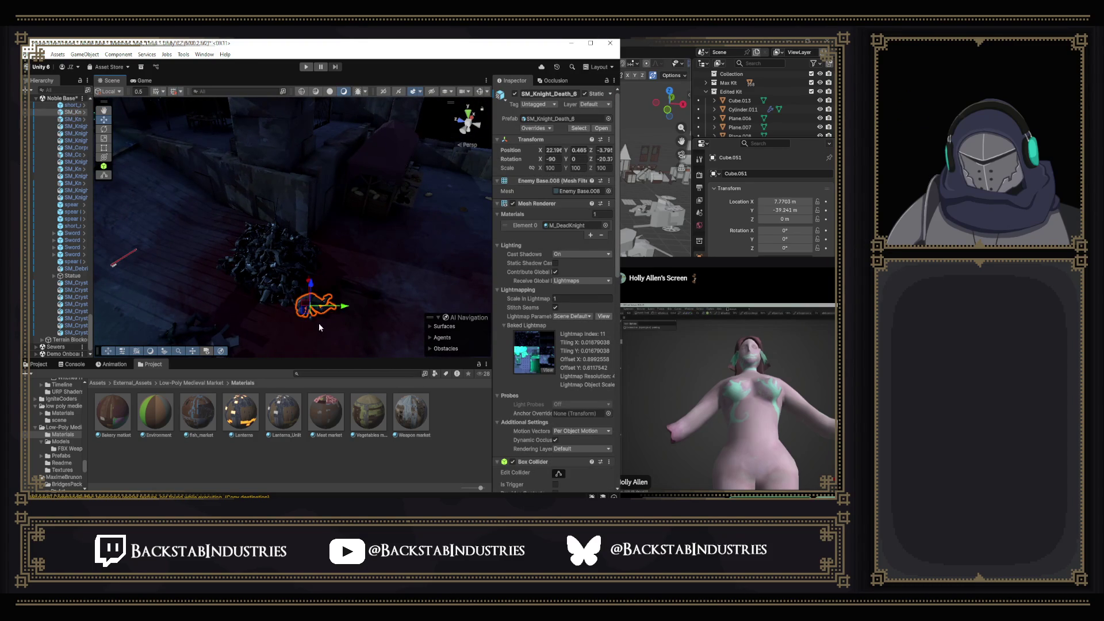
key("f")
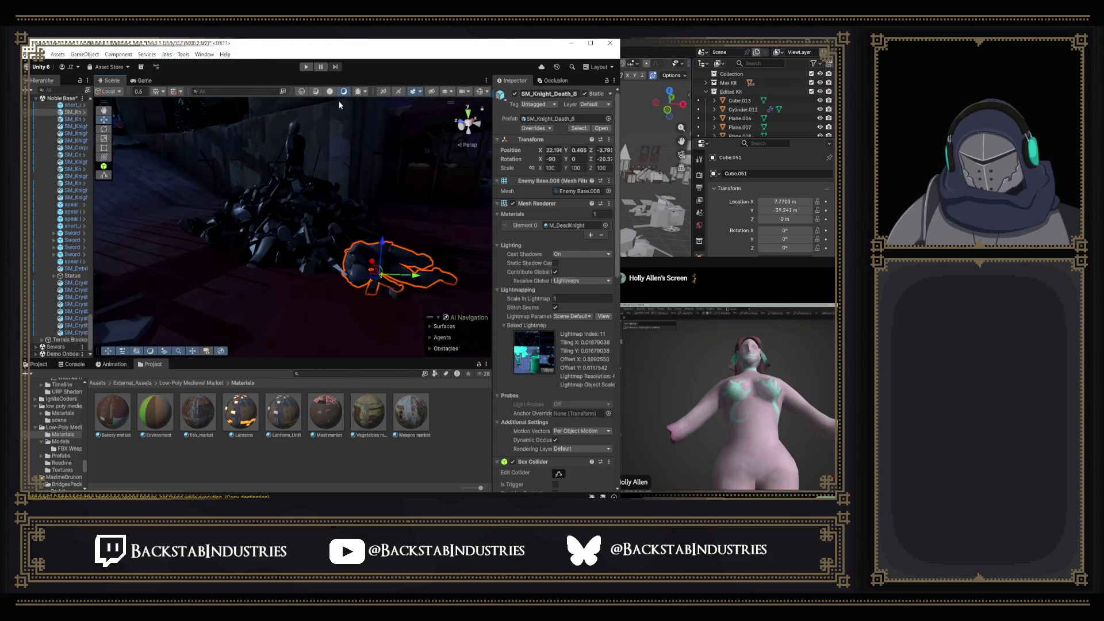
left_click(329, 91)
mouse_move(368, 253)
left_mouse_down()
mouse_move(338, 268)
mouse_move(347, 257)
mouse_move(338, 276)
mouse_move(412, 228)
left_mouse_up()
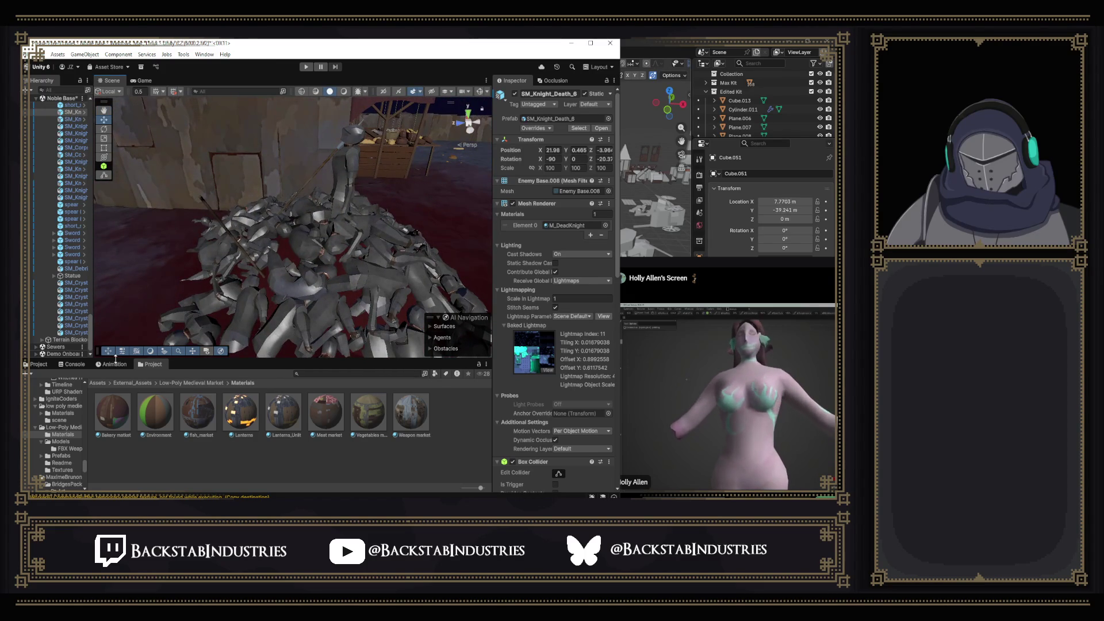
Search the Project for 'corpse' and drag SM_CorpsePile_Small into the scene.
left_click(104, 365)
left_click(55, 364)
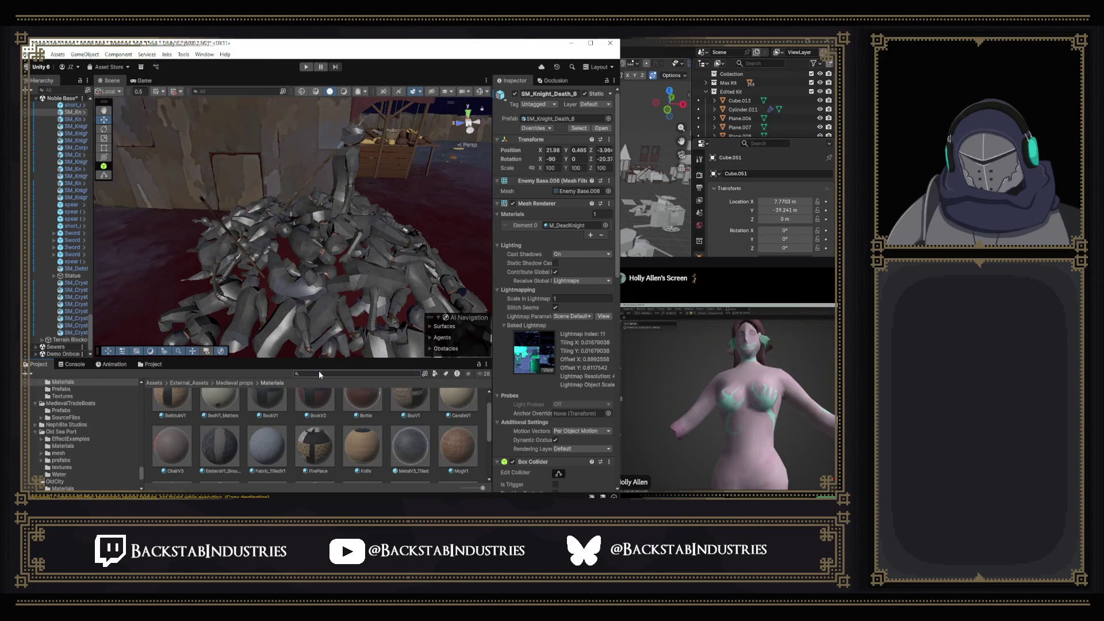
type("conc")
key("BackSpace")
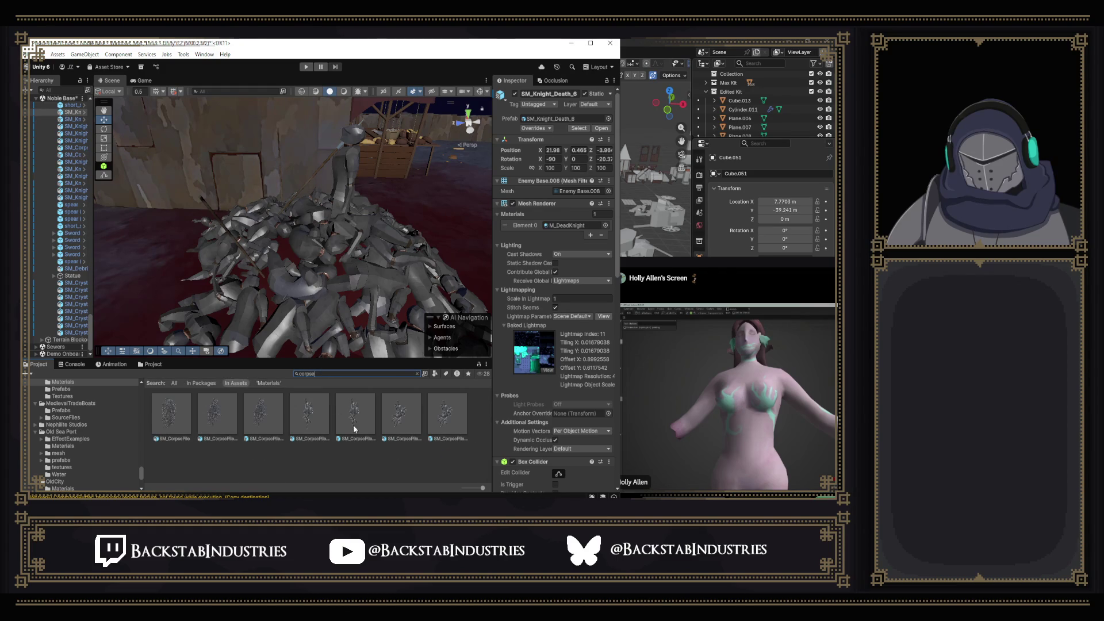
left_click(306, 286)
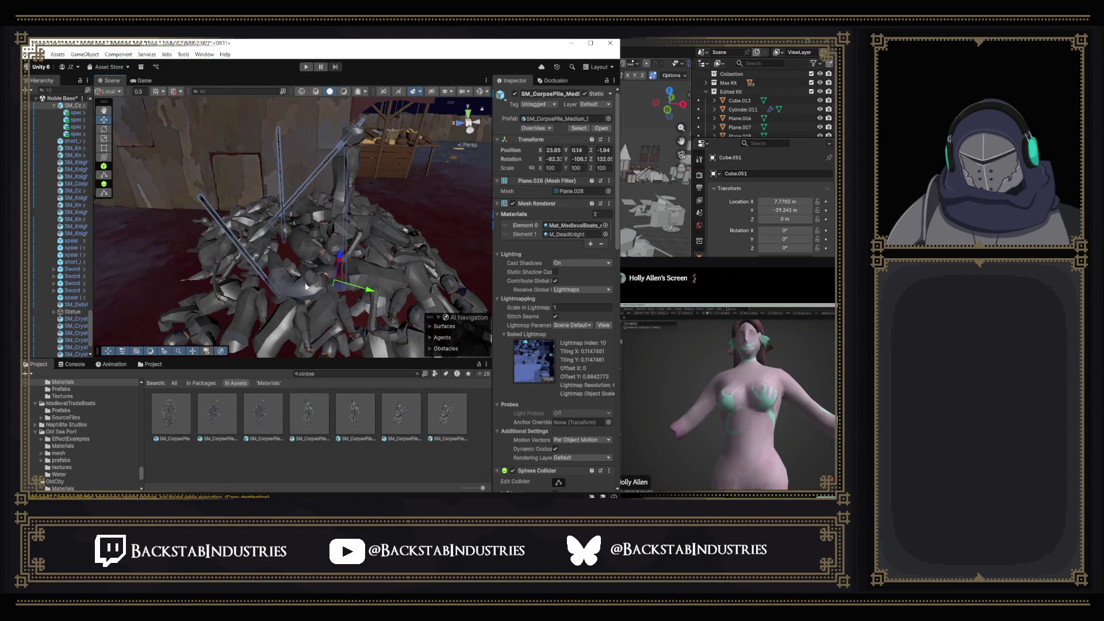
left_click(55, 107)
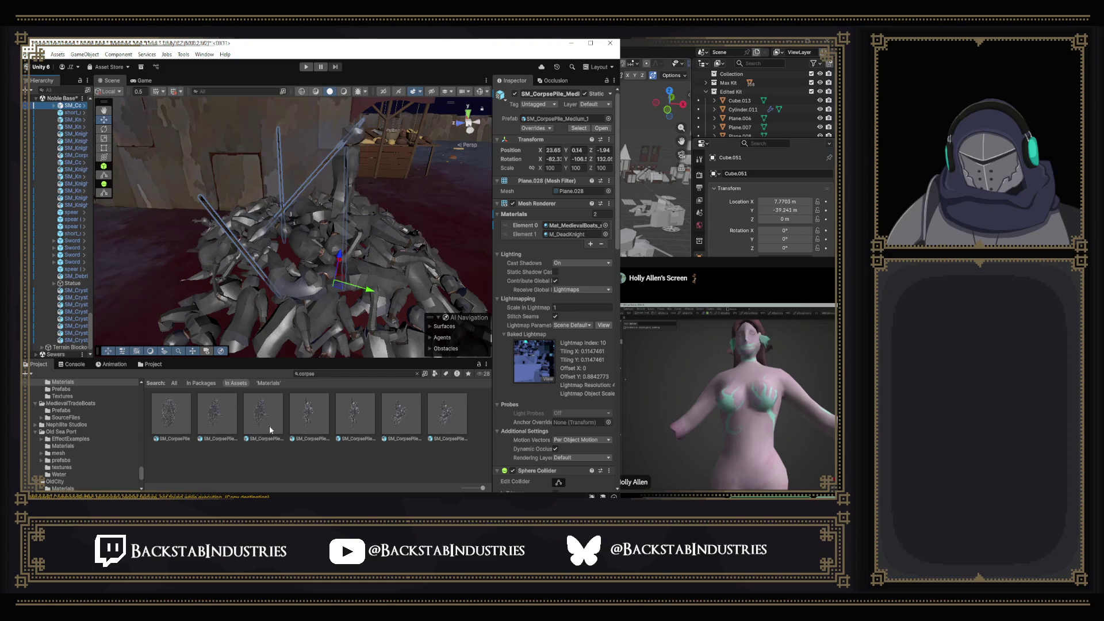
left_click_drag(268, 396, 76, 114)
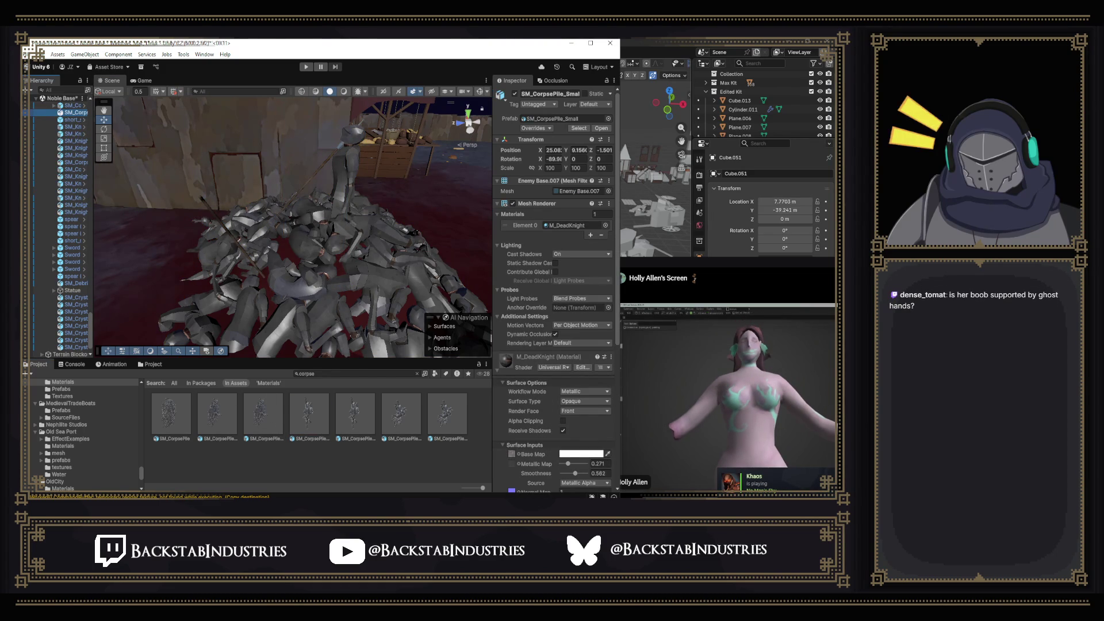
mouse_move(299, 286)
left_mouse_down()
mouse_move(91, 220)
mouse_move(152, 226)
left_mouse_up()
left_click_drag(178, 182, 719, 320)
left_click_drag(149, 110, 117, 105)
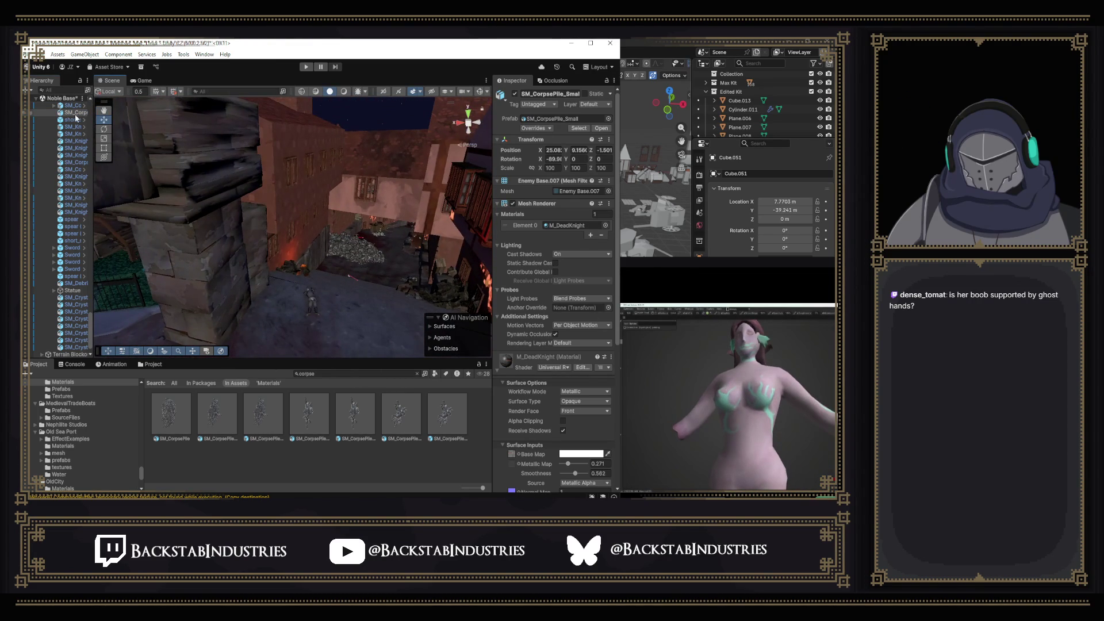
Replace the small corpse pile with a fresh SM_CorpsePile_Small on the red floor.
key("Delete")
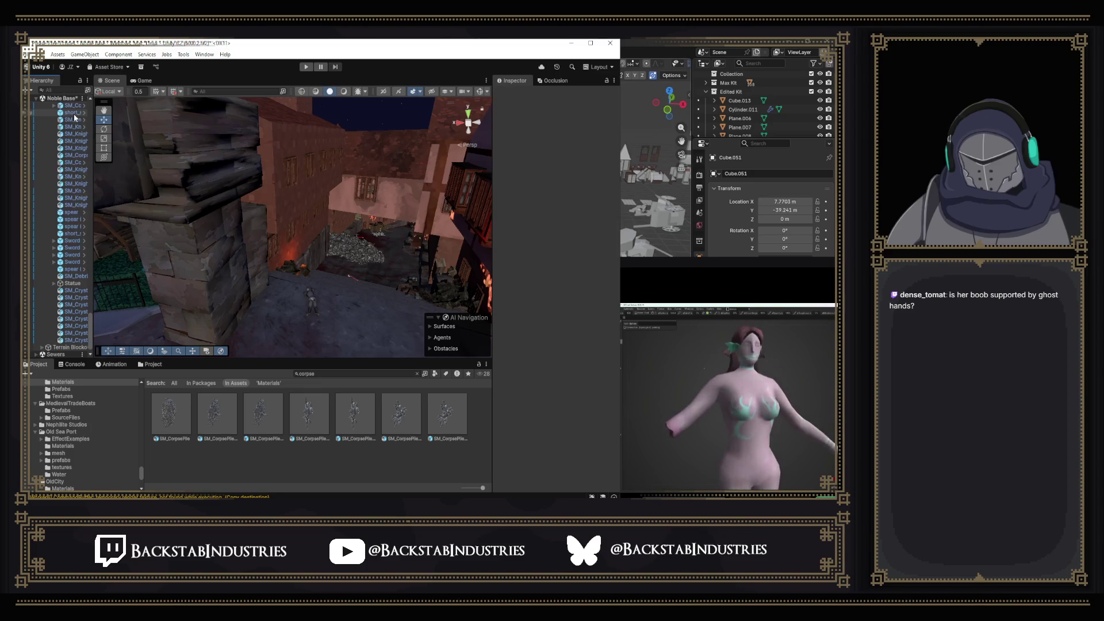
mouse_move(285, 306)
left_mouse_down()
mouse_move(322, 290)
mouse_move(350, 298)
mouse_move(254, 299)
left_mouse_up()
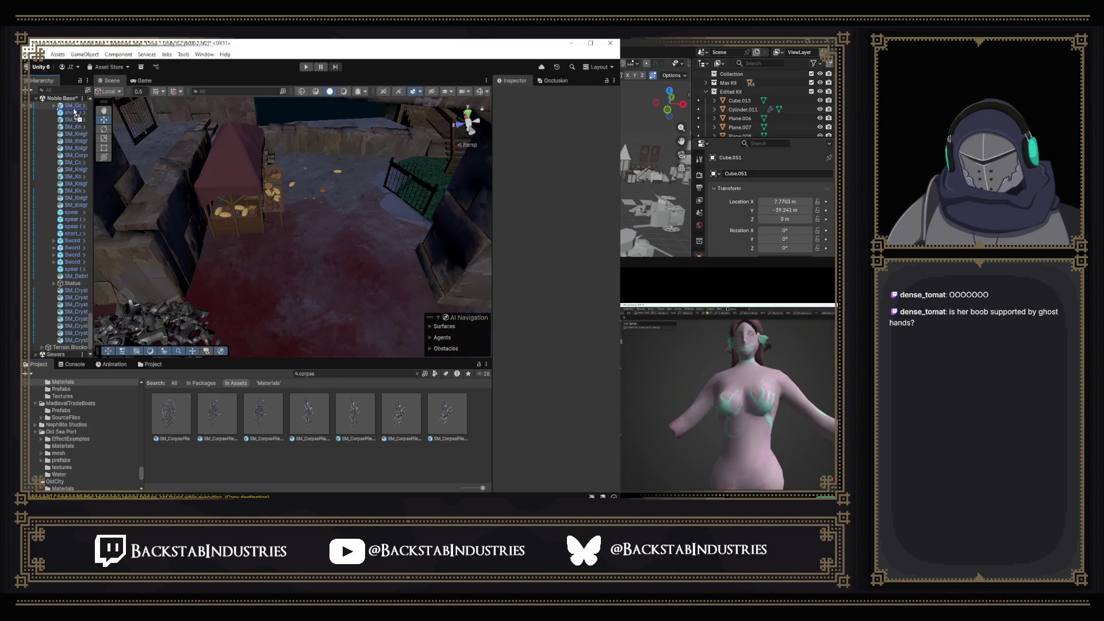
left_click_drag(74, 112, 82, 117)
key("f")
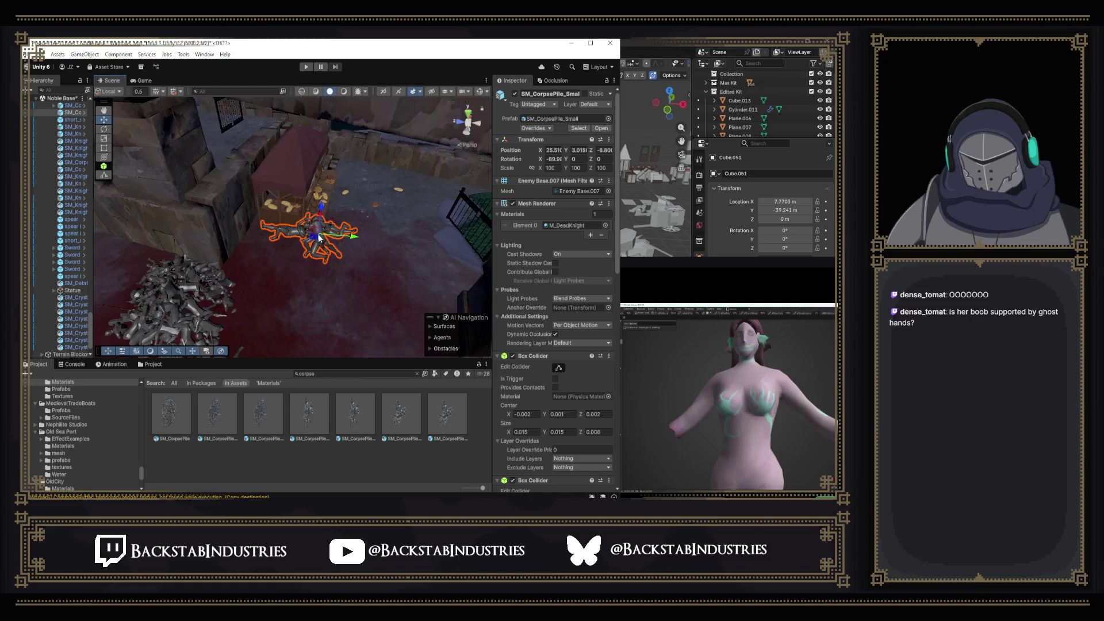
mouse_move(276, 298)
left_mouse_down()
mouse_move(288, 273)
mouse_move(242, 291)
mouse_move(455, 297)
mouse_move(369, 291)
mouse_move(350, 262)
left_mouse_up()
Move the pile against the big heap and rotate it to about -271.8° on Y.
mouse_move(236, 236)
left_mouse_down()
mouse_move(207, 247)
mouse_move(219, 244)
left_mouse_up()
key("f")
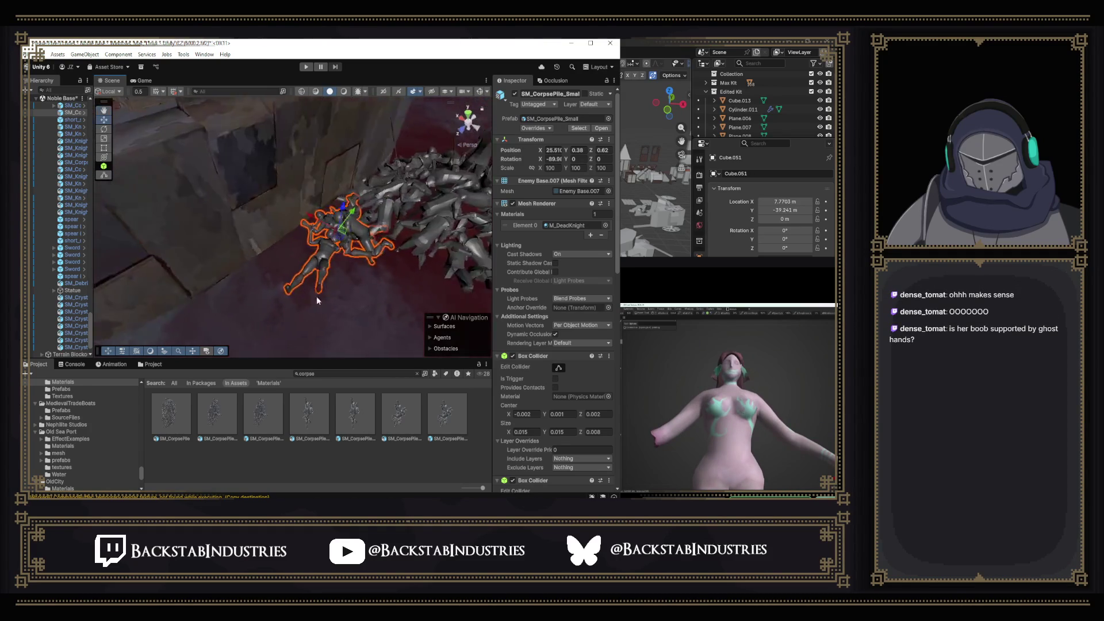
mouse_move(366, 250)
left_mouse_down()
mouse_move(429, 329)
mouse_move(433, 288)
mouse_move(315, 249)
mouse_move(456, 216)
left_mouse_up()
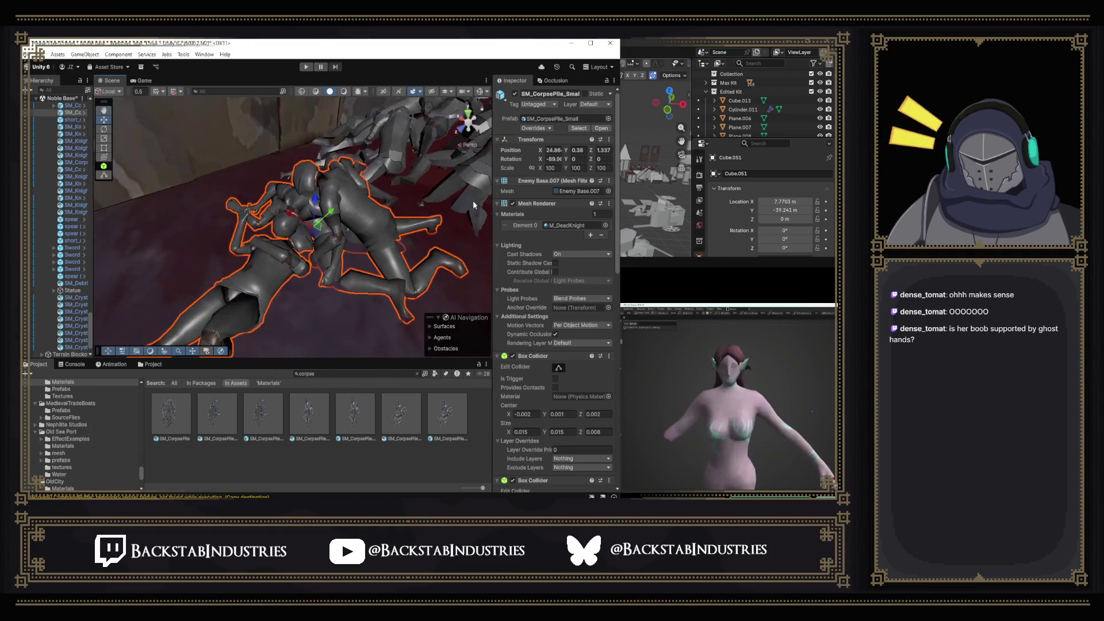
mouse_move(566, 162)
left_mouse_down()
mouse_move(192, 171)
mouse_move(283, 192)
mouse_move(308, 257)
mouse_move(387, 276)
mouse_move(262, 183)
mouse_move(224, 177)
left_mouse_up()
mouse_move(449, 222)
left_mouse_down()
mouse_move(345, 259)
mouse_move(409, 231)
left_mouse_up()
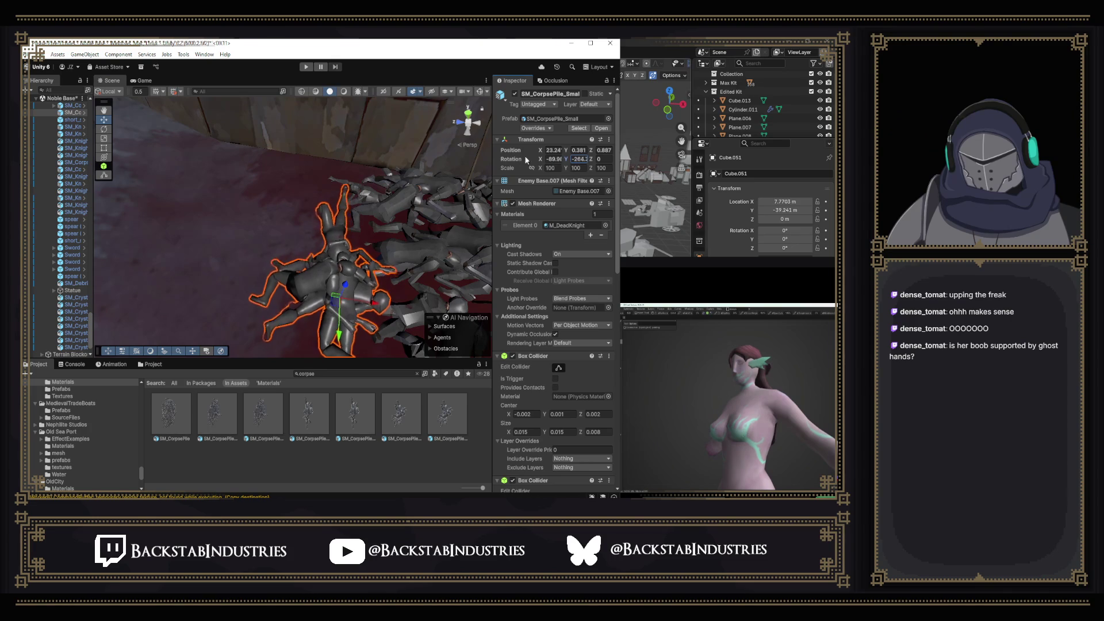
mouse_move(342, 298)
left_mouse_down()
mouse_move(437, 149)
mouse_move(348, 150)
mouse_move(468, 111)
mouse_move(491, 171)
mouse_move(463, 178)
left_mouse_up()
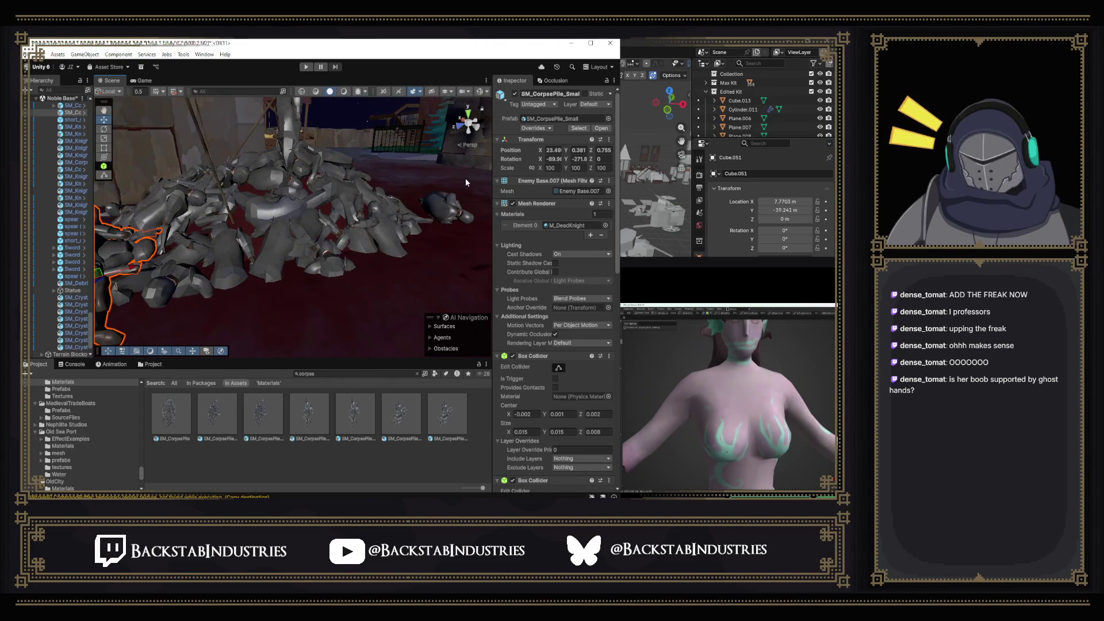
mouse_move(464, 178)
left_mouse_down()
mouse_move(192, 228)
mouse_move(110, 214)
mouse_move(329, 207)
mouse_move(380, 223)
mouse_move(371, 211)
mouse_move(507, 215)
mouse_move(472, 204)
mouse_move(461, 253)
left_mouse_up()
mouse_move(389, 317)
left_mouse_down()
mouse_move(359, 249)
mouse_move(145, 227)
mouse_move(379, 290)
left_mouse_up()
left_click(353, 280)
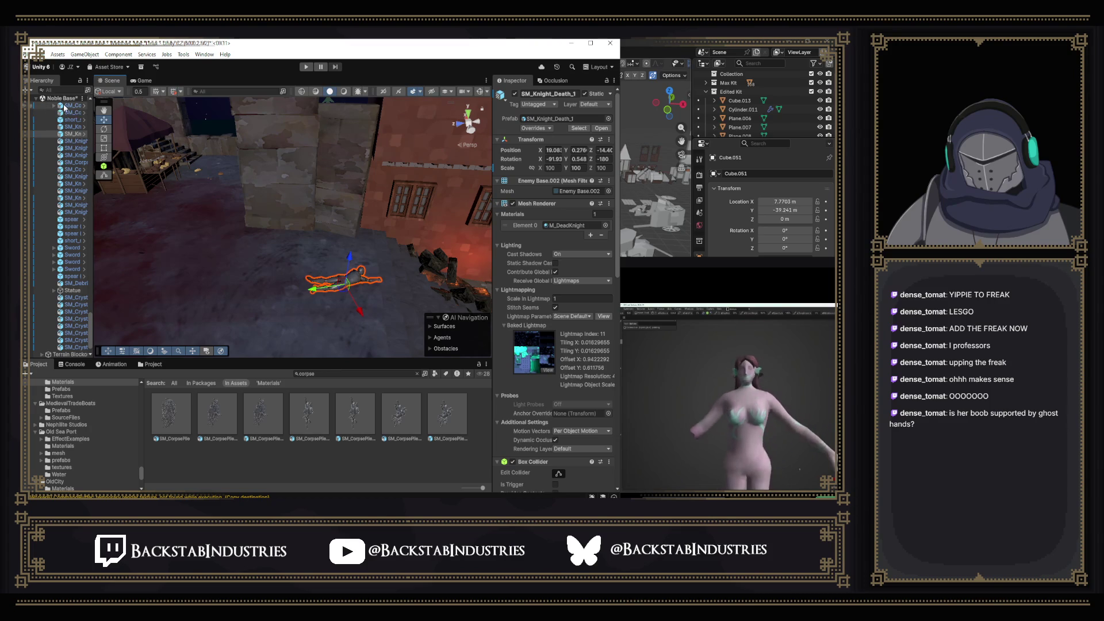
Widen the Hierarchy, view SM_Knight_Death_9 and pick the small corpse pile asset.
left_click_drag(93, 133, 120, 133)
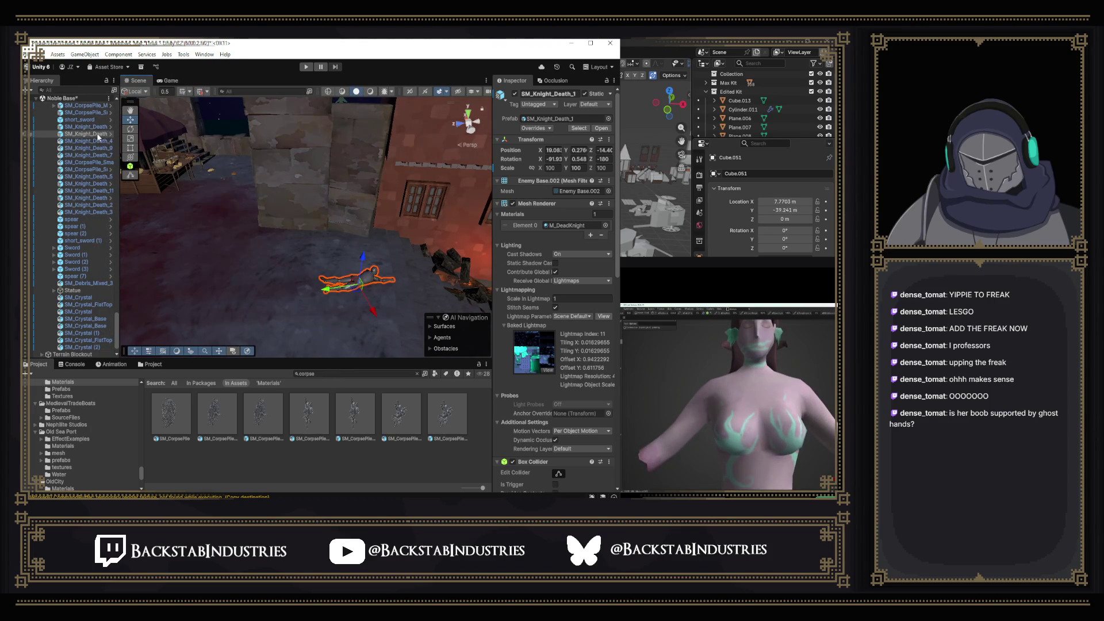
left_click(90, 147)
left_click_drag(155, 184, 838, 300)
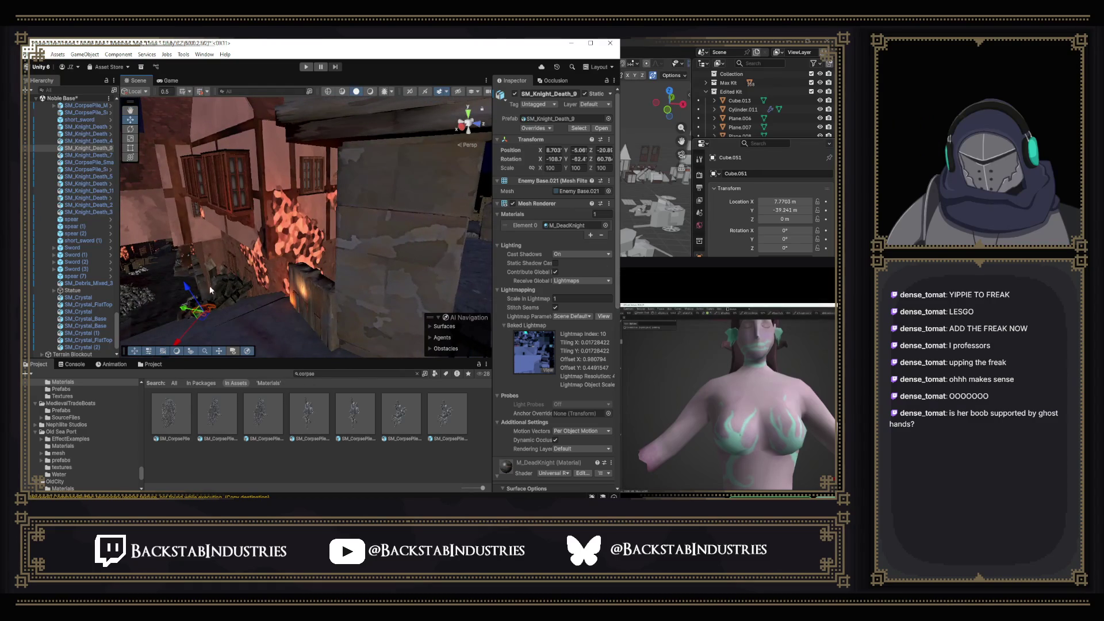
left_click(342, 423)
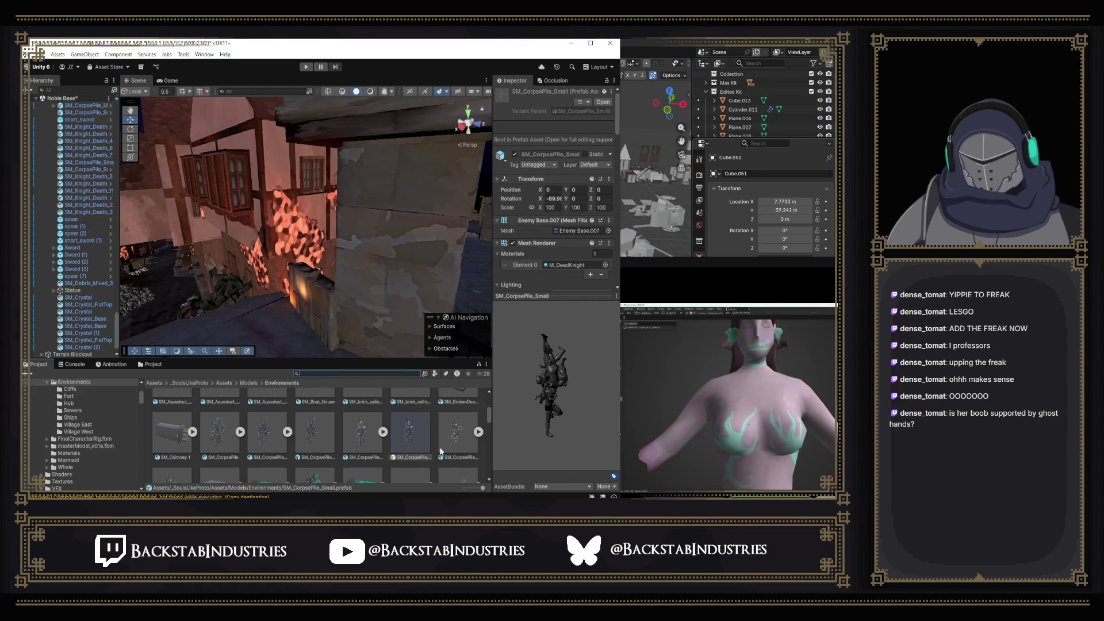
scroll(437, 448, "up", 3)
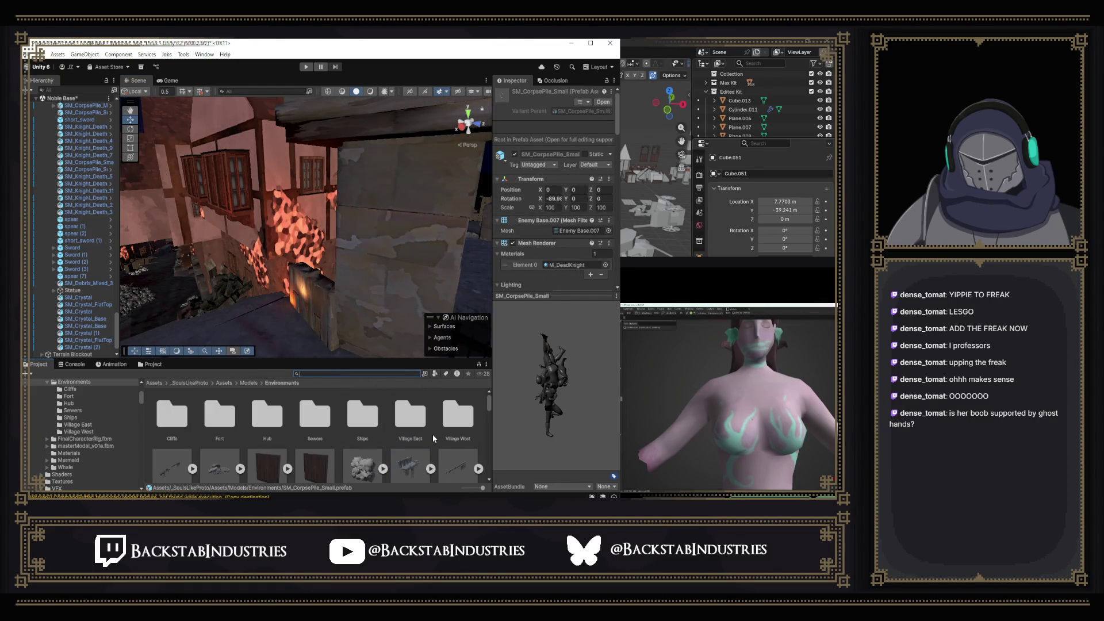
Create a Corpse folder in Models/Environments and frame SM_Knight_Death_5.
right_click(481, 432)
mouse_move(584, 197)
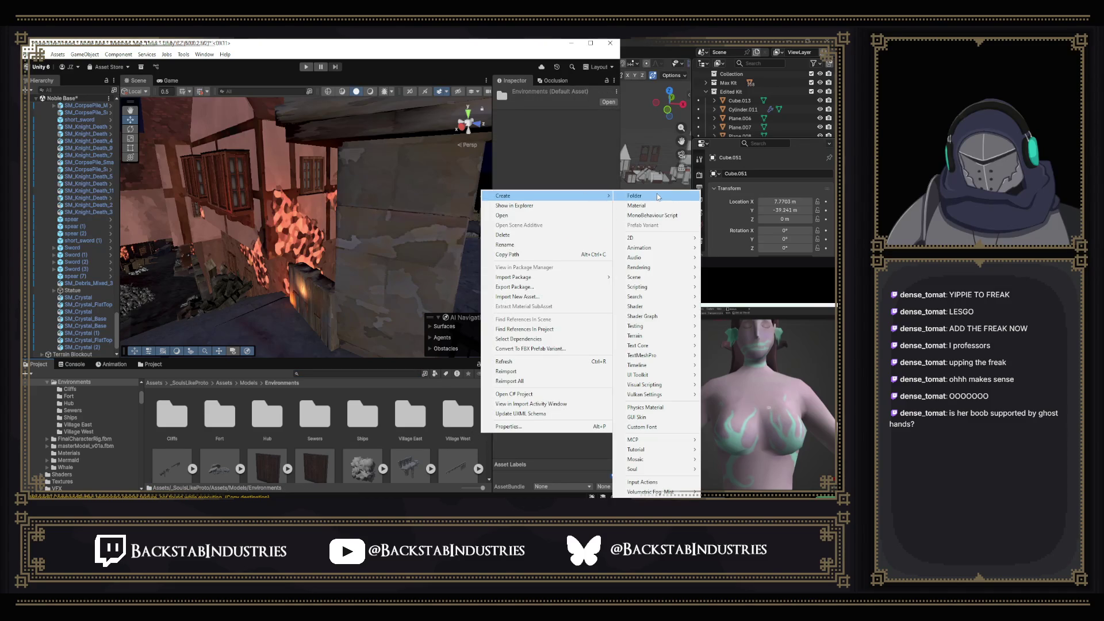
left_click(658, 197)
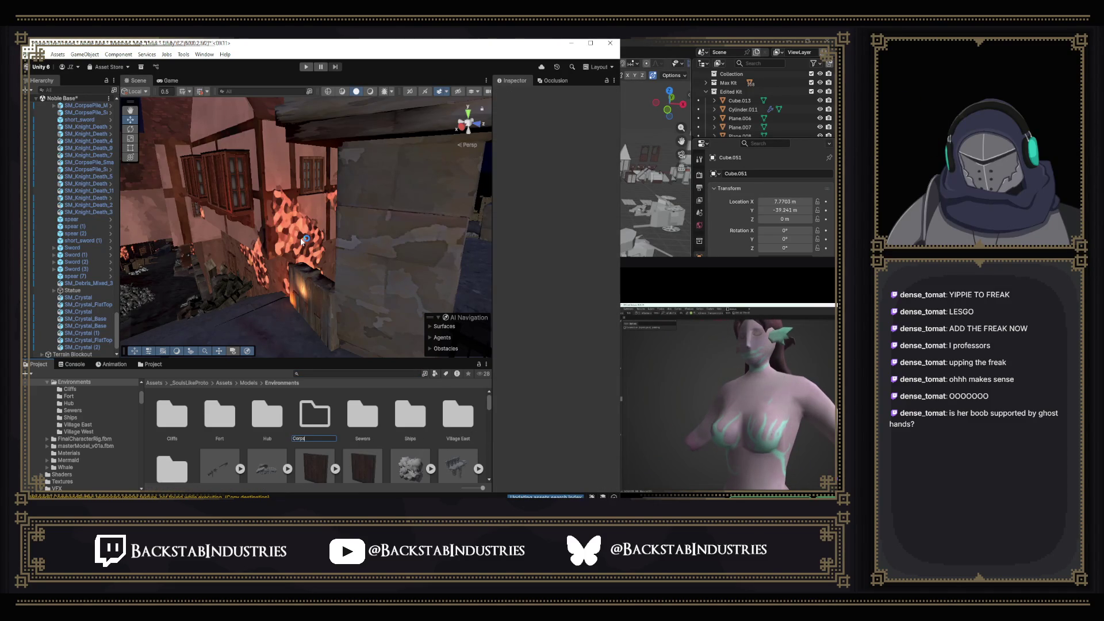
type("Corpse")
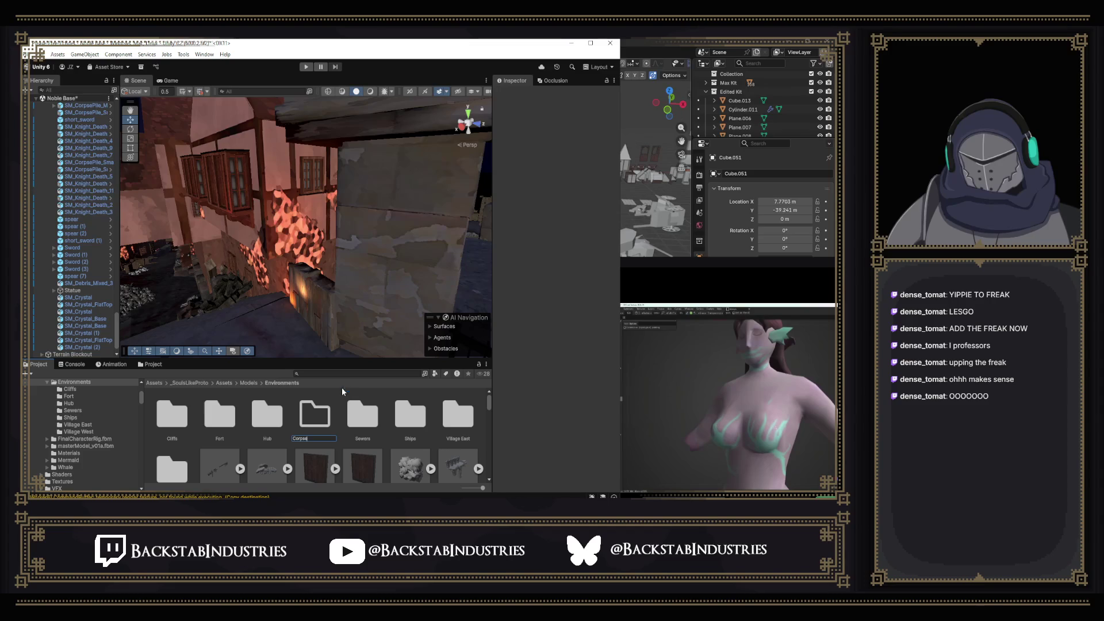
key("Return")
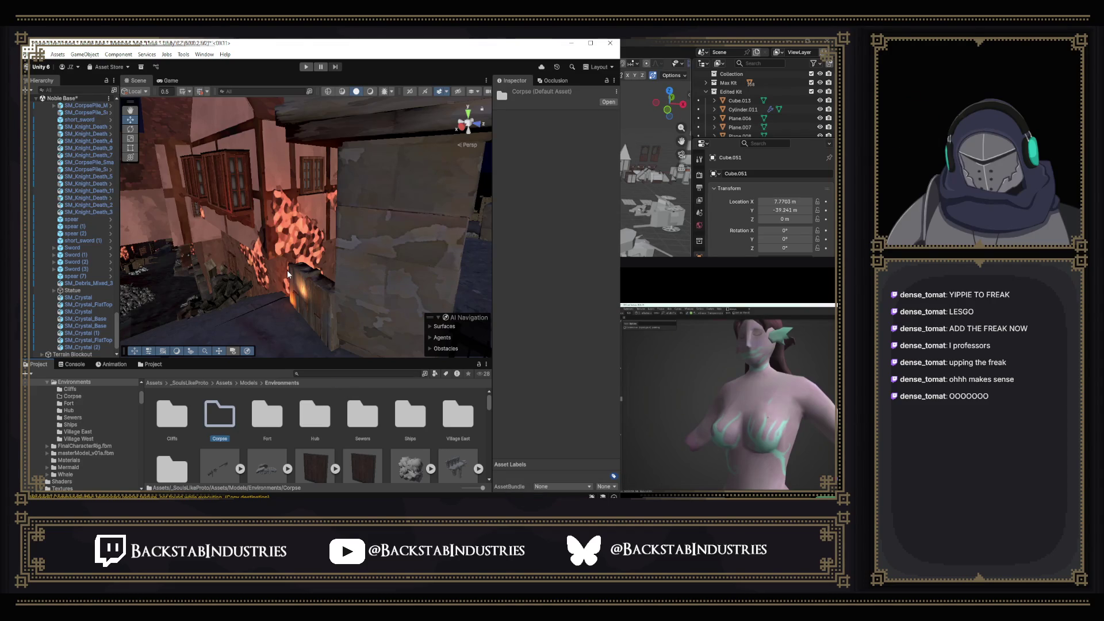
left_click(97, 177)
key("f")
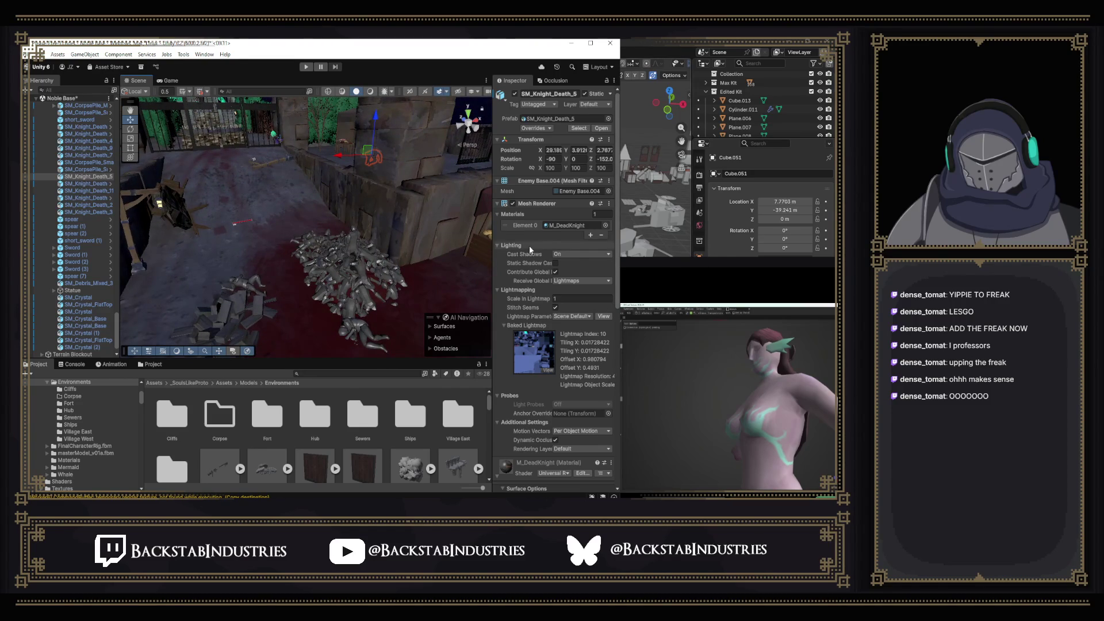
scroll(529, 246, "down", 10)
scroll(531, 247, "up", 10)
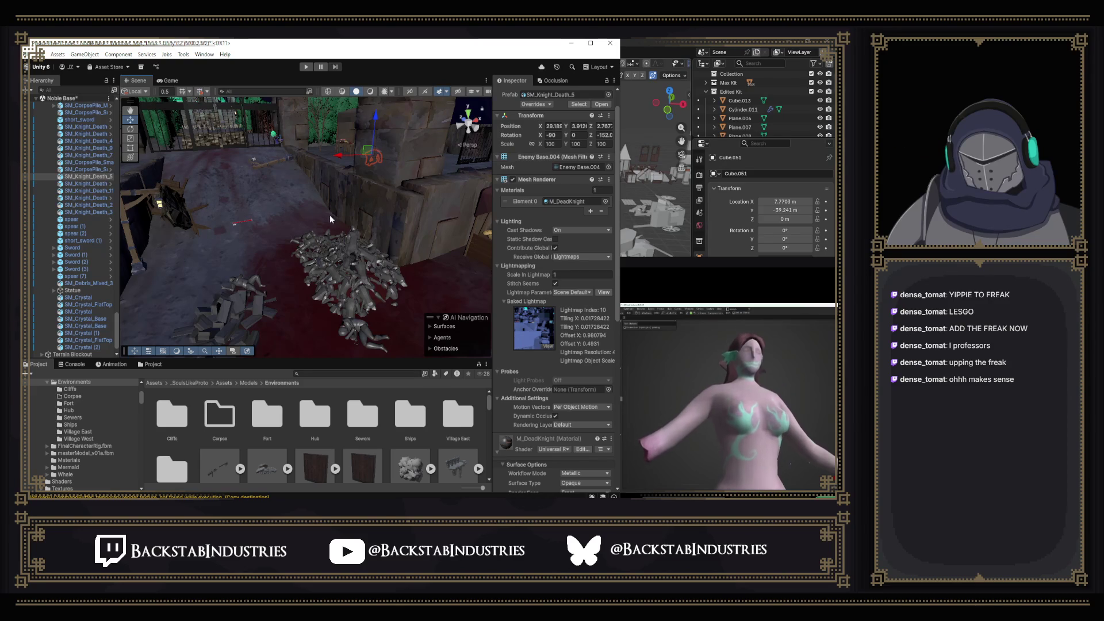
mouse_move(297, 223)
left_mouse_down()
mouse_move(556, 234)
mouse_move(560, 213)
mouse_move(649, 227)
mouse_move(497, 227)
left_mouse_up()
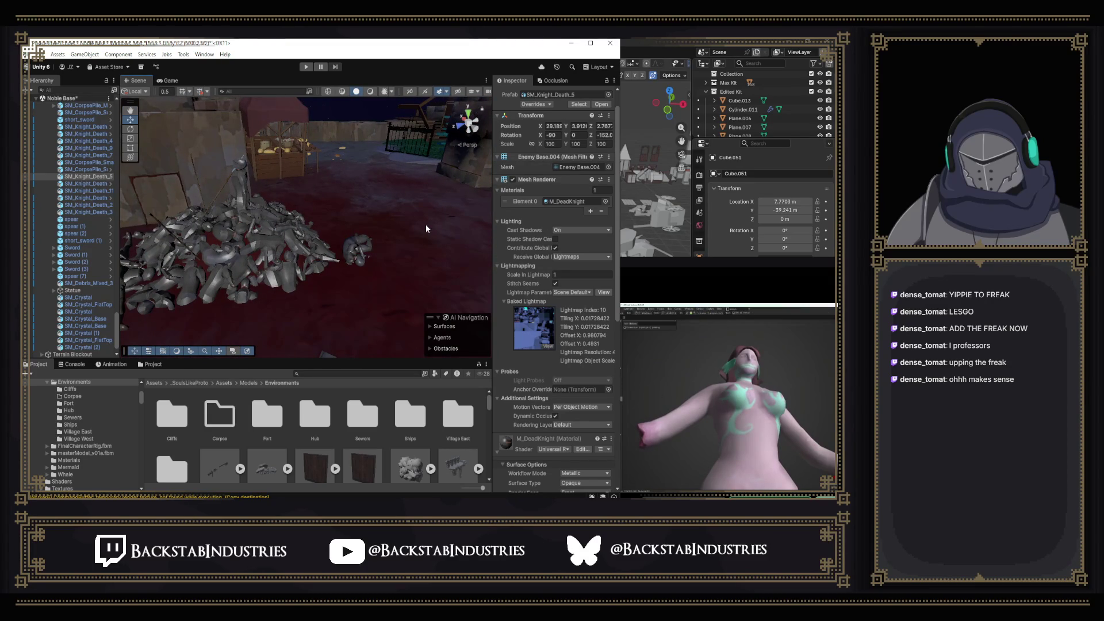
mouse_move(425, 229)
left_mouse_down()
mouse_move(242, 227)
mouse_move(724, 219)
mouse_move(64, 194)
mouse_move(230, 207)
mouse_move(399, 198)
mouse_move(294, 229)
mouse_move(290, 246)
left_mouse_up()
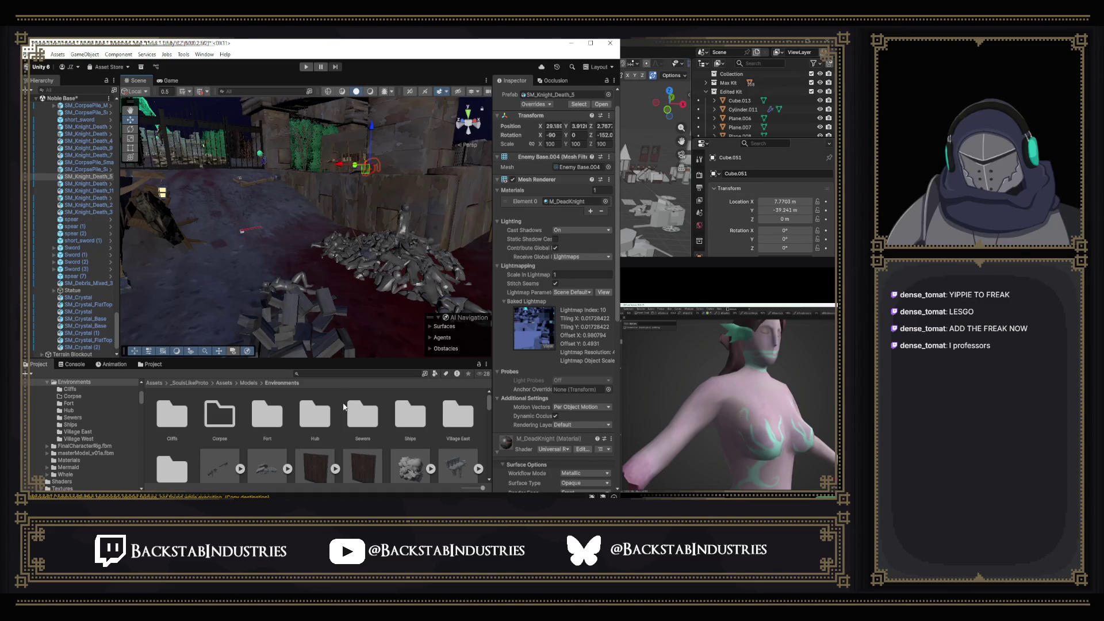
scroll(343, 405, "down", 3)
scroll(280, 455, "down", 1)
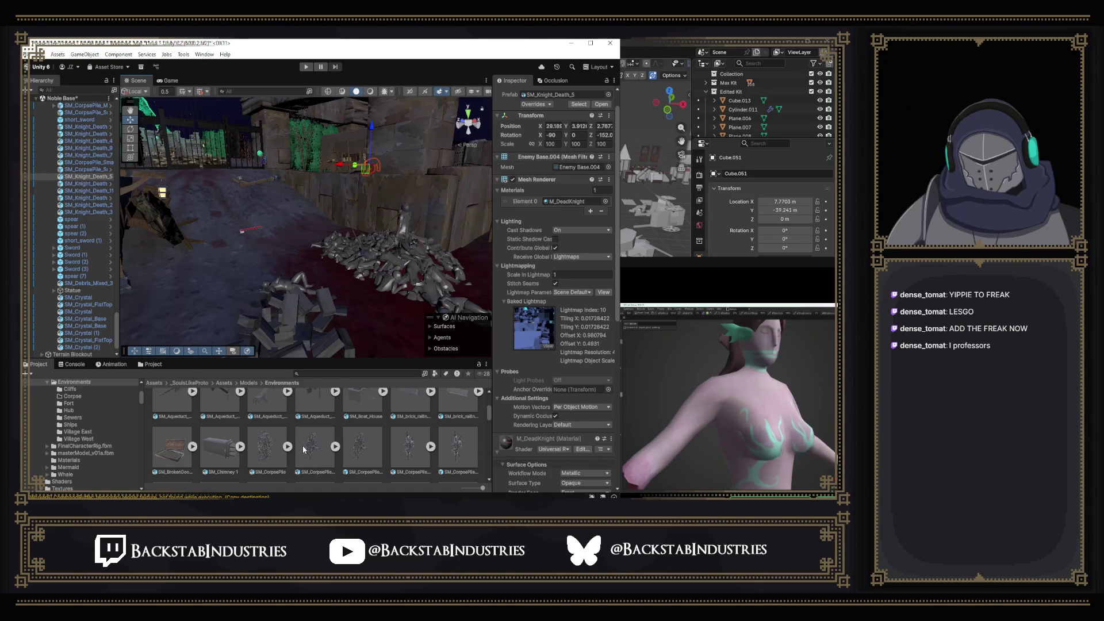
Select the SM_CorpsePile models and rename the Corpse folder to Corpses.
left_click(269, 451)
scroll(253, 447, "down", 2)
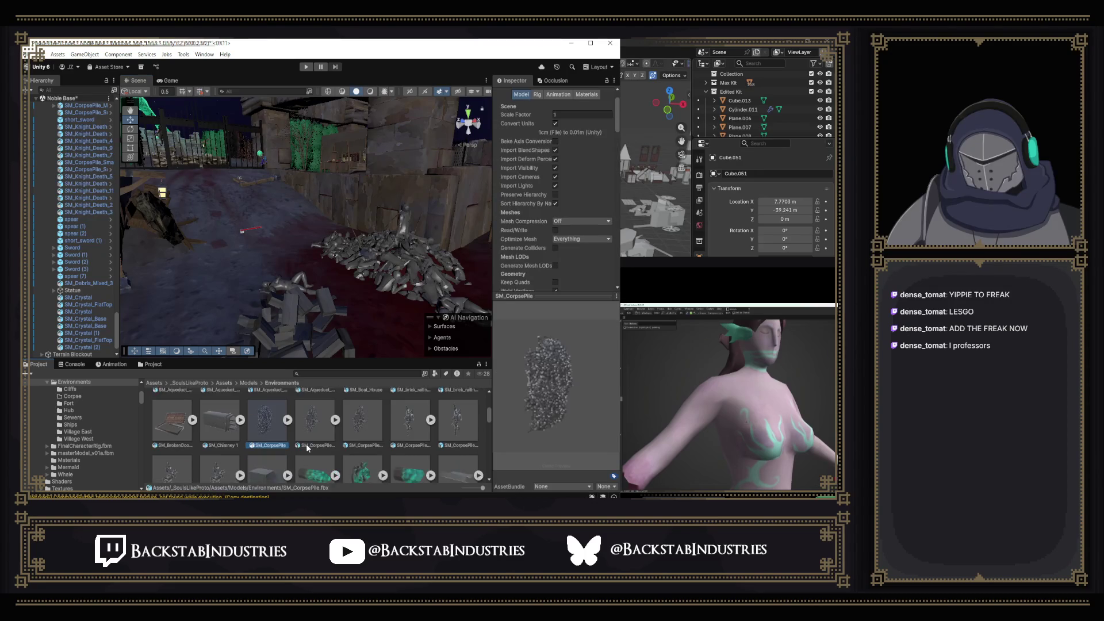
left_click(226, 439, "shift")
scroll(283, 444, "up", 1)
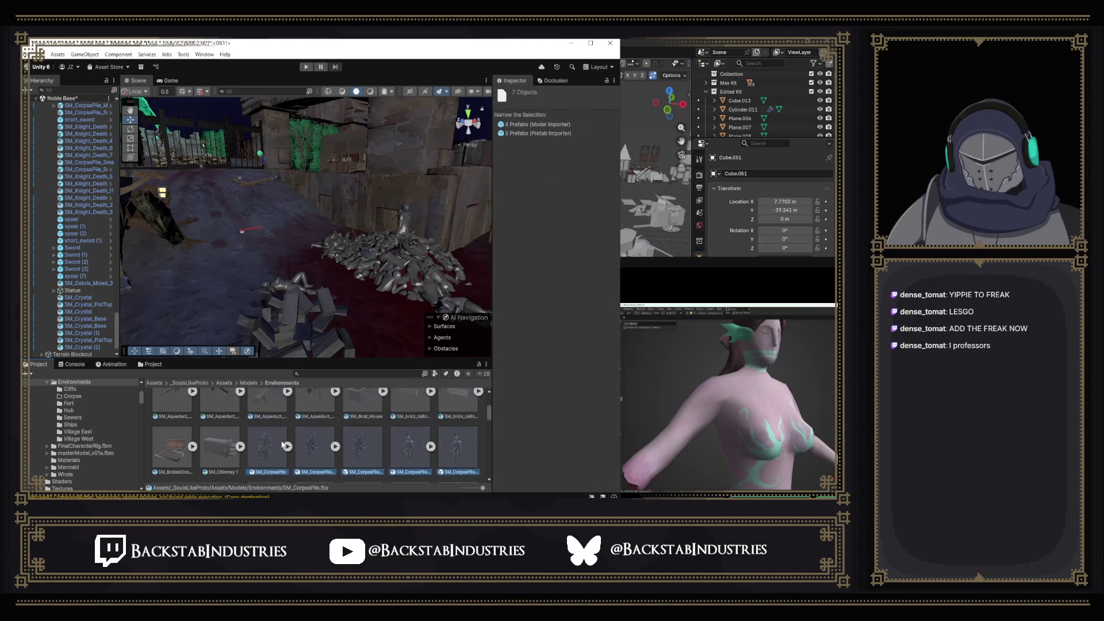
scroll(259, 437, "up", 1)
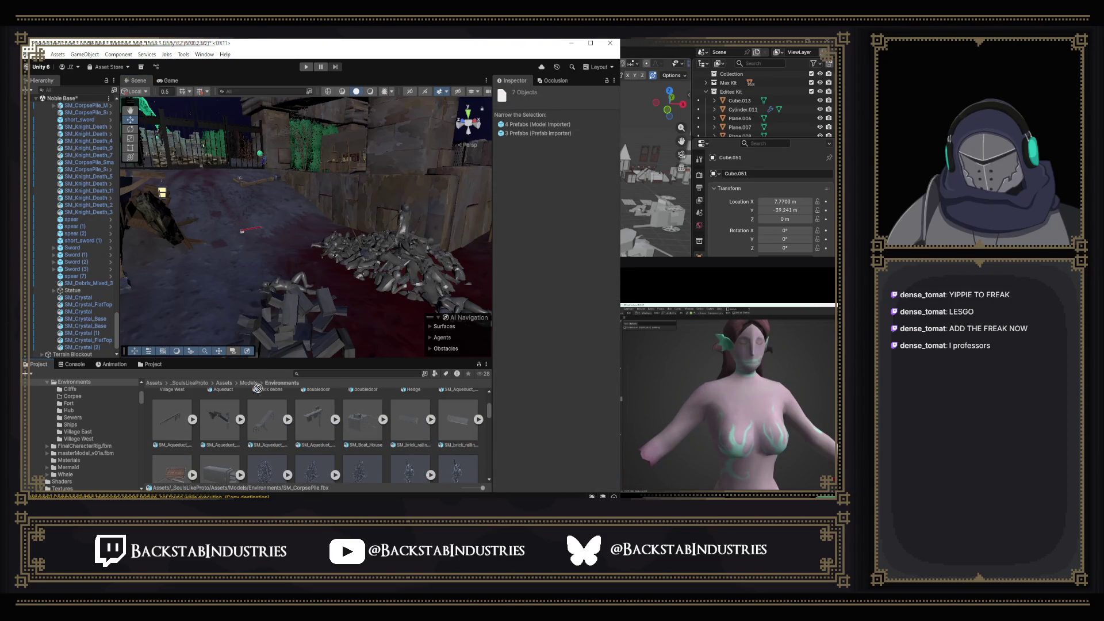
scroll(270, 414, "up", 3)
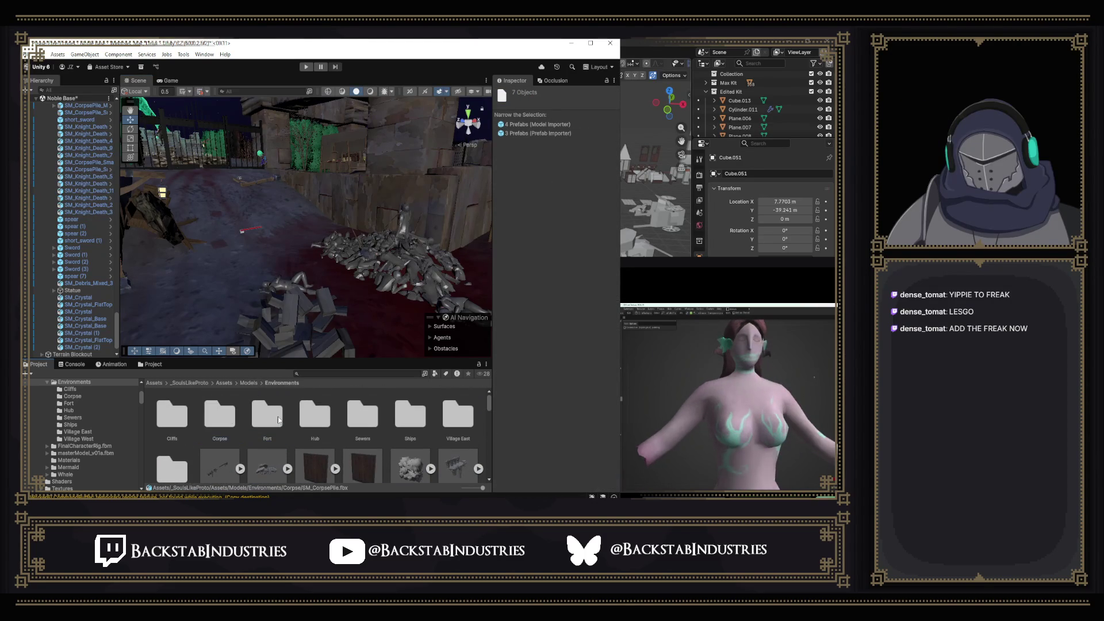
right_click(225, 422)
left_click(259, 232)
type("Corpses")
key("Return")
Select the corpse pile and SM_Knight_Death models and move them into Corpses.
scroll(374, 394, "down", 3)
scroll(368, 398, "down", 5)
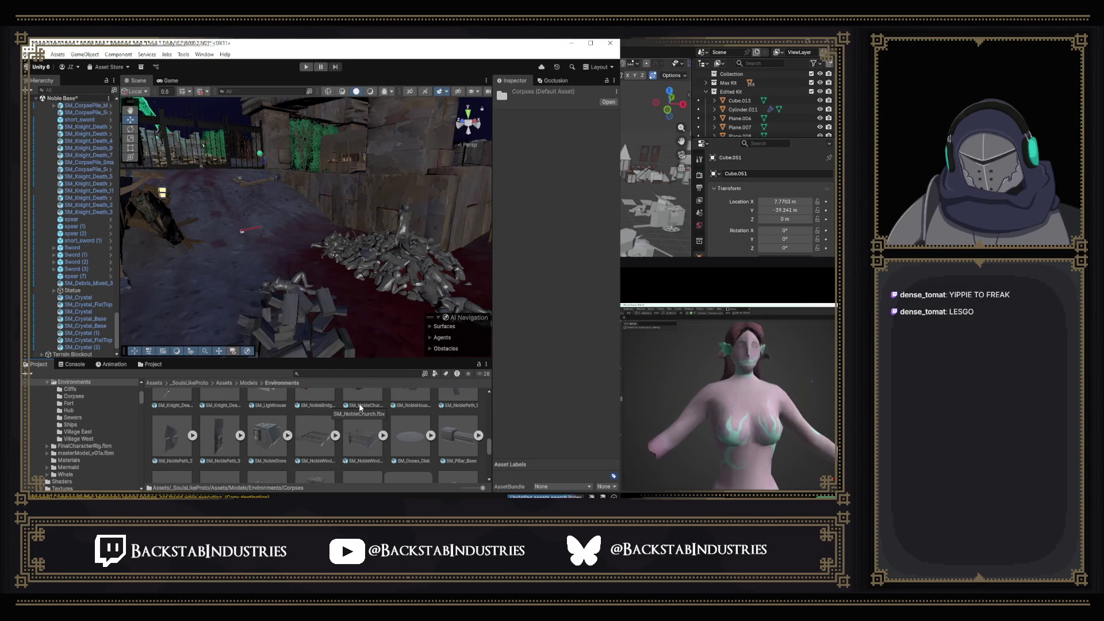
scroll(359, 408, "down", 5)
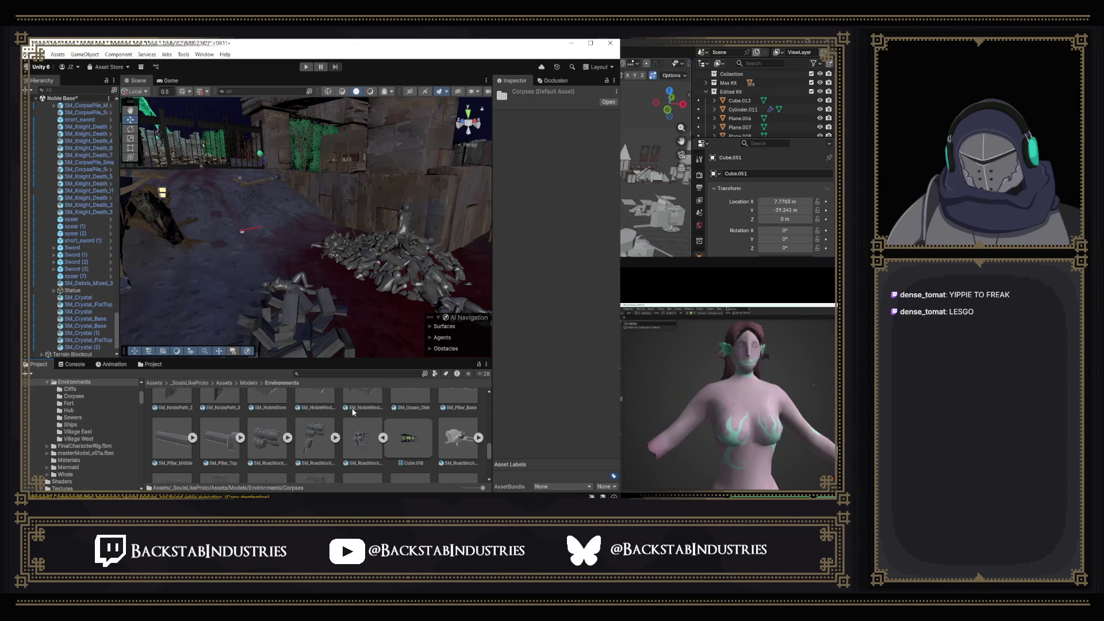
scroll(246, 444, "up", 3)
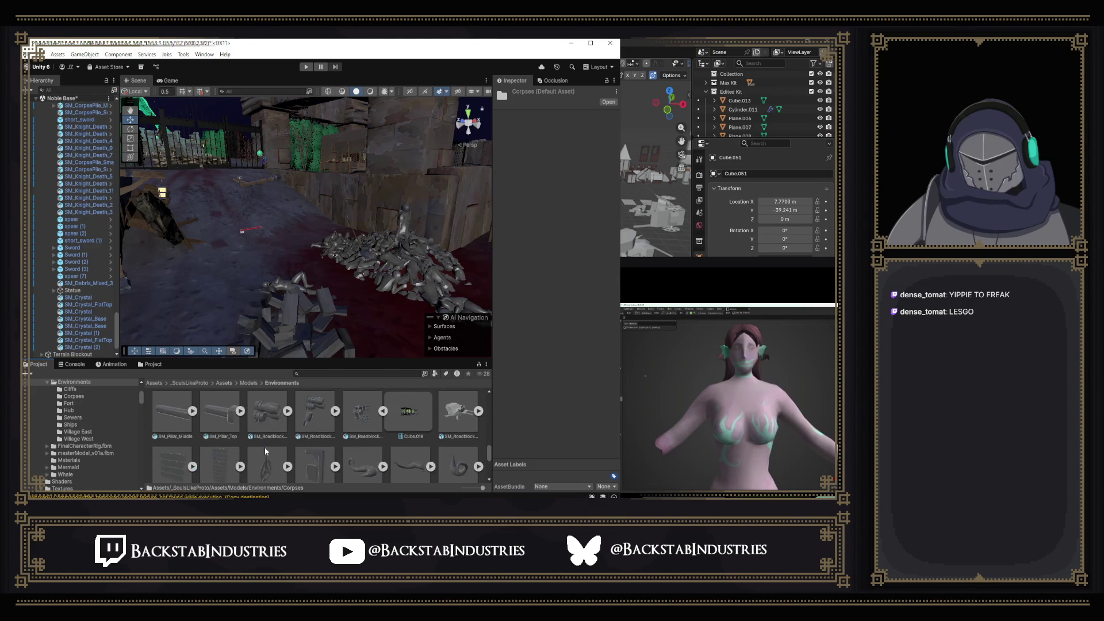
scroll(385, 445, "up", 3)
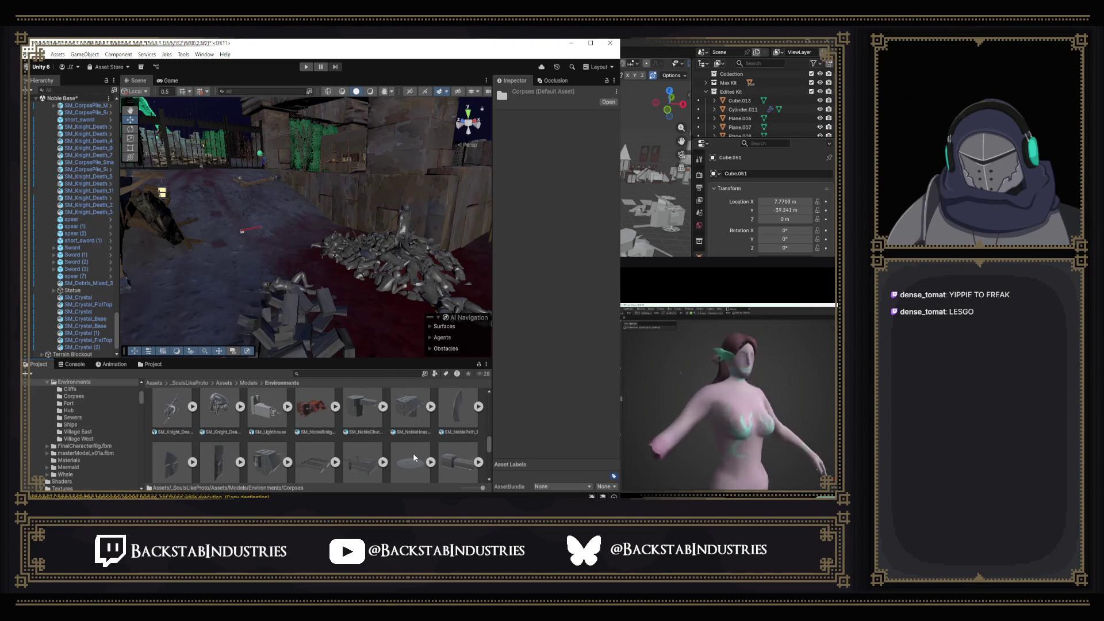
left_click(219, 435)
scroll(219, 442, "up", 1)
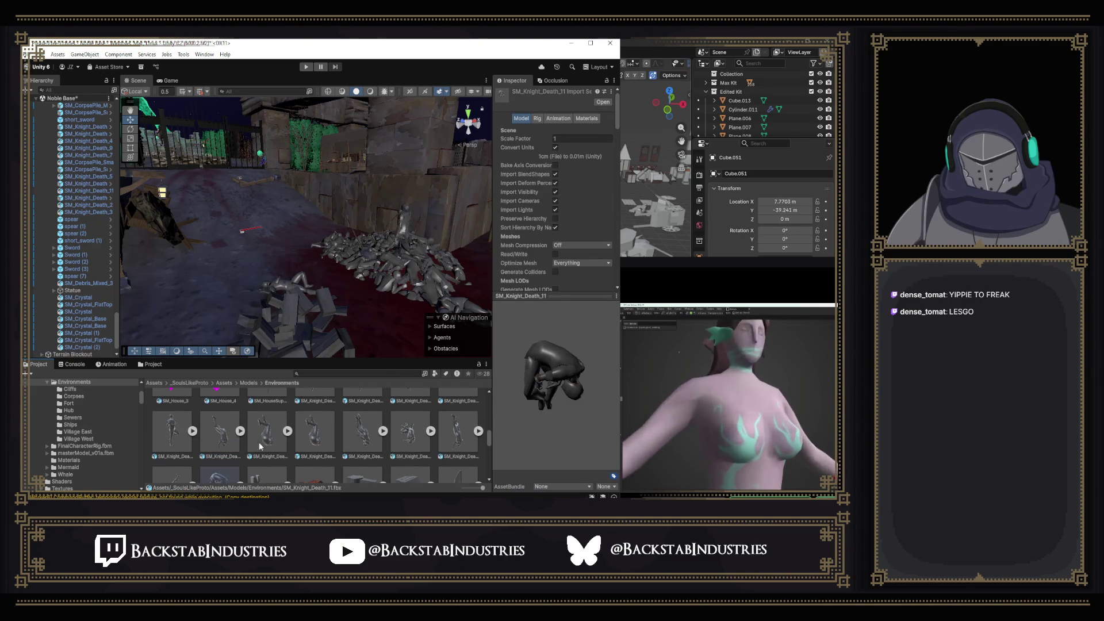
scroll(374, 437, "up", 1)
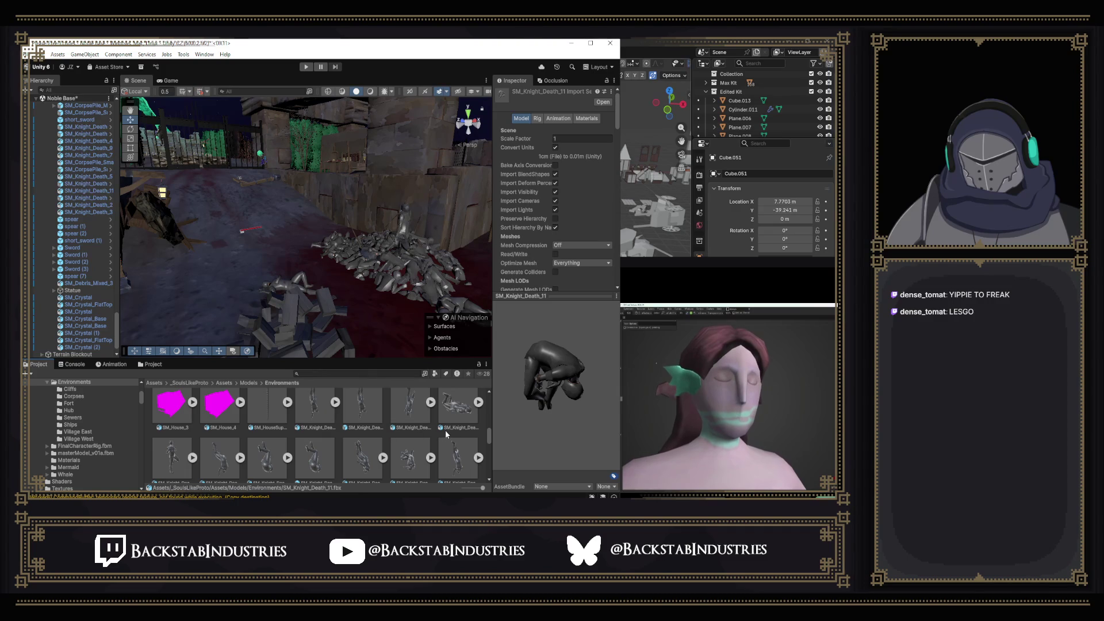
left_click(310, 412, "shift")
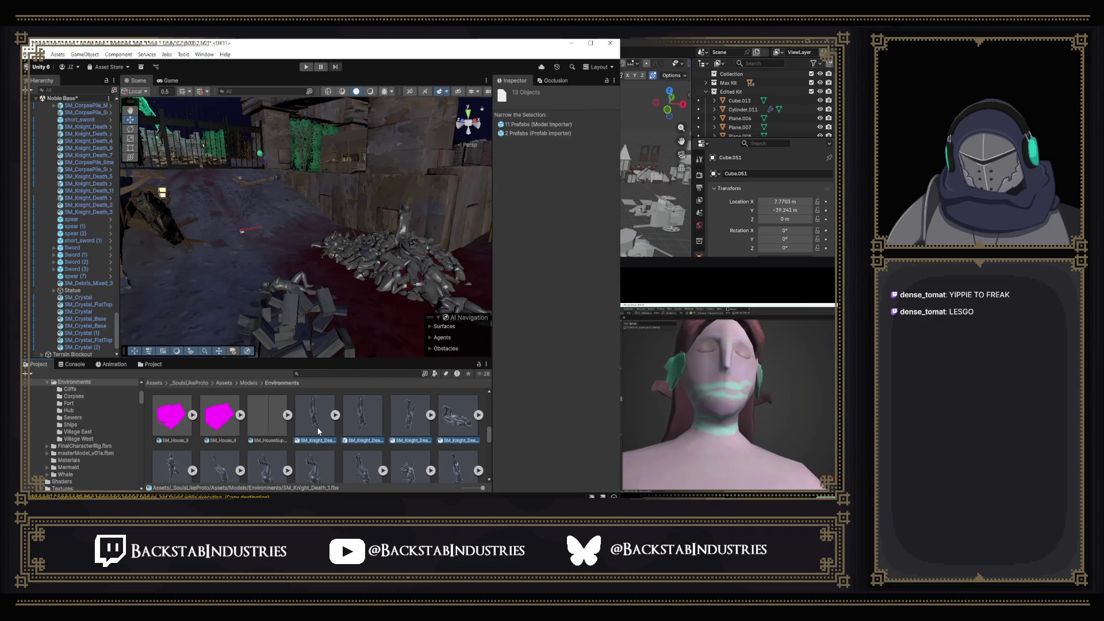
scroll(312, 412, "up", 1)
scroll(314, 453, "up", 1)
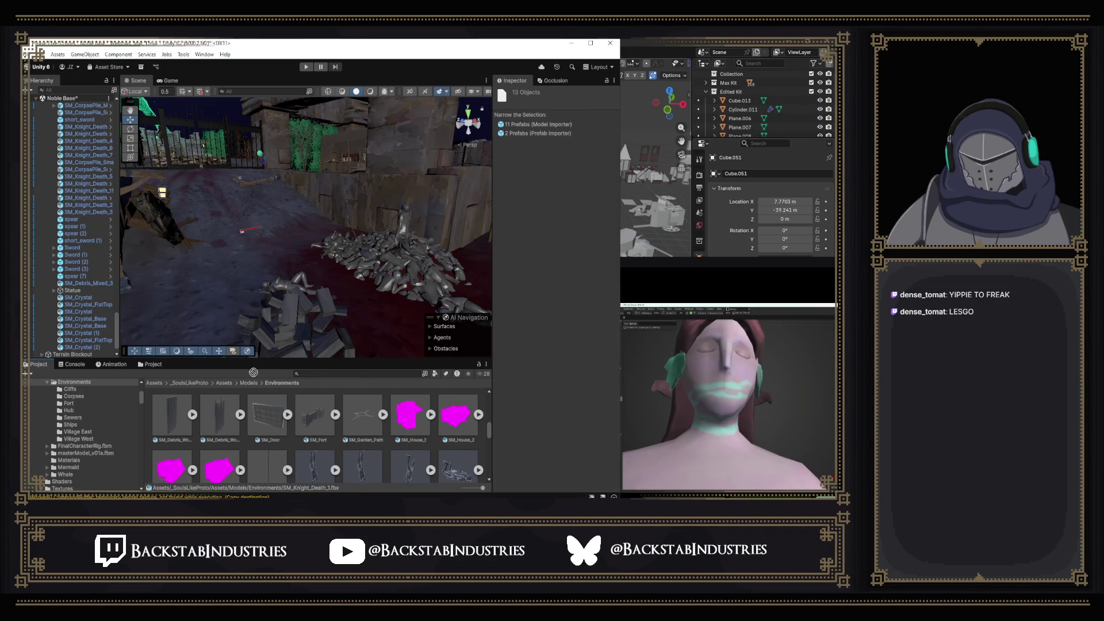
left_click_drag(81, 401, 74, 397)
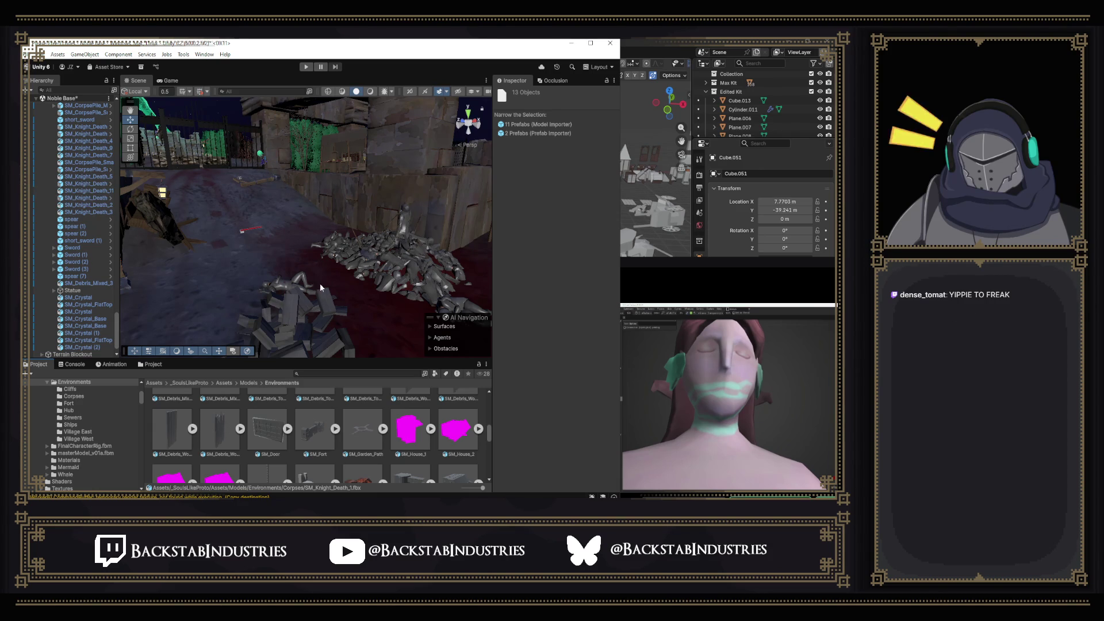
Select SM_Knight_Death_1, fly closer, and open Corpses to list its corpse and knight models.
left_click(198, 181)
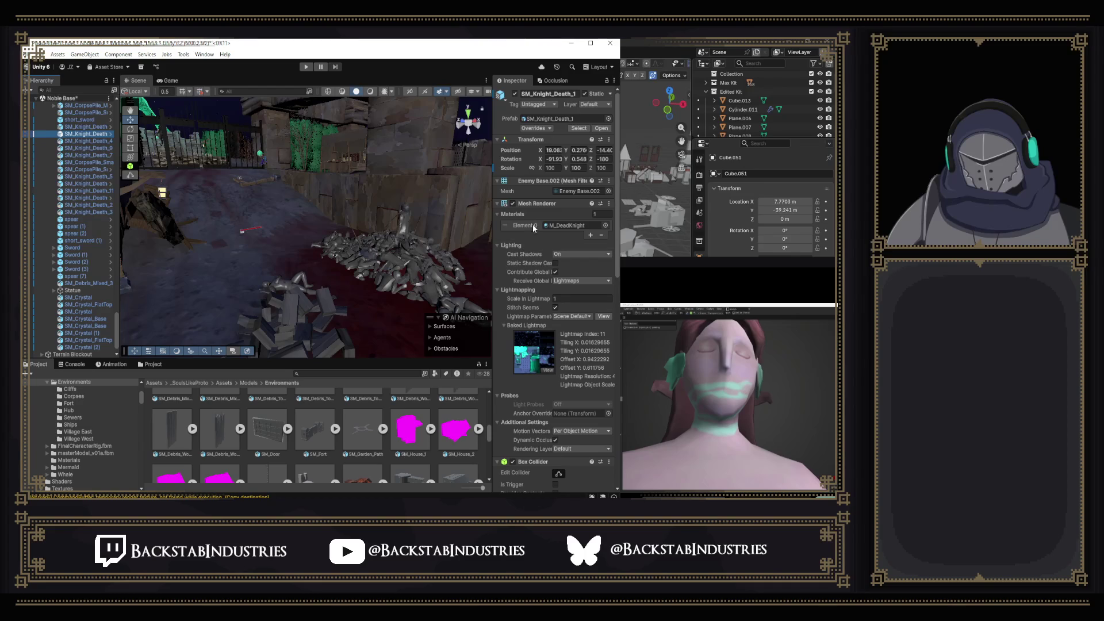
scroll(537, 223, "down", 8)
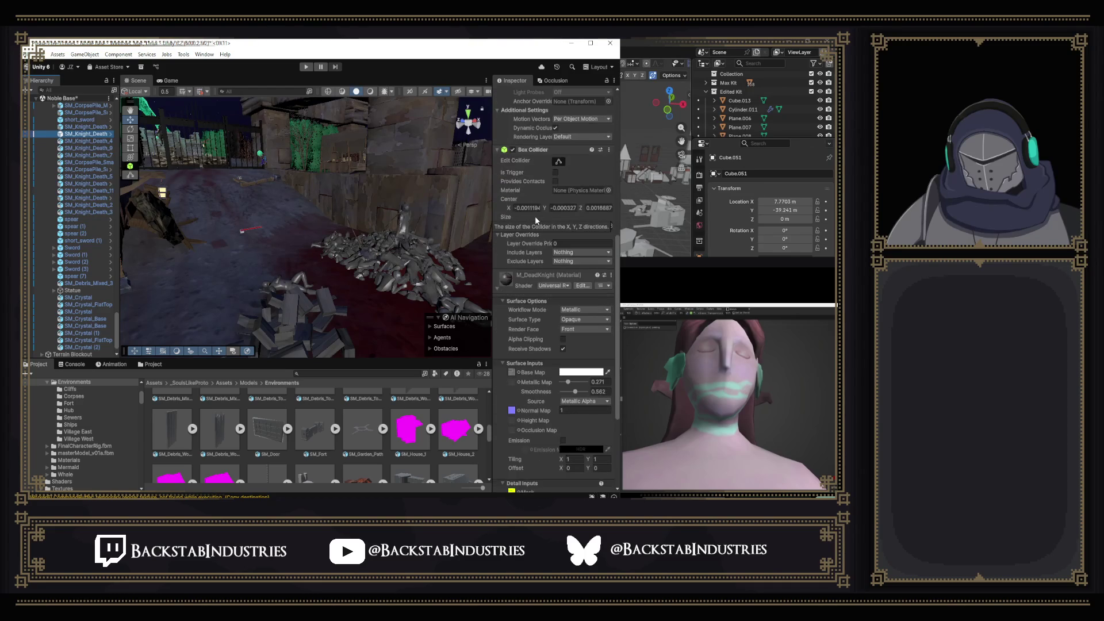
scroll(534, 216, "up", 8)
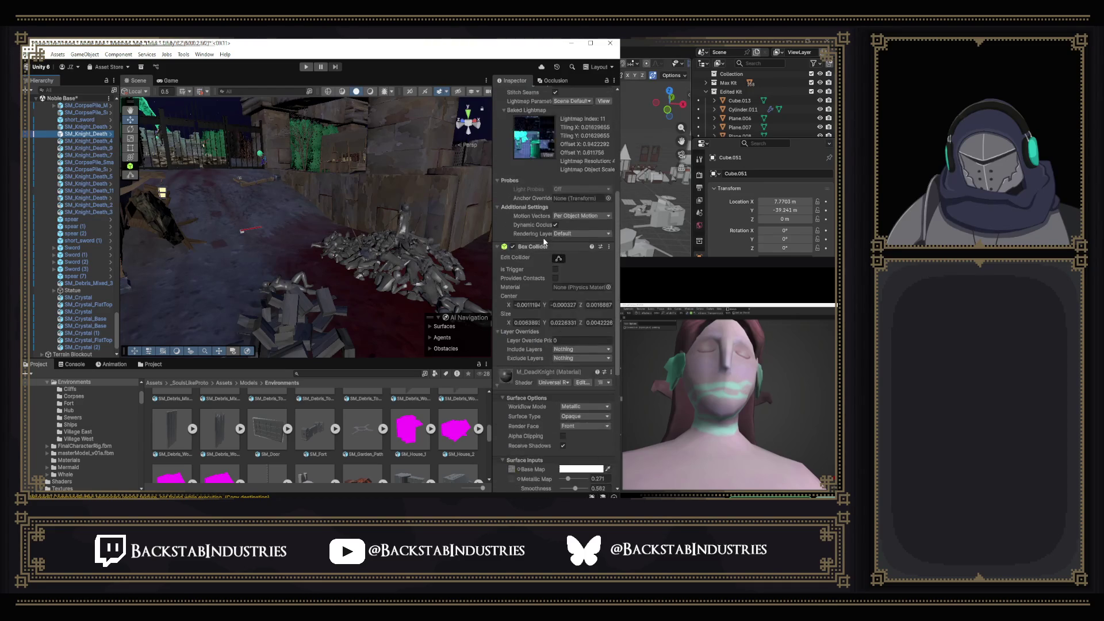
scroll(543, 241, "up", 2)
mouse_move(353, 270)
left_mouse_down()
mouse_move(261, 329)
mouse_move(269, 262)
left_mouse_up()
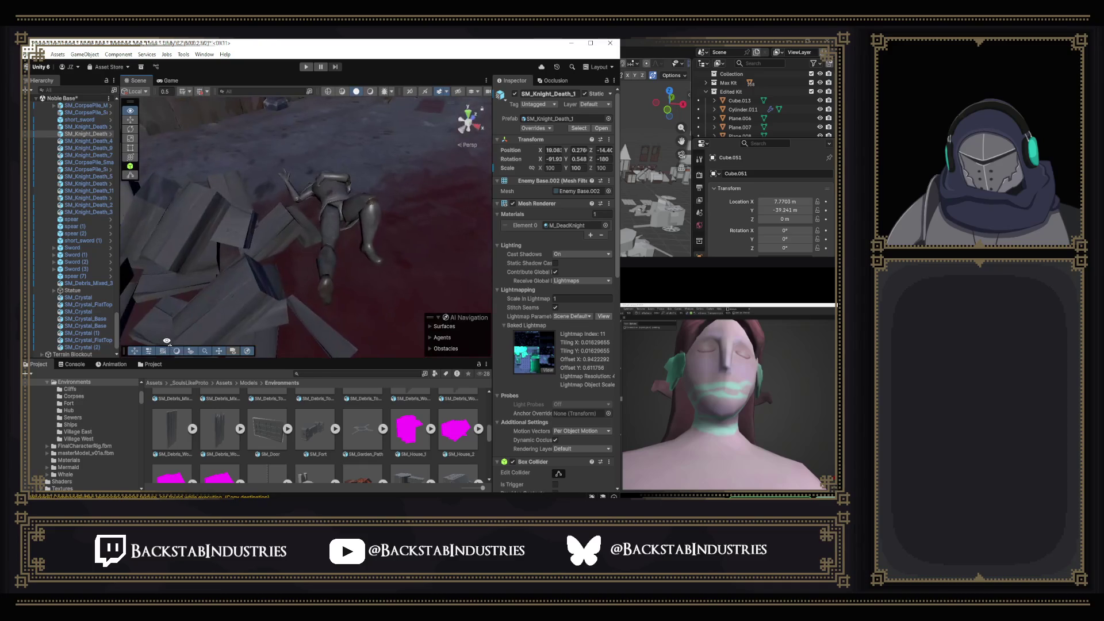
scroll(295, 425, "up", 3)
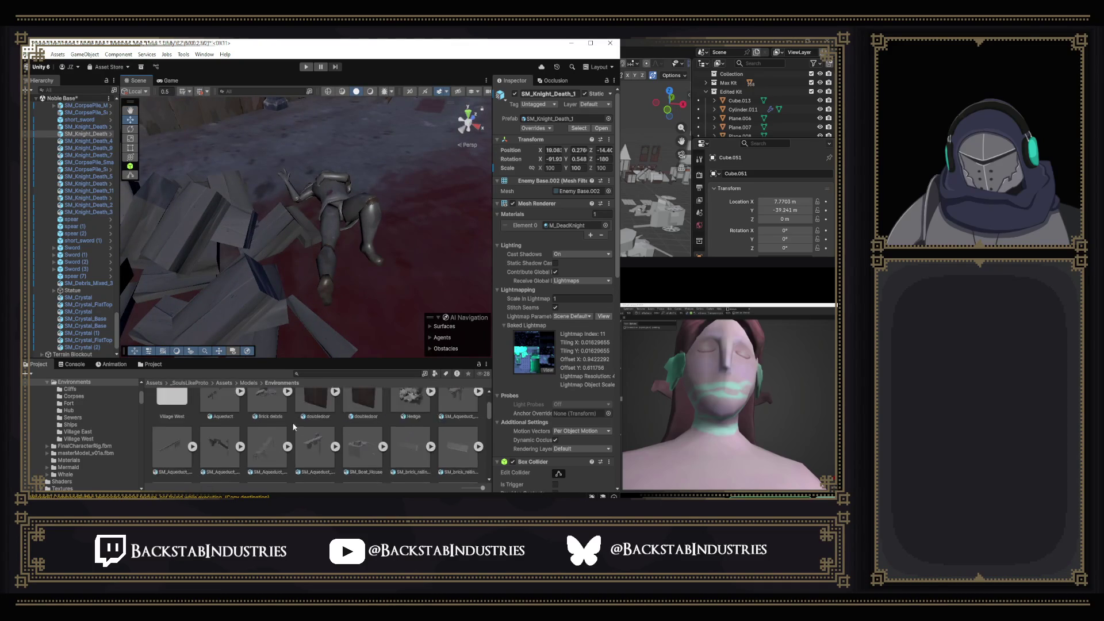
double_click(223, 418)
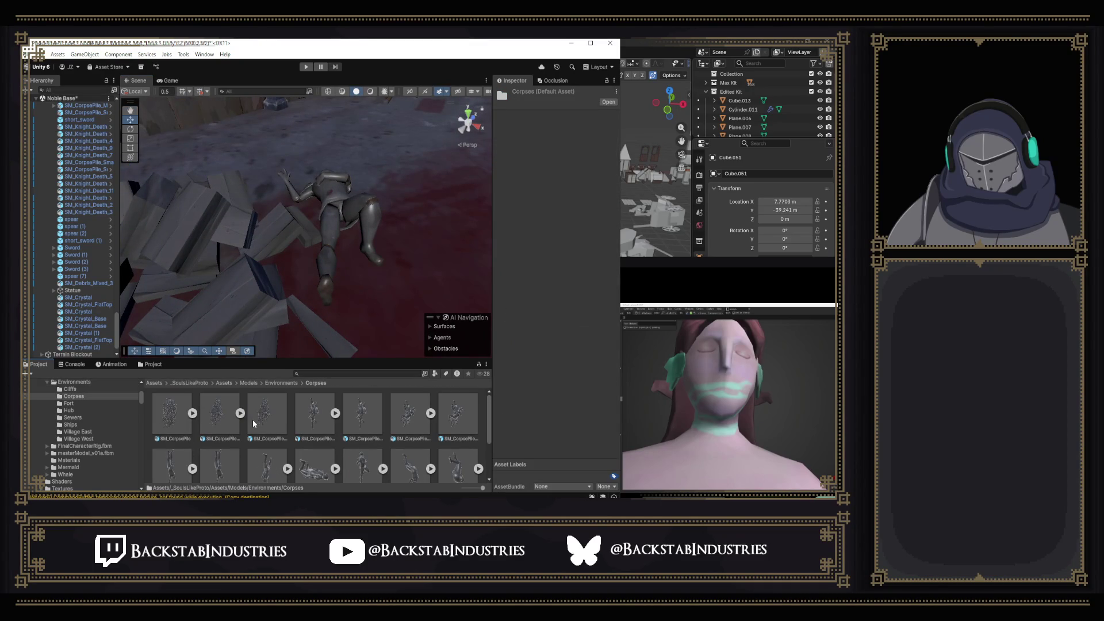
scroll(295, 427, "down", 3)
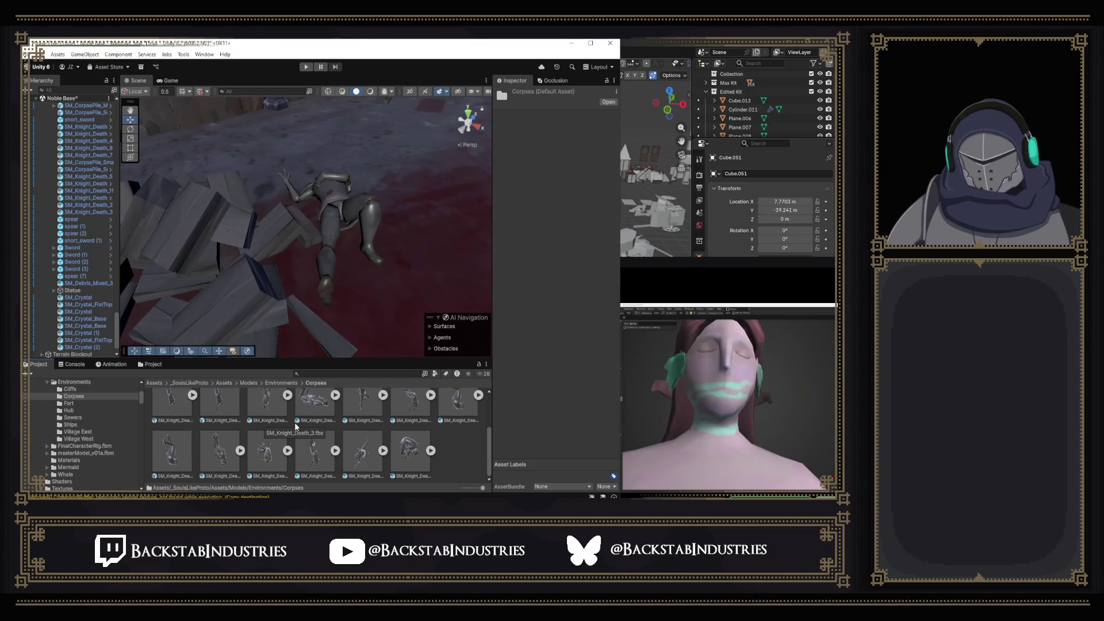
Create a new folder named Corpse Prefabs inside the Corpses folder.
right_click(454, 449)
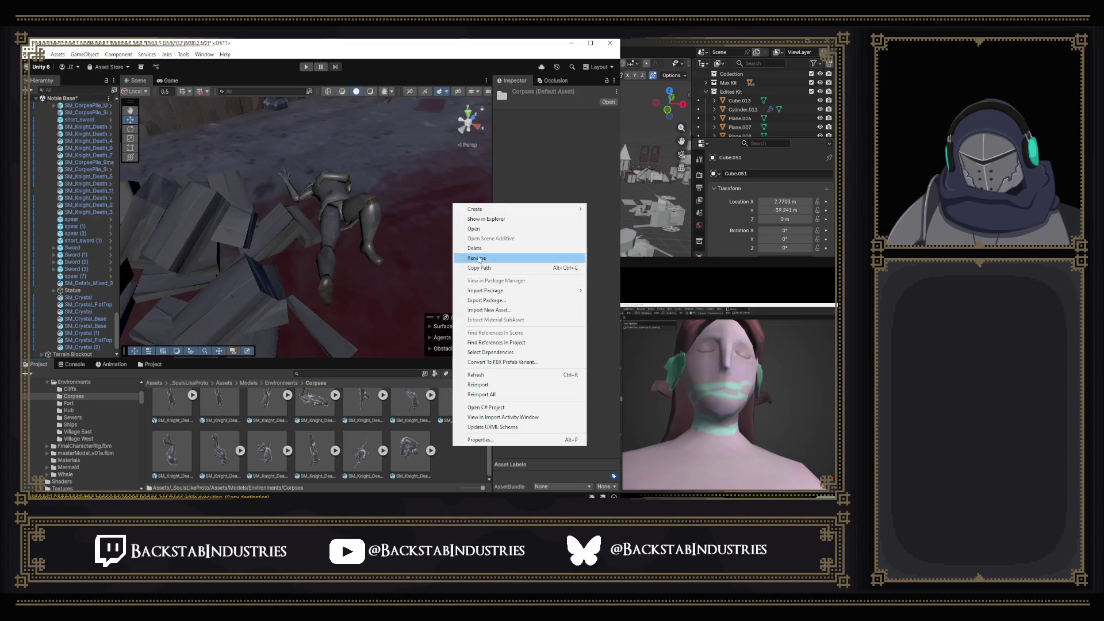
mouse_move(490, 214)
left_click(606, 209)
type("Corpse Prefabs")
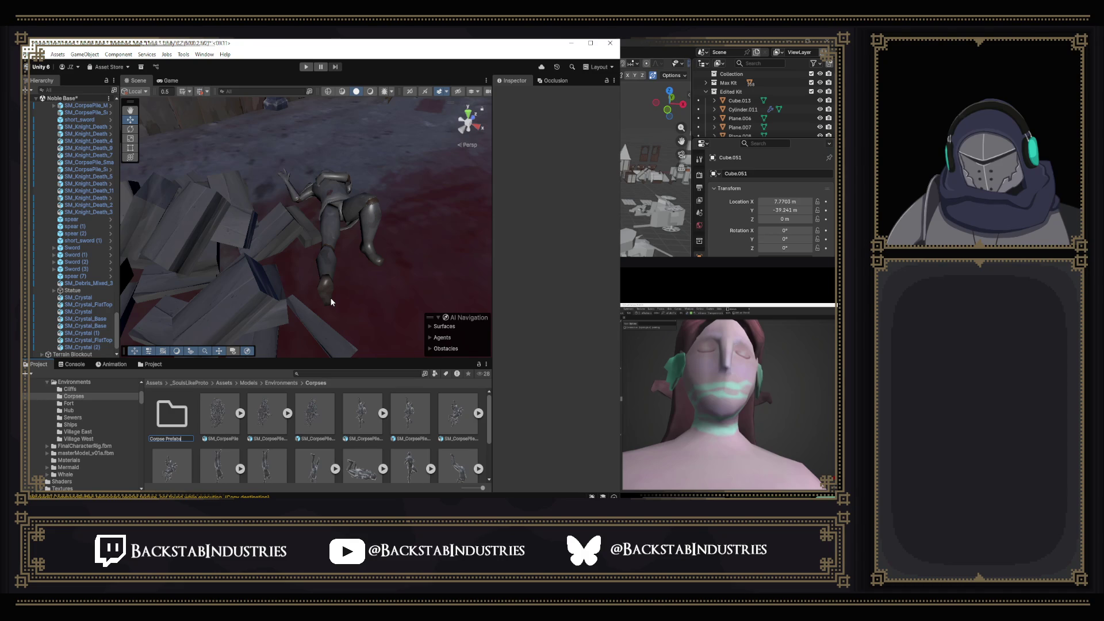
key("Return")
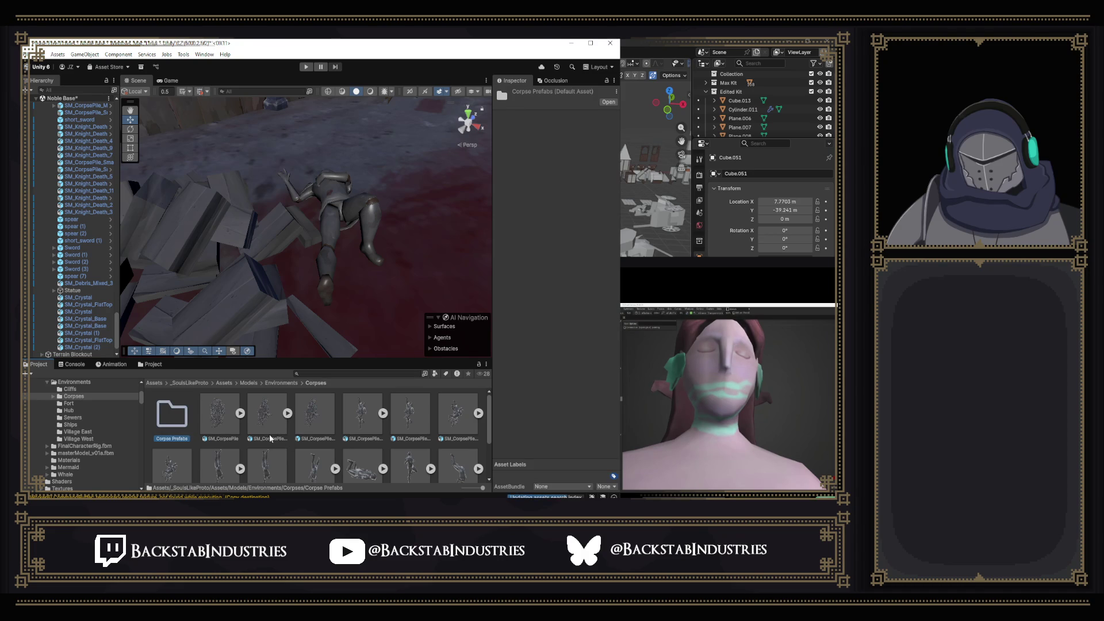
Move the three SM_CorpsePile assets into Corpse Prefabs and open that folder.
left_click_drag(323, 426, 333, 426)
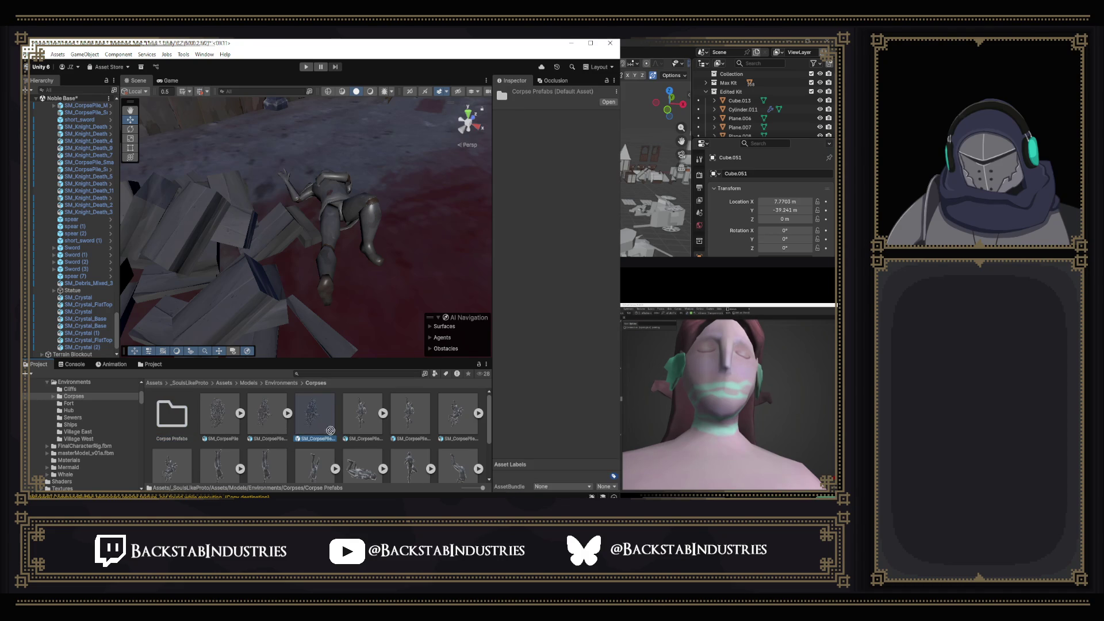
left_click_drag(183, 423, 184, 425)
left_click_drag(348, 425, 171, 417)
left_click_drag(393, 426, 171, 416)
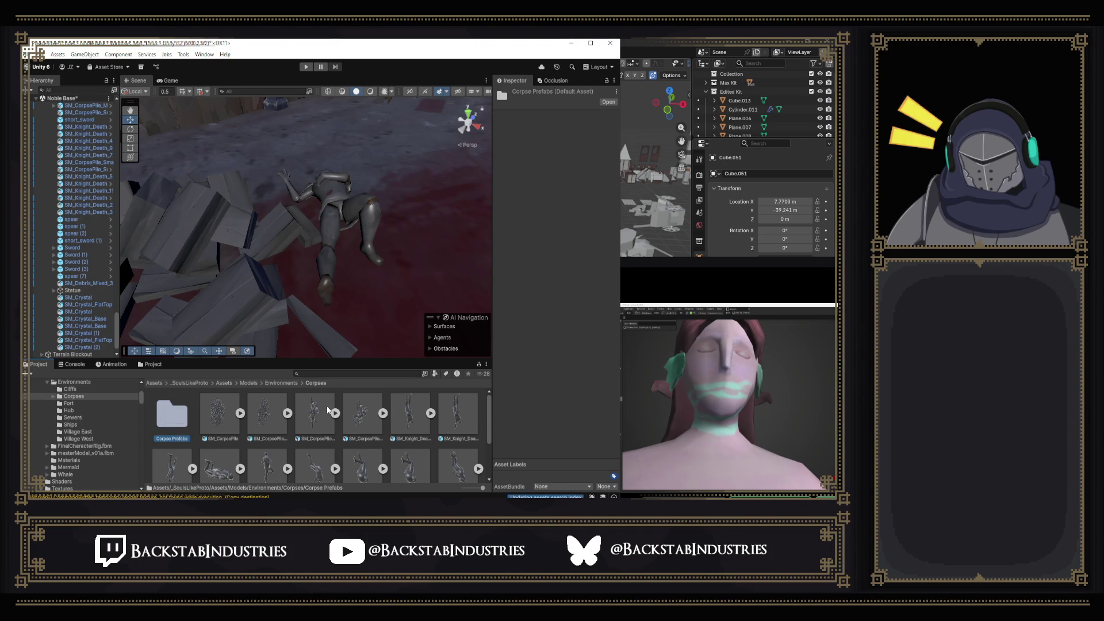
double_click(180, 411)
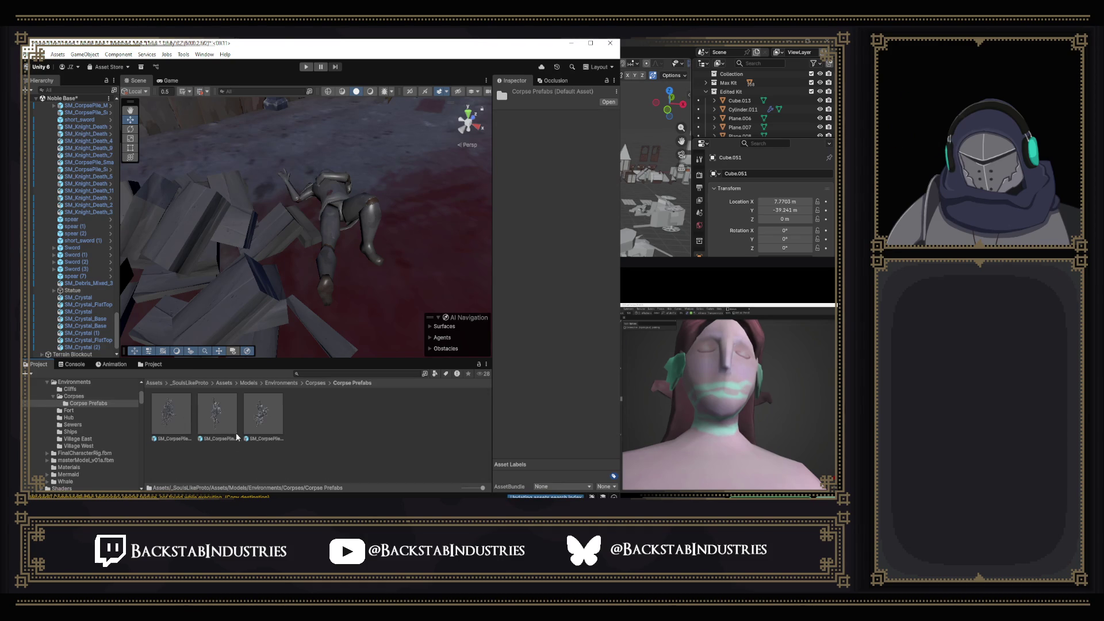
Strip the SM_ prefix from the first corpse pile so it reads CorpsePile_Medium_1.
right_click(182, 432)
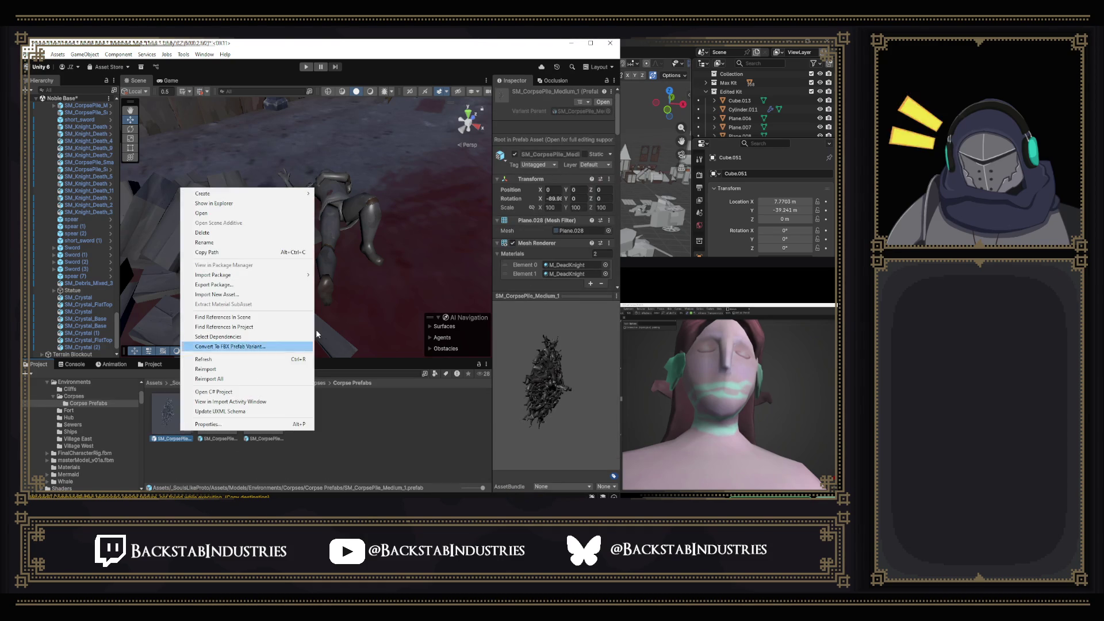
left_click(242, 242)
key("Home")
key("Right")
key("Delete")
key("Delete")
key("BackSpace")
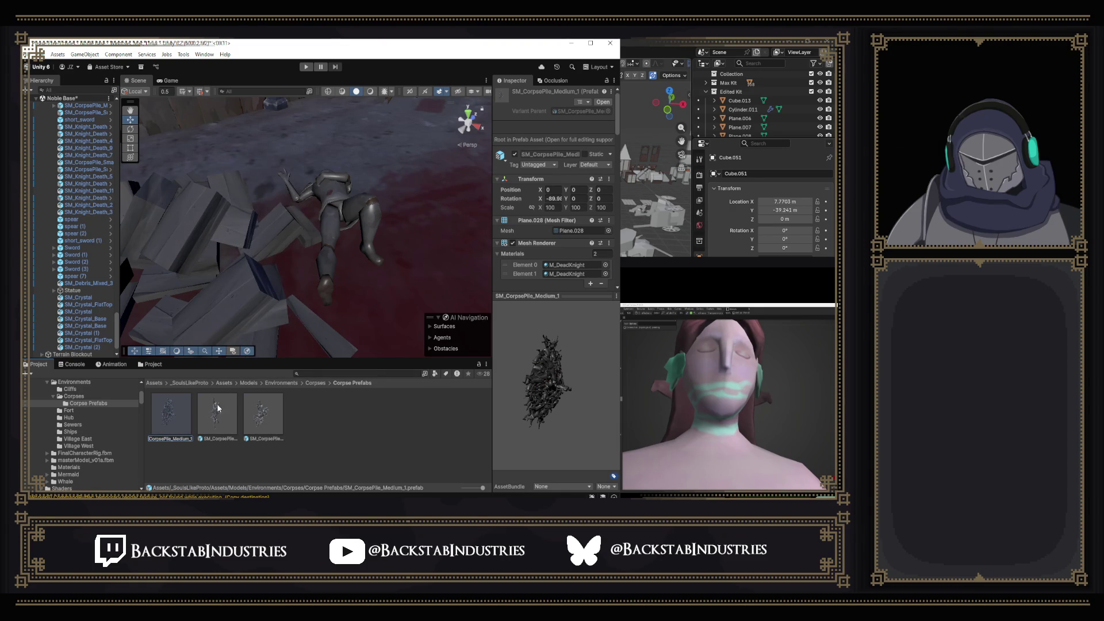
Rename SM_CorpsePile_Small to CorpsePile_Small.
left_click(223, 422)
right_click(223, 422)
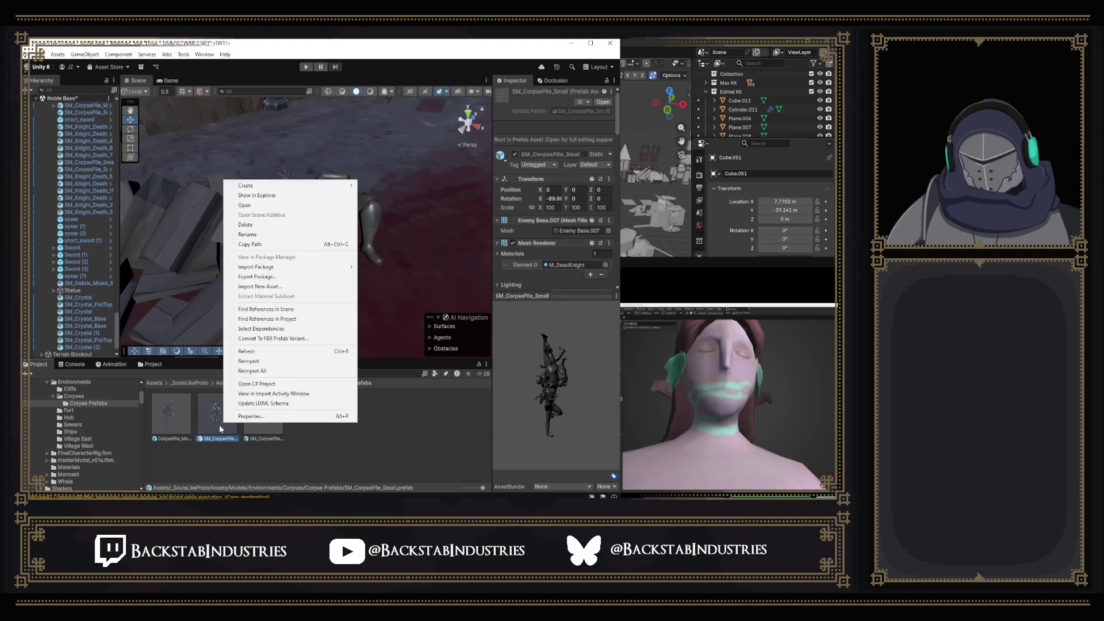
left_click(270, 234)
key("Home")
key("Delete")
key("Delete")
key("Delete")
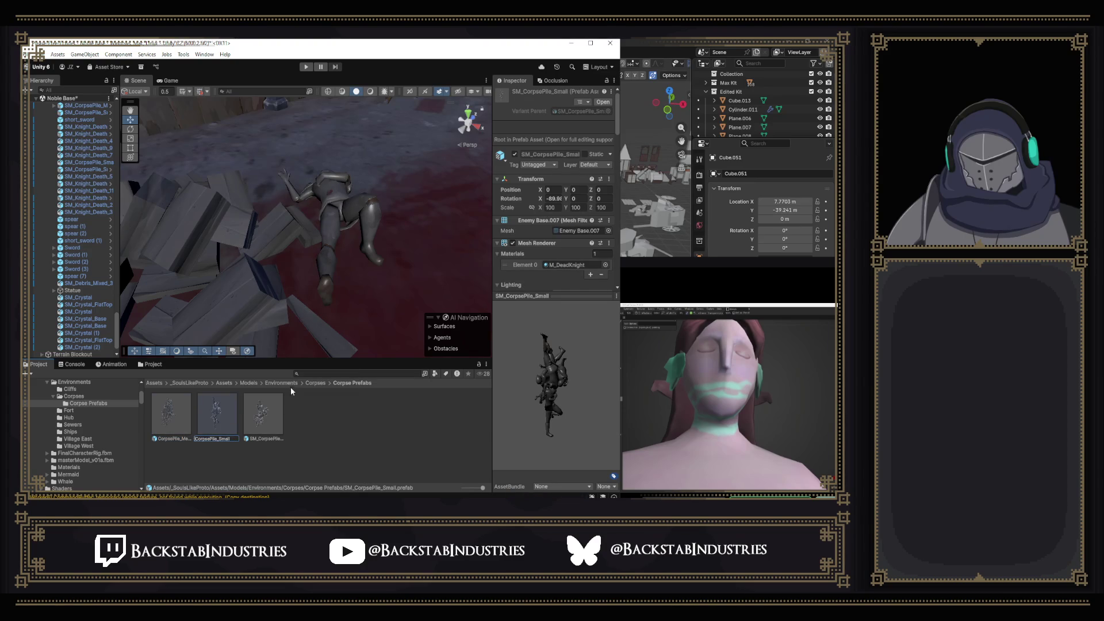
key("Return")
Rename SM_CorpsePile_Small_2 to CorpsePile_Small_2 and clear the selection.
left_click(263, 415)
right_click(263, 415)
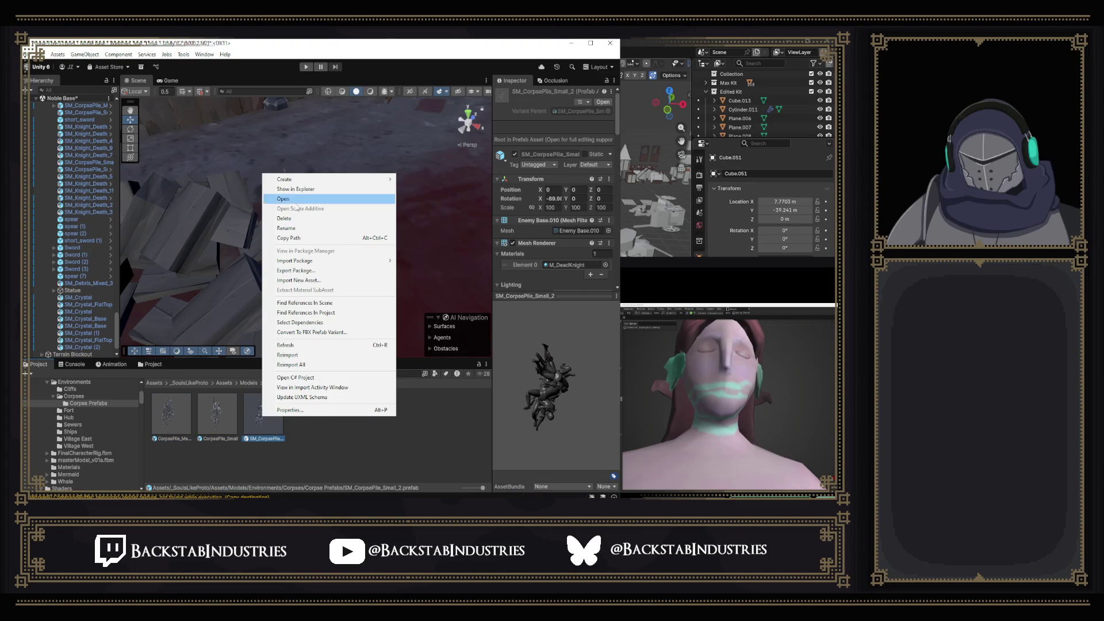
left_click(298, 227)
key("Home")
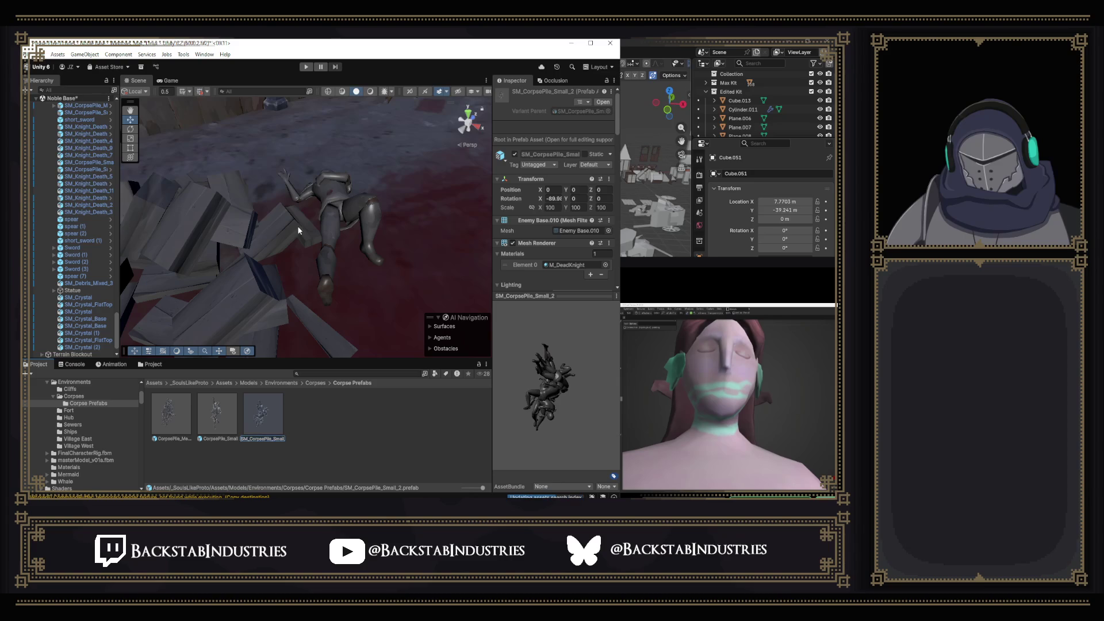
key("Delete")
key("Delete")
key("Delete")
key("Return")
key("super")
left_click(358, 419)
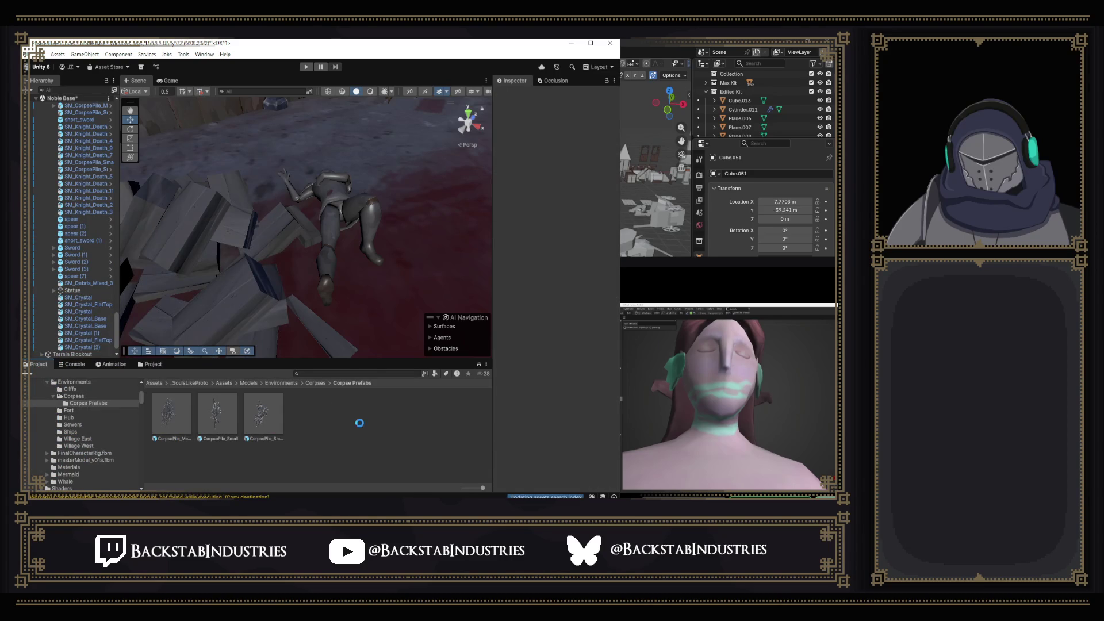
From the Corpses folder, move a SM_Knight_Death asset into Corpse Prefabs and open it.
mouse_move(366, 216)
left_mouse_down()
mouse_move(392, 201)
mouse_move(374, 185)
mouse_move(429, 144)
mouse_move(567, 142)
mouse_move(601, 164)
mouse_move(483, 165)
mouse_move(454, 182)
mouse_move(477, 129)
mouse_move(740, 218)
mouse_move(353, 194)
mouse_move(226, 177)
mouse_move(163, 153)
mouse_move(214, 251)
left_mouse_up()
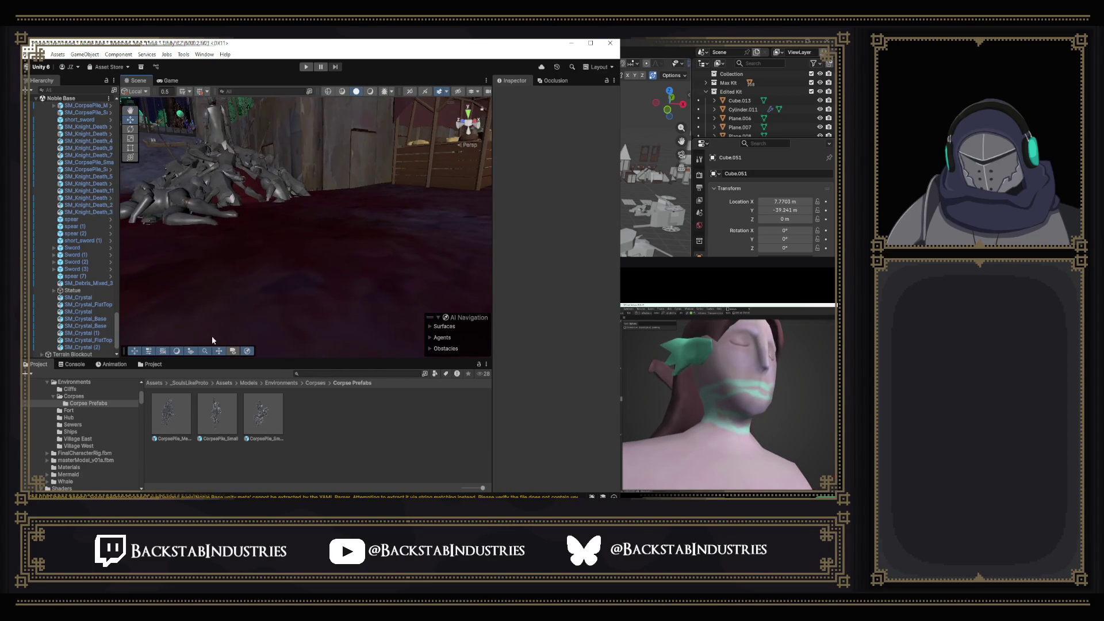
left_click(317, 383)
scroll(325, 425, "down", 2)
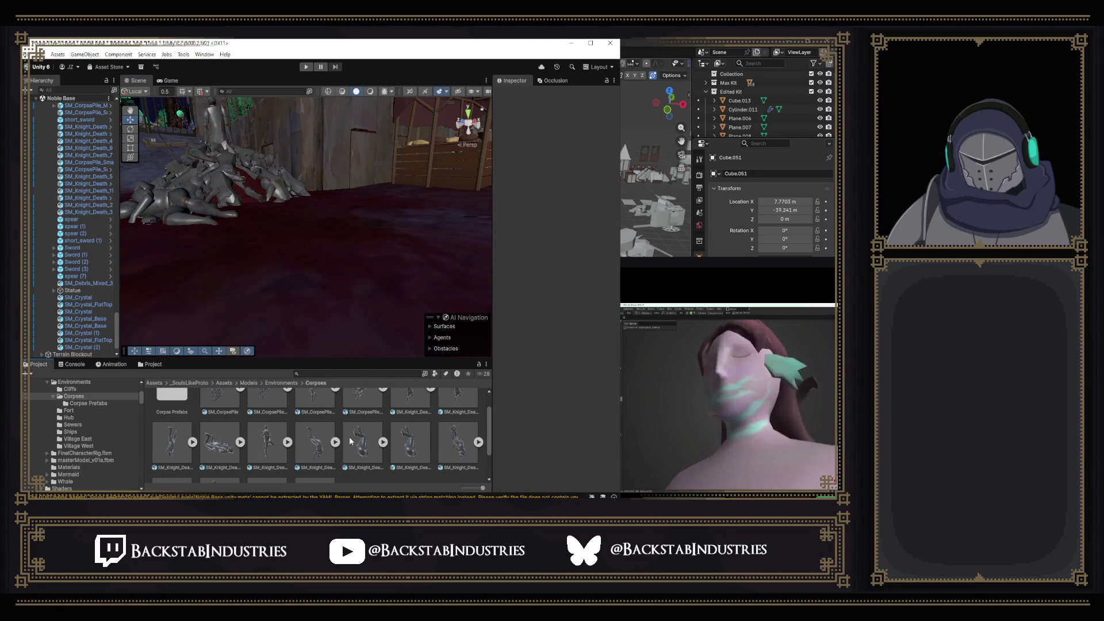
scroll(345, 437, "up", 1)
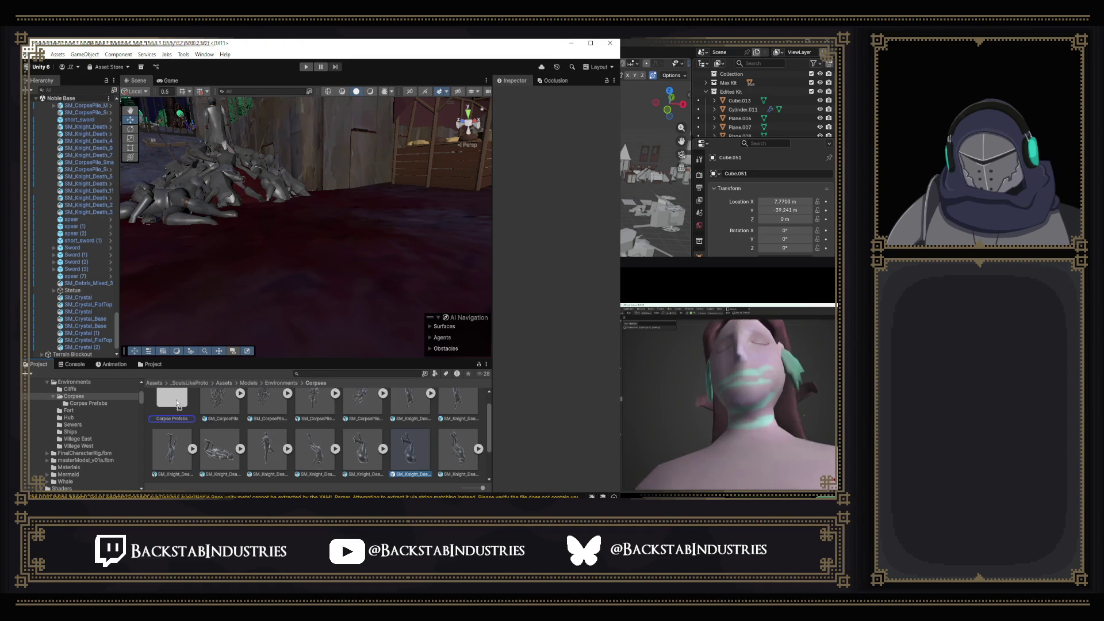
scroll(457, 433, "up", 3)
left_click_drag(457, 432, 173, 411)
scroll(396, 428, "down", 3)
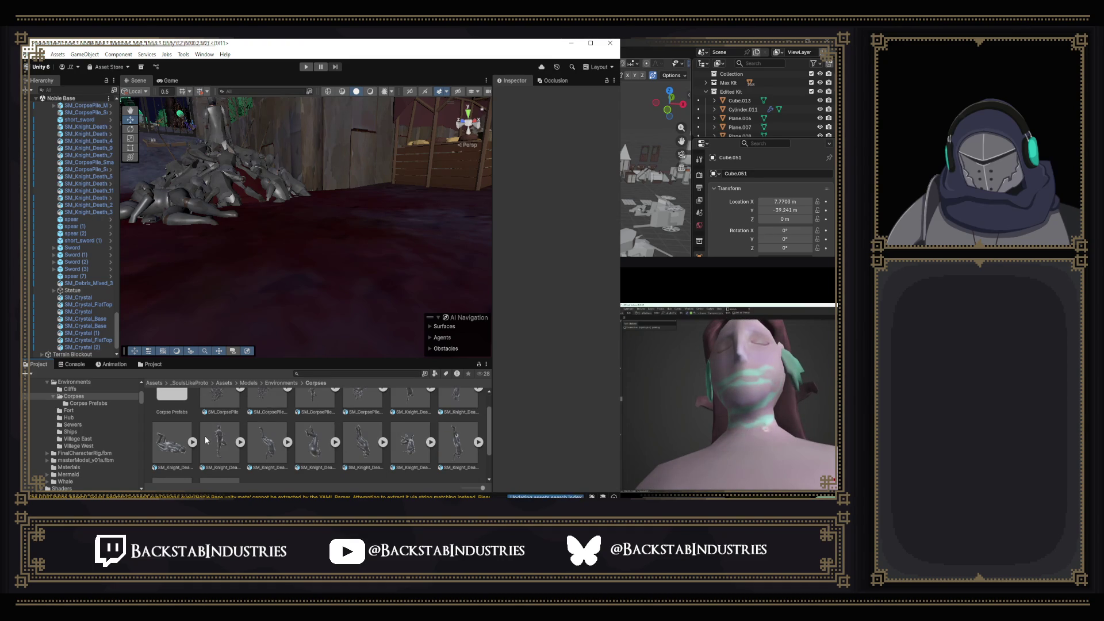
scroll(269, 450, "down", 3)
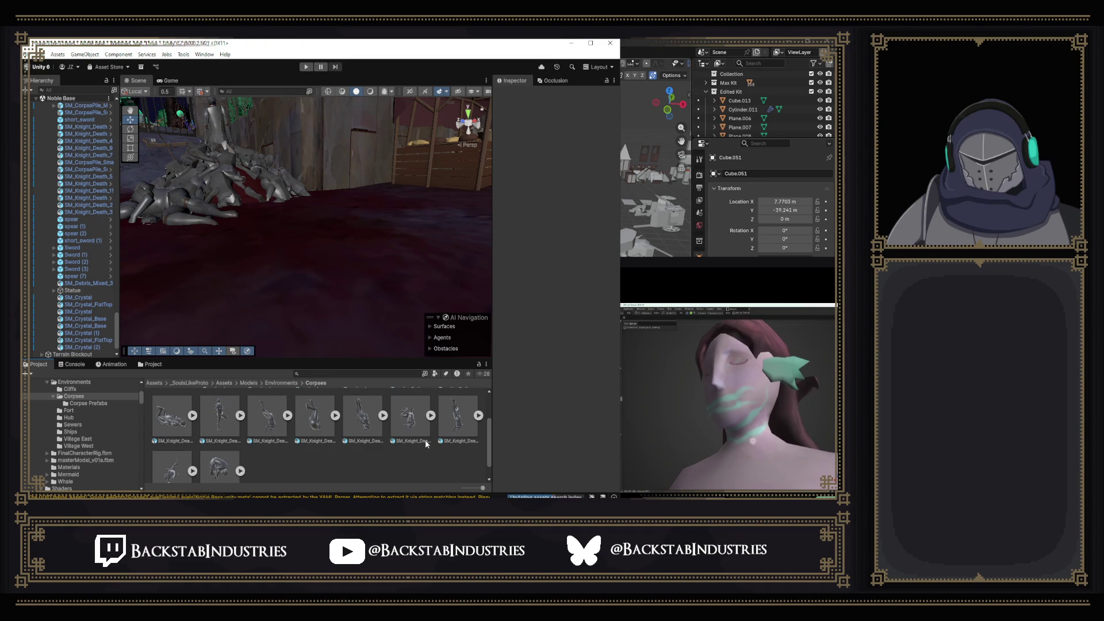
scroll(417, 440, "up", 3)
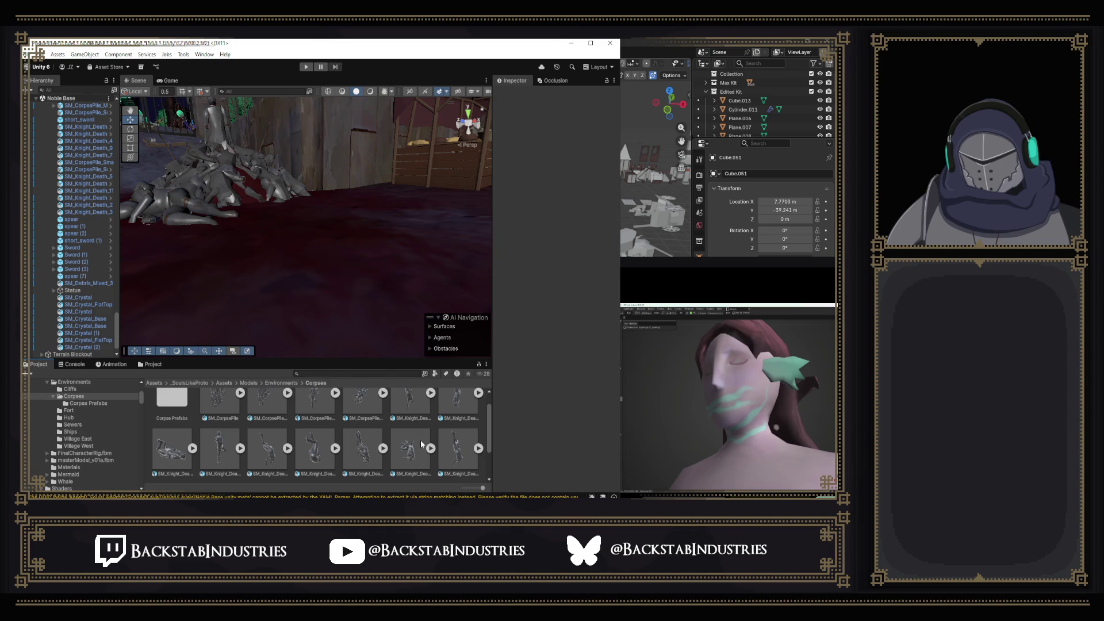
double_click(162, 402)
Inspect the SM_Knight_Death_6 and SM_Knight_Death_1 prefabs, rotating the preview model.
left_click(362, 425)
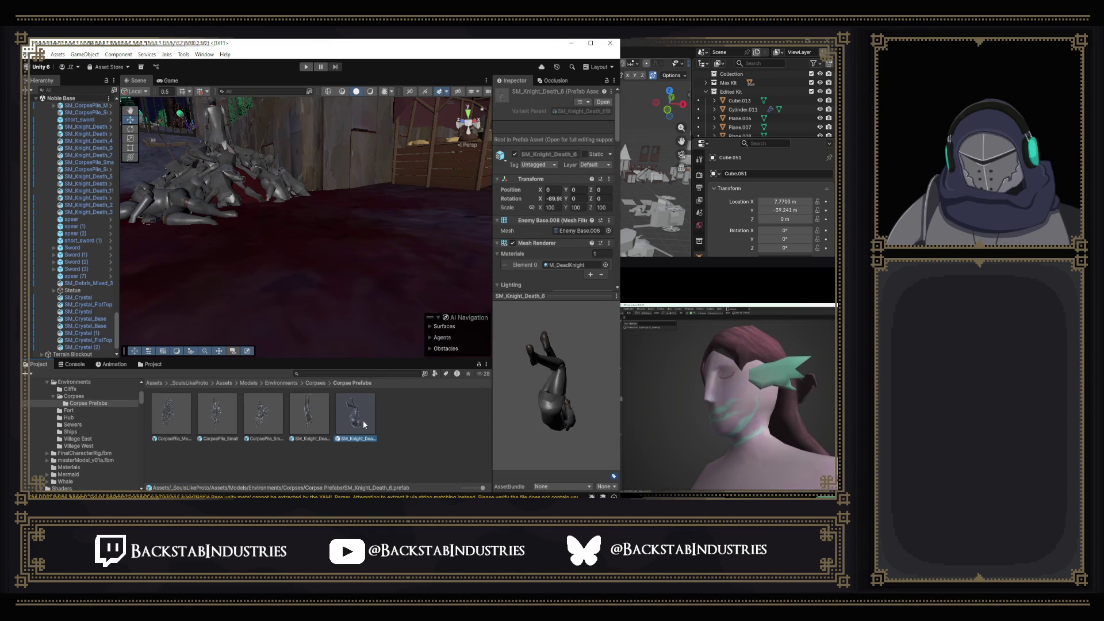
left_click(304, 415)
left_click_drag(552, 331, 221, 438)
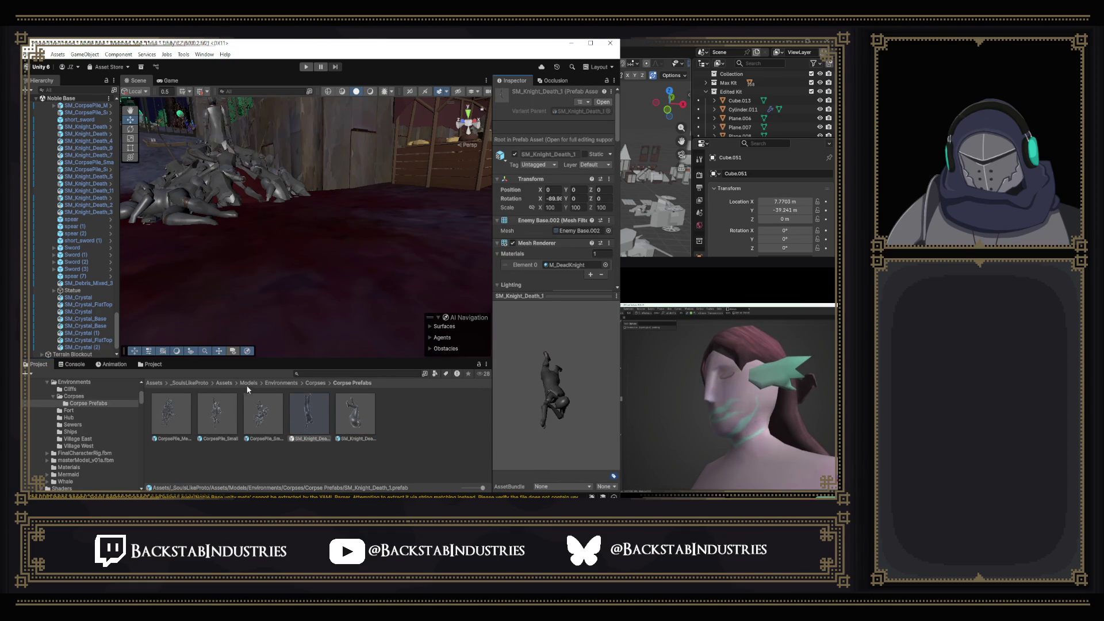
left_click(314, 384)
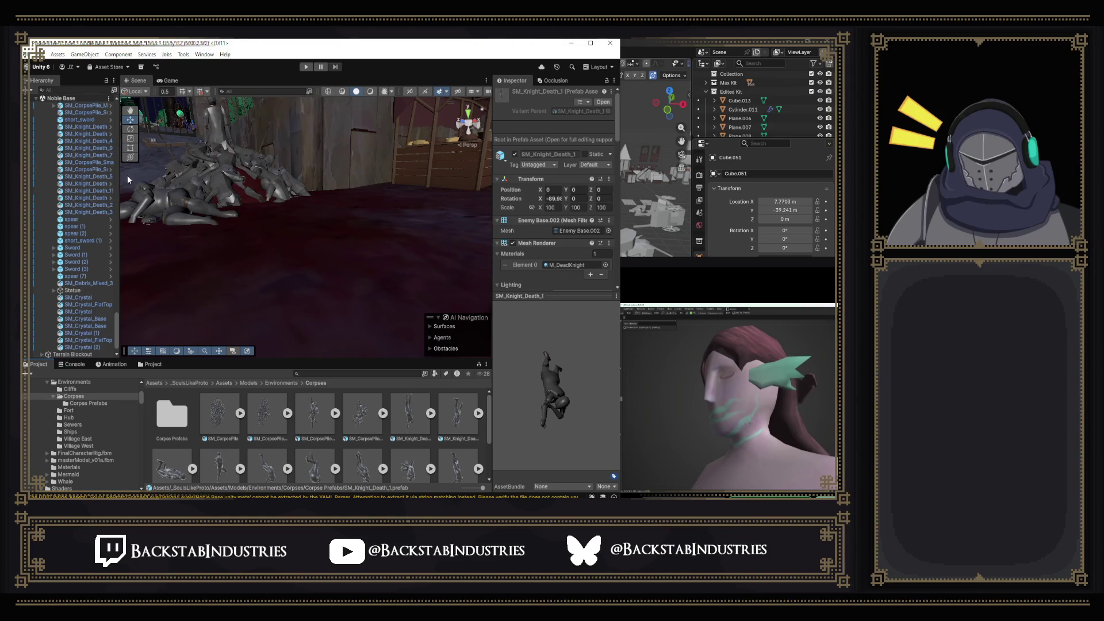
Widen the Hierarchy to show full names, then check SM_Knight_Death_11 and the Corpse Prefabs contents.
left_click_drag(119, 178, 167, 178)
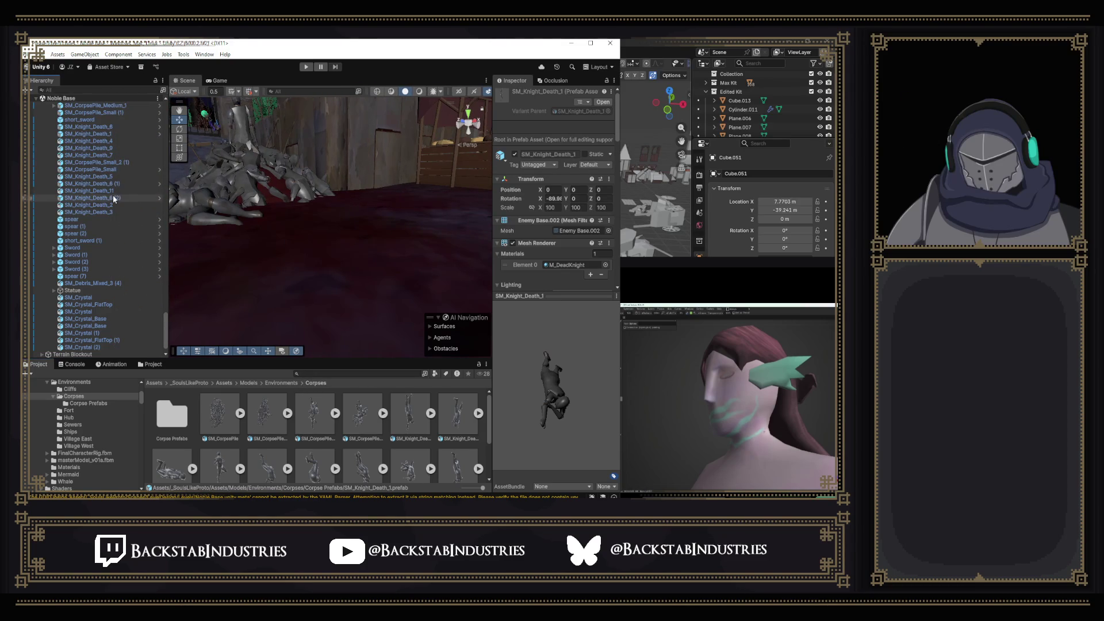
scroll(191, 465, "down", 3)
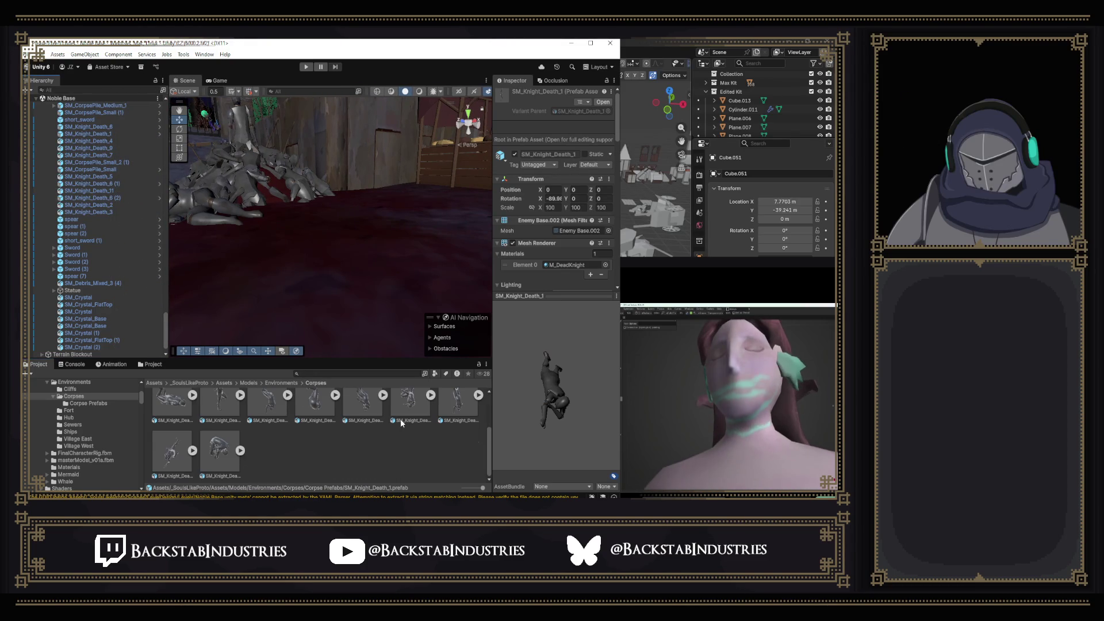
left_click(227, 457)
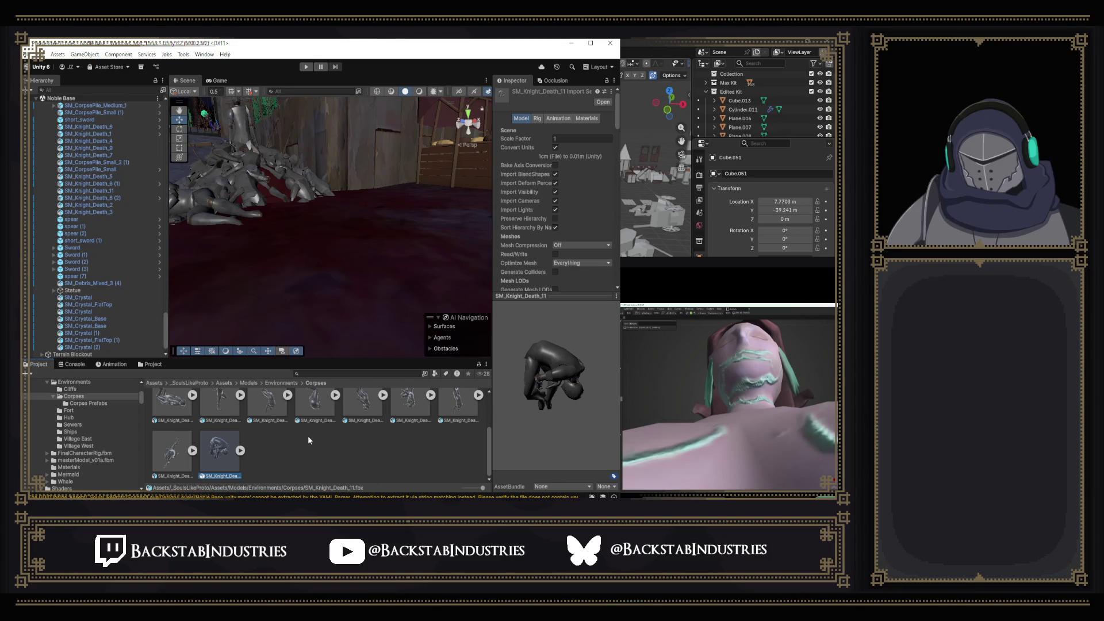
scroll(275, 403, "up", 2)
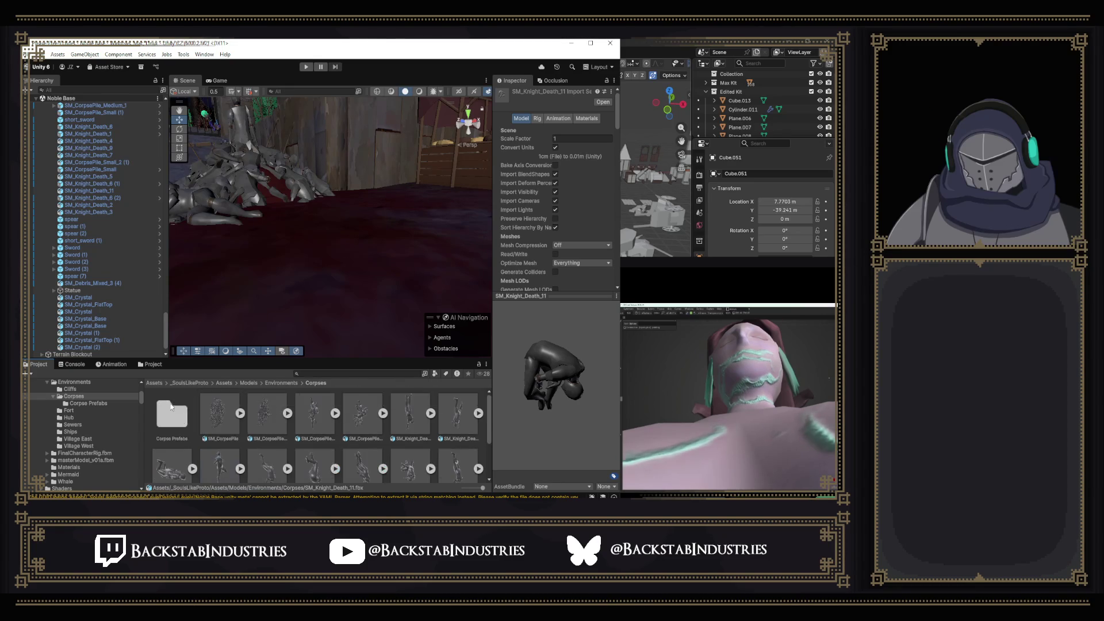
double_click(170, 404)
left_click(373, 424)
left_click(309, 414)
left_click(311, 383)
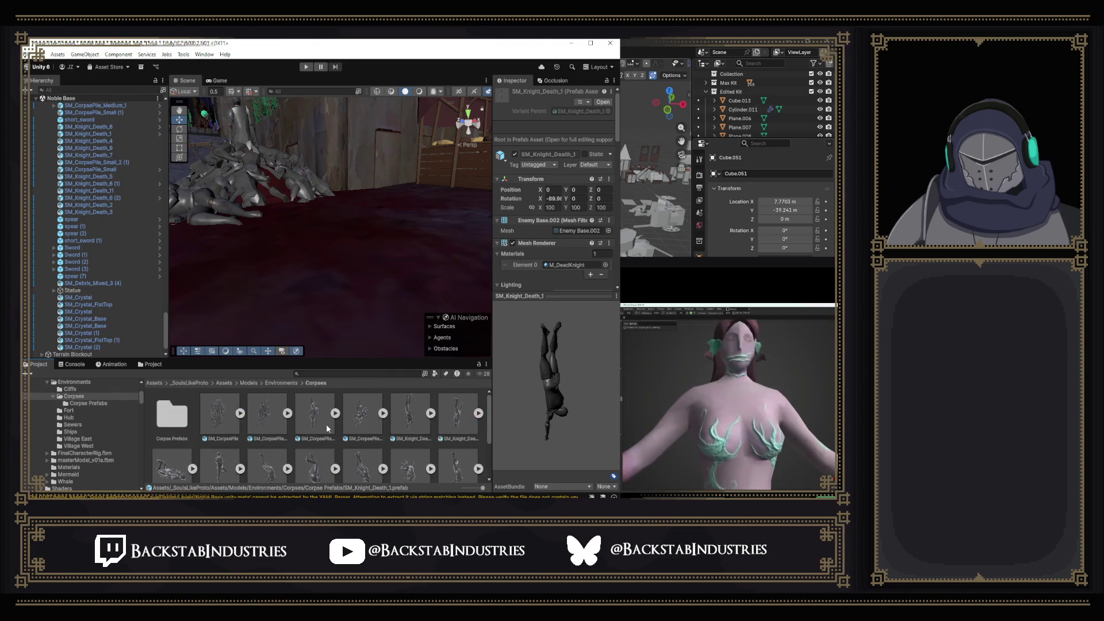
scroll(320, 423, "down", 2)
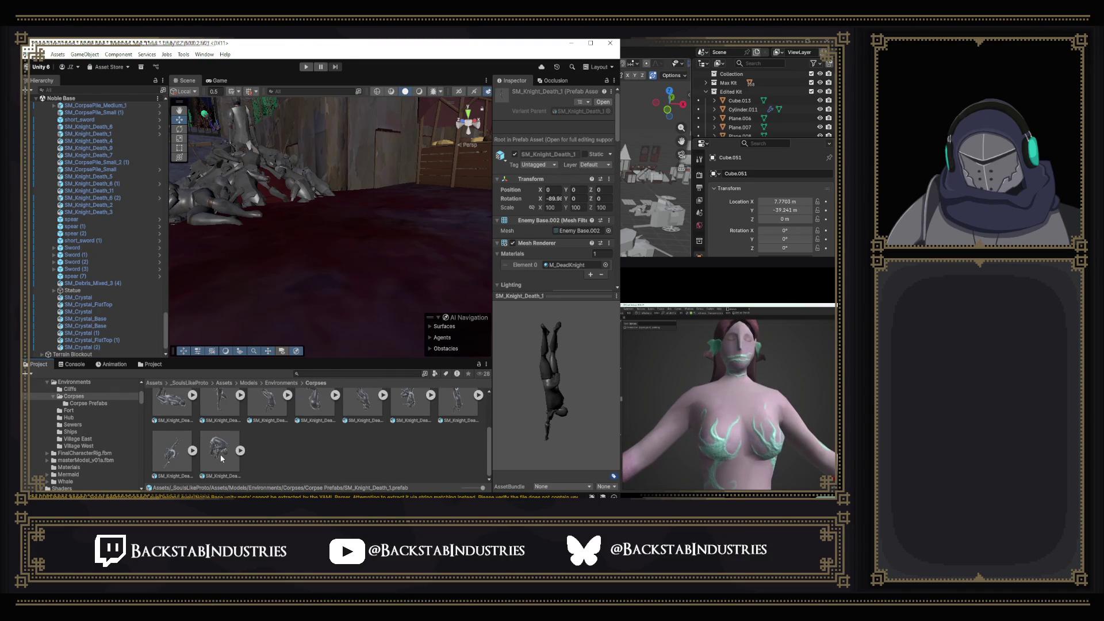
Drag four knight corpse models into the courtyard scene, framing the first one.
left_click_drag(222, 470, 371, 295)
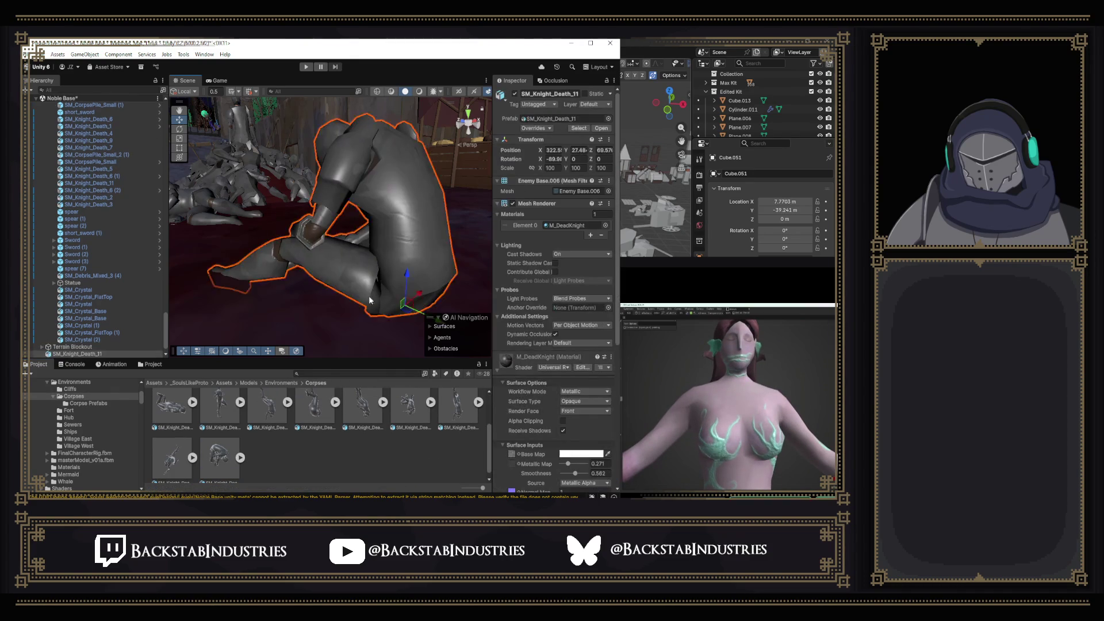
key("f")
mouse_move(168, 466)
left_mouse_down()
mouse_move(282, 253)
mouse_move(314, 239)
left_mouse_up()
left_click_drag(459, 428, 425, 221)
scroll(416, 417, "up", 1)
left_click_drag(350, 198, 351, 196)
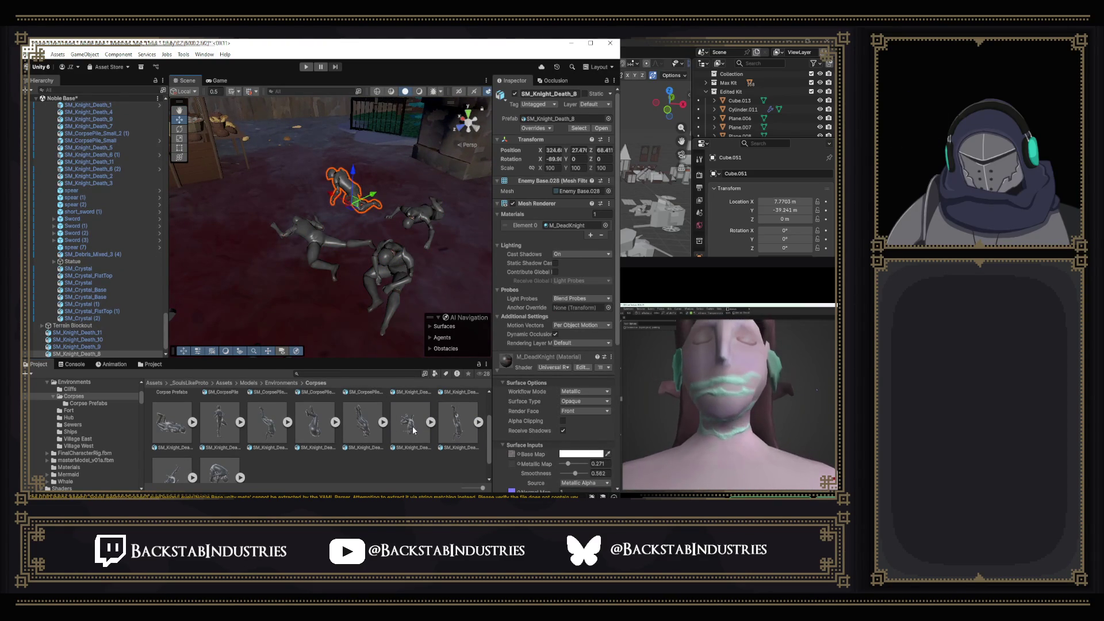
Place SM_Knight_Death_7 and four more knight corpses among the fallen knights.
left_click(383, 423)
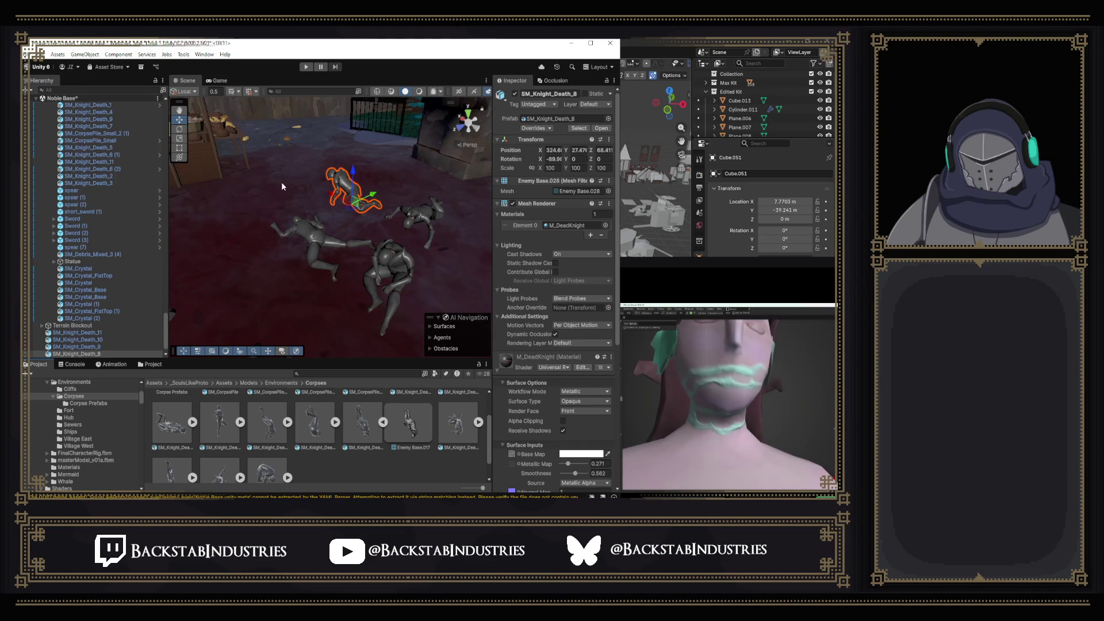
mouse_move(362, 422)
left_mouse_down()
mouse_move(322, 187)
mouse_move(300, 191)
left_mouse_up()
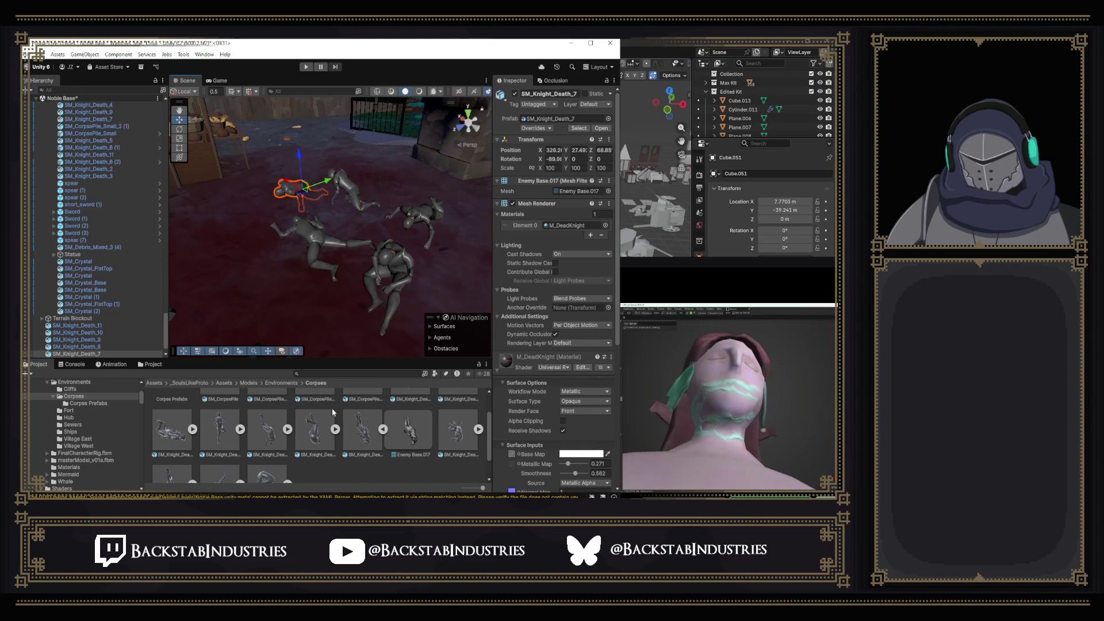
left_click_drag(248, 246, 255, 255)
mouse_move(285, 438)
left_mouse_down()
mouse_move(218, 299)
mouse_move(250, 273)
left_mouse_up()
mouse_move(262, 428)
left_mouse_down()
mouse_move(235, 253)
mouse_move(274, 306)
mouse_move(319, 289)
left_mouse_up()
mouse_move(192, 434)
left_mouse_down()
mouse_move(276, 242)
mouse_move(324, 253)
mouse_move(339, 270)
left_mouse_up()
scroll(346, 294, "down", 3)
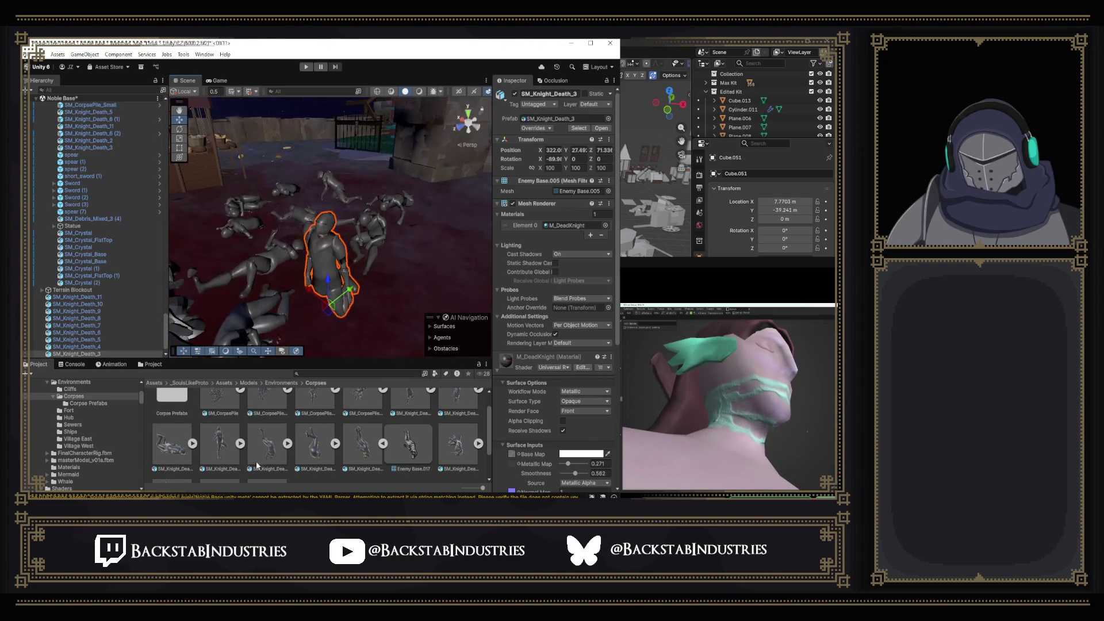
scroll(256, 445, "up", 1)
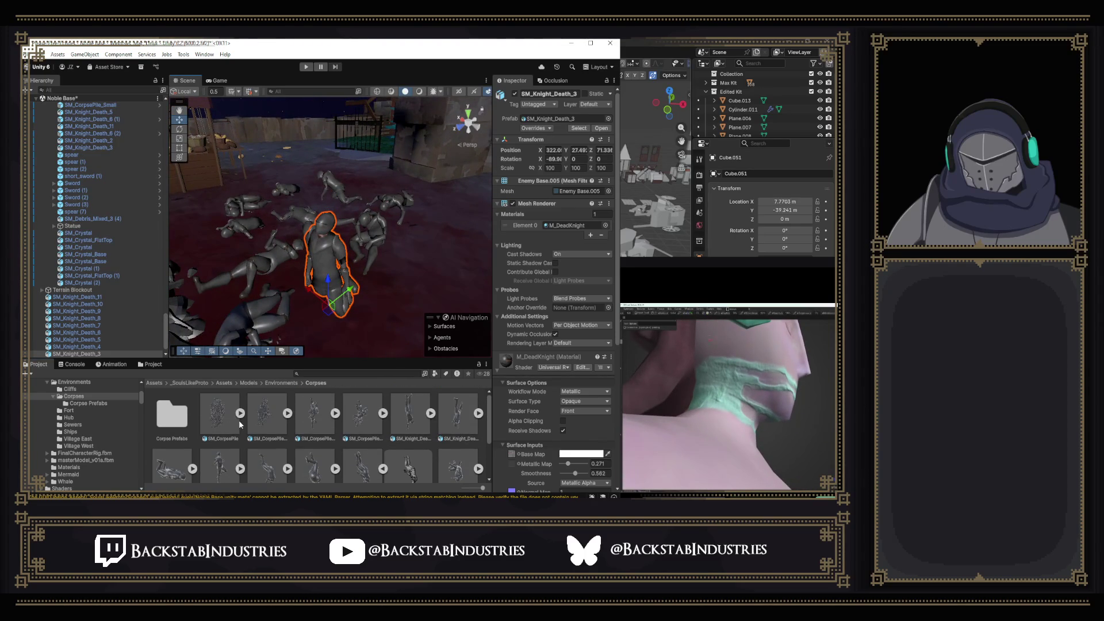
scroll(237, 418, "down", 1)
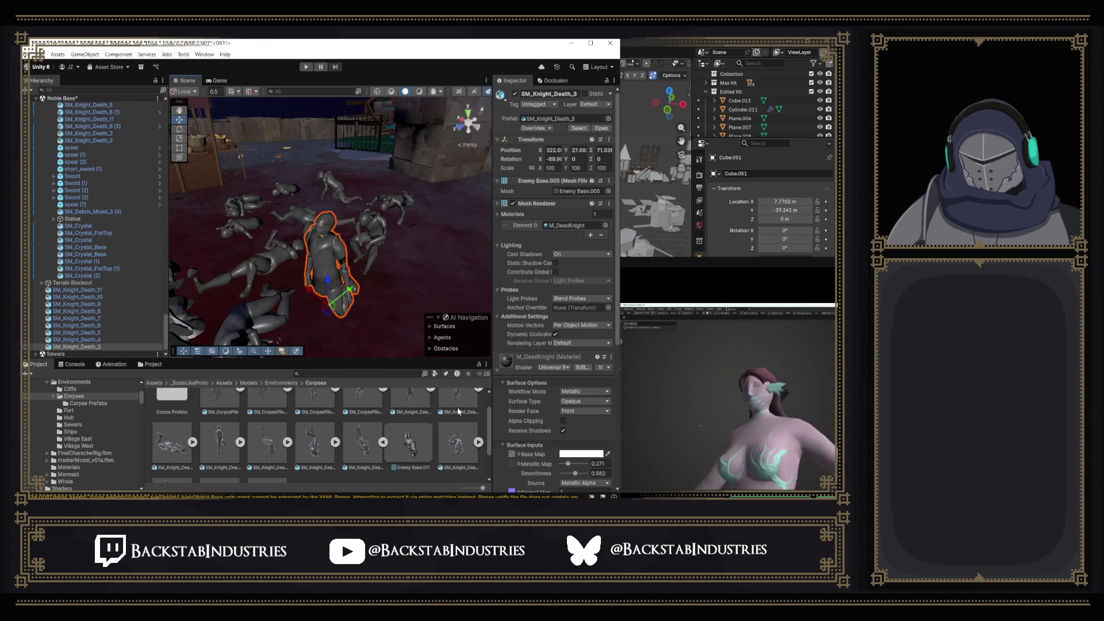
scroll(458, 410, "up", 1)
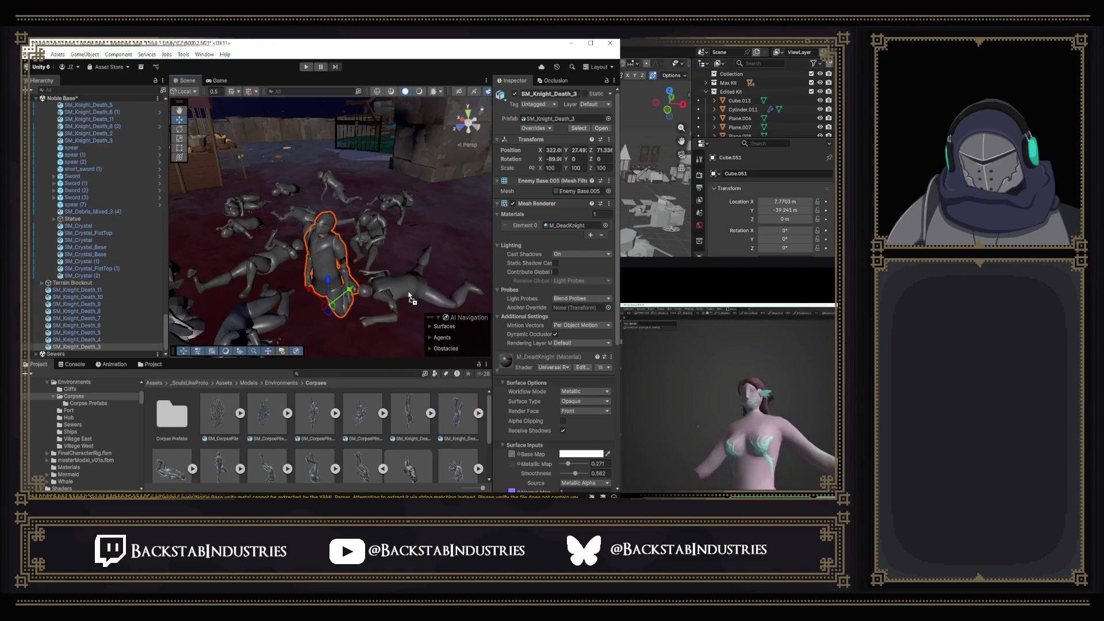
key("Down")
key("Down")
mouse_move(408, 403)
left_mouse_down()
mouse_move(437, 242)
mouse_move(381, 318)
mouse_move(360, 299)
mouse_move(391, 300)
left_mouse_up()
key("f")
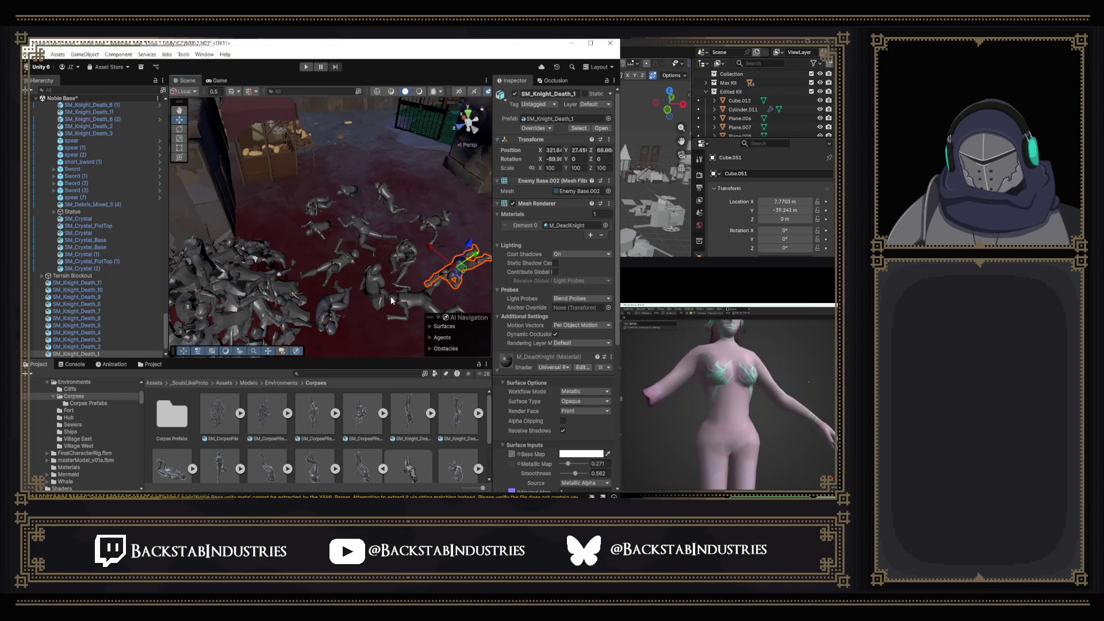
left_click_drag(360, 260, 385, 262, "alt")
scroll(385, 262, "up", 10)
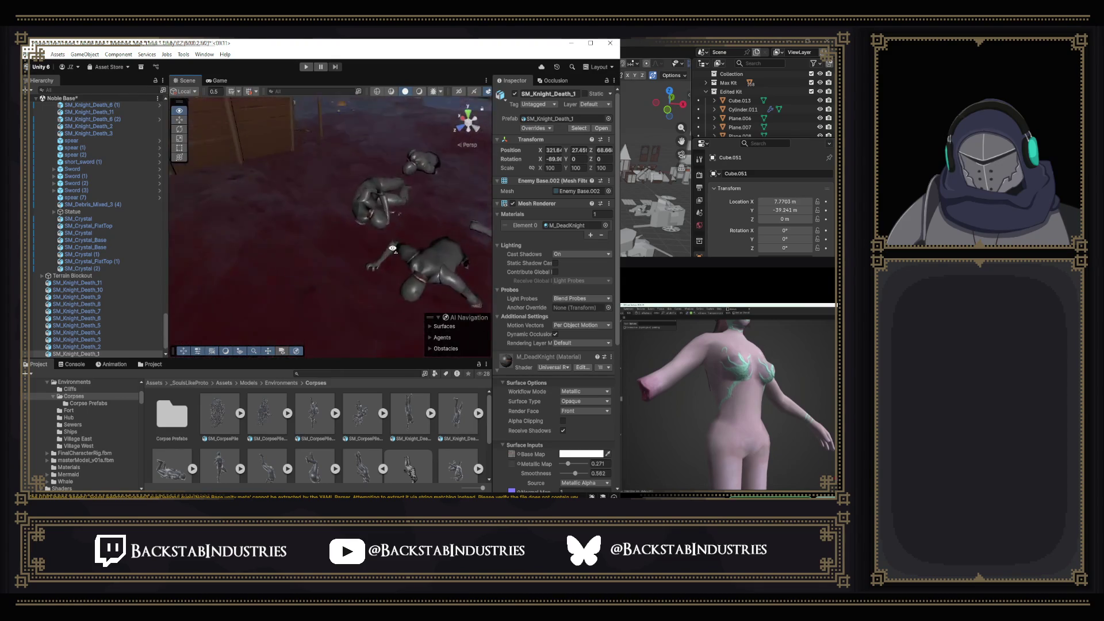
left_click(452, 258)
left_click(452, 259)
scroll(433, 255, "down", 5)
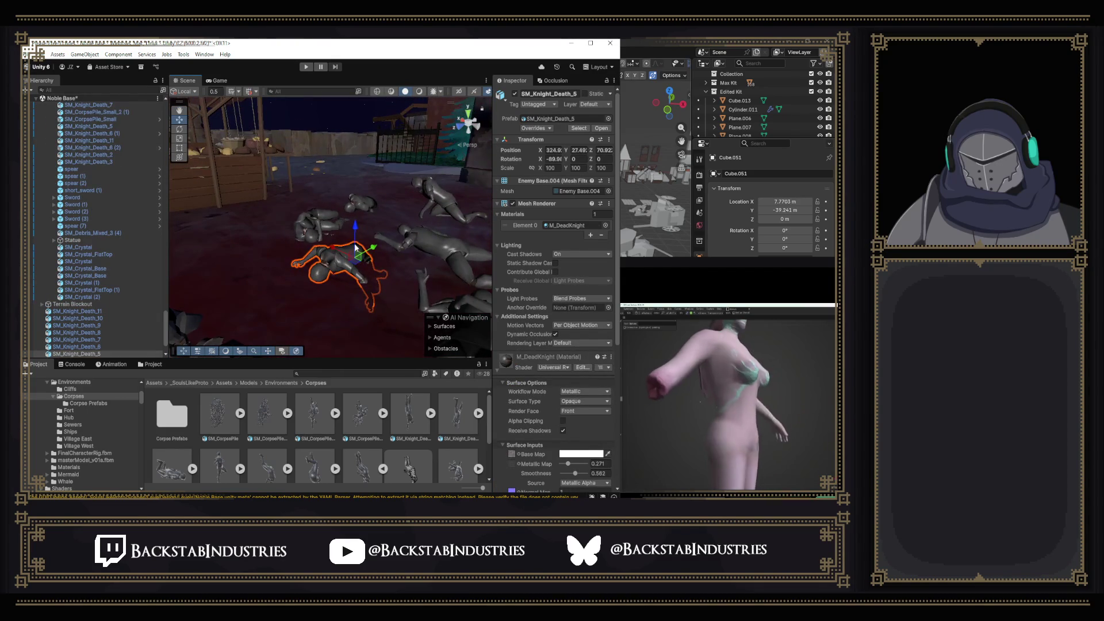
mouse_move(354, 216)
left_mouse_down("alt")
mouse_move(379, 230)
mouse_move(362, 180)
left_mouse_up("alt")
scroll(379, 230, "up", 5)
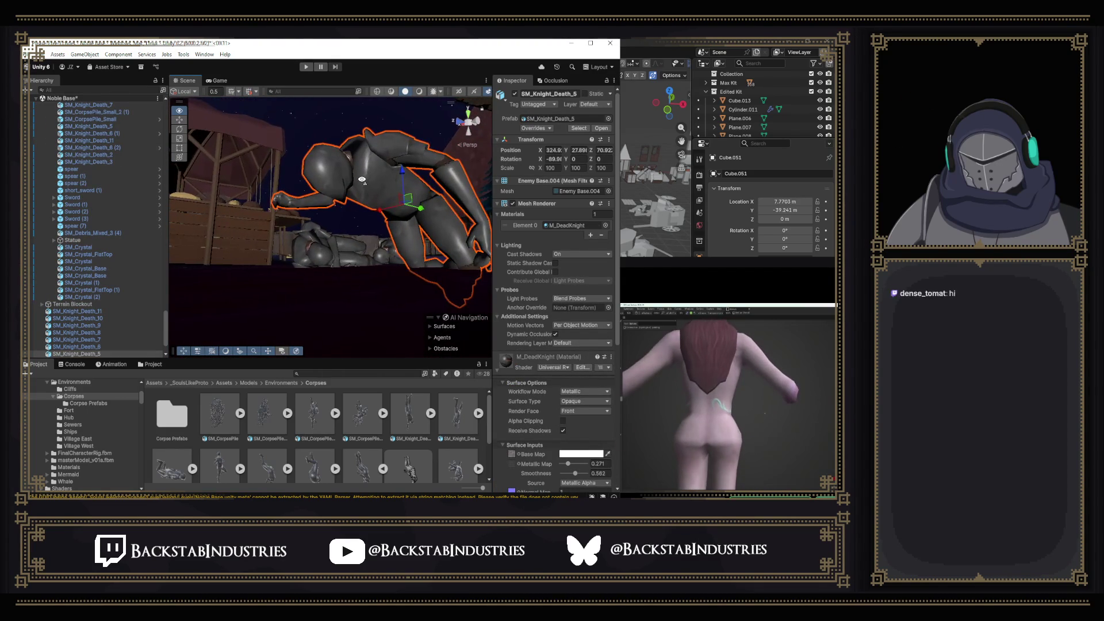
scroll(359, 182, "up", 5)
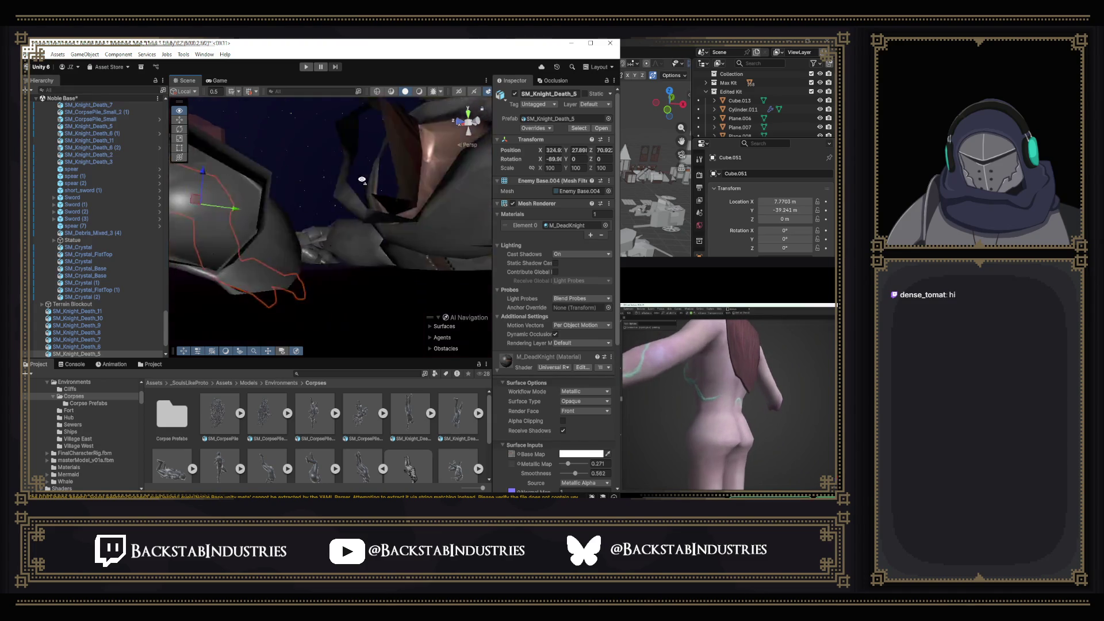
scroll(356, 184, "down", 10)
mouse_move(357, 184)
left_mouse_down("alt")
mouse_move(250, 238)
mouse_move(345, 300)
mouse_move(382, 281)
mouse_move(266, 269)
mouse_move(391, 291)
mouse_move(509, 226)
mouse_move(207, 291)
mouse_move(279, 335)
mouse_move(333, 311)
left_mouse_up("alt")
scroll(250, 239, "up", 5)
left_click(342, 307)
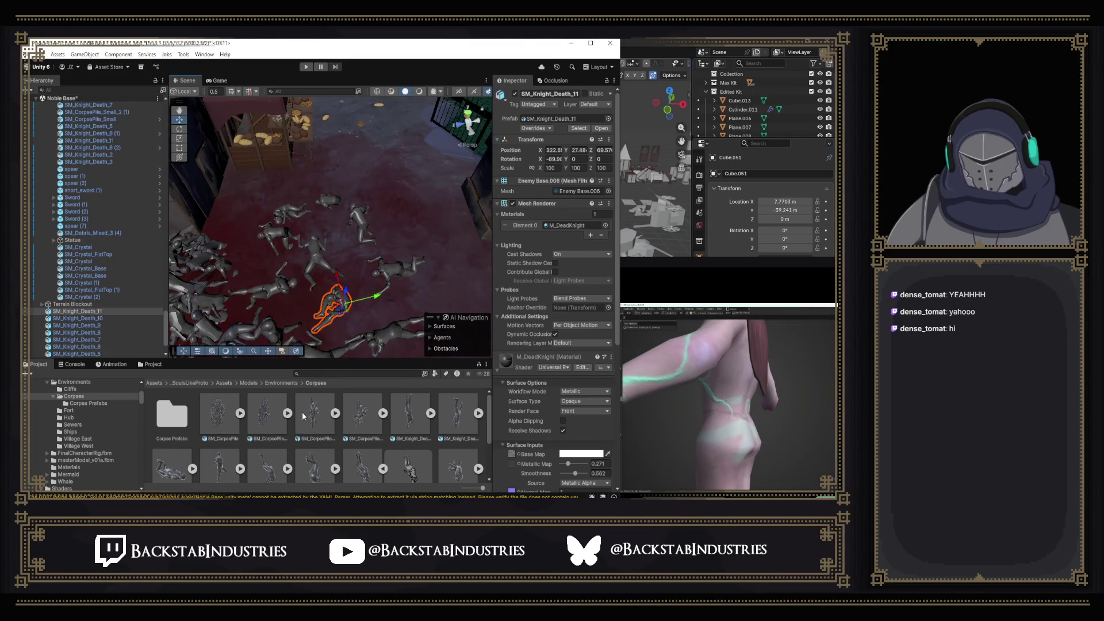
Save knight corpses 11, 10, 9, 7, 5, 4 and 1 as prefabs in Corpse Prefabs.
double_click(180, 415)
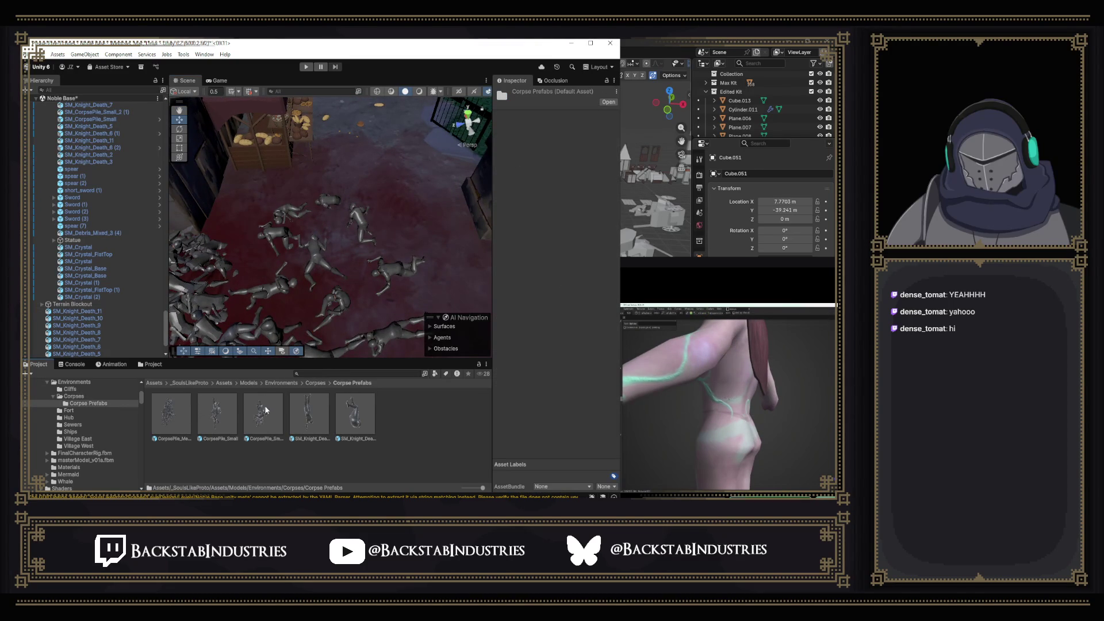
scroll(118, 312, "down", 3)
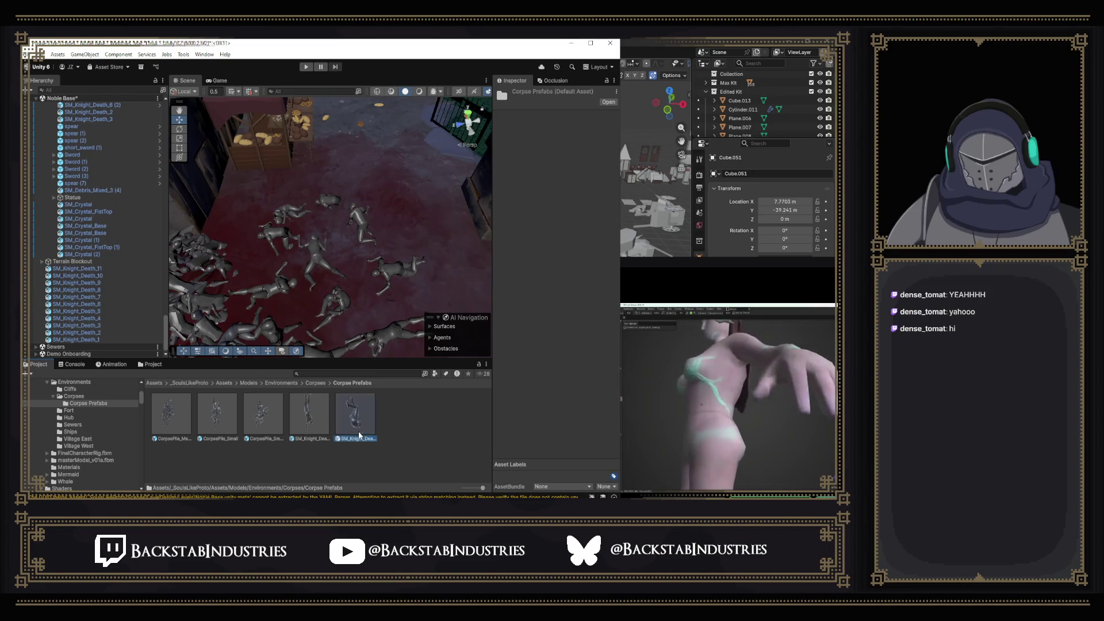
left_click(323, 422)
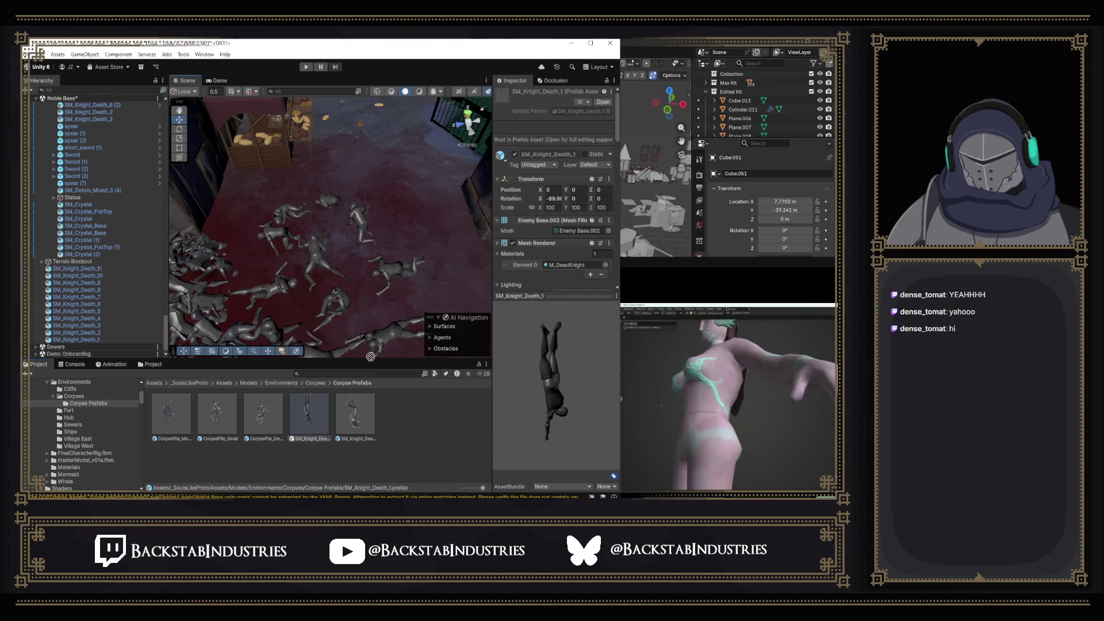
left_click_drag(316, 322, 402, 417)
mouse_move(97, 271)
left_mouse_down()
mouse_move(247, 368)
mouse_move(402, 417)
left_mouse_up()
mouse_move(103, 280)
left_mouse_down()
mouse_move(247, 368)
mouse_move(402, 417)
left_mouse_up()
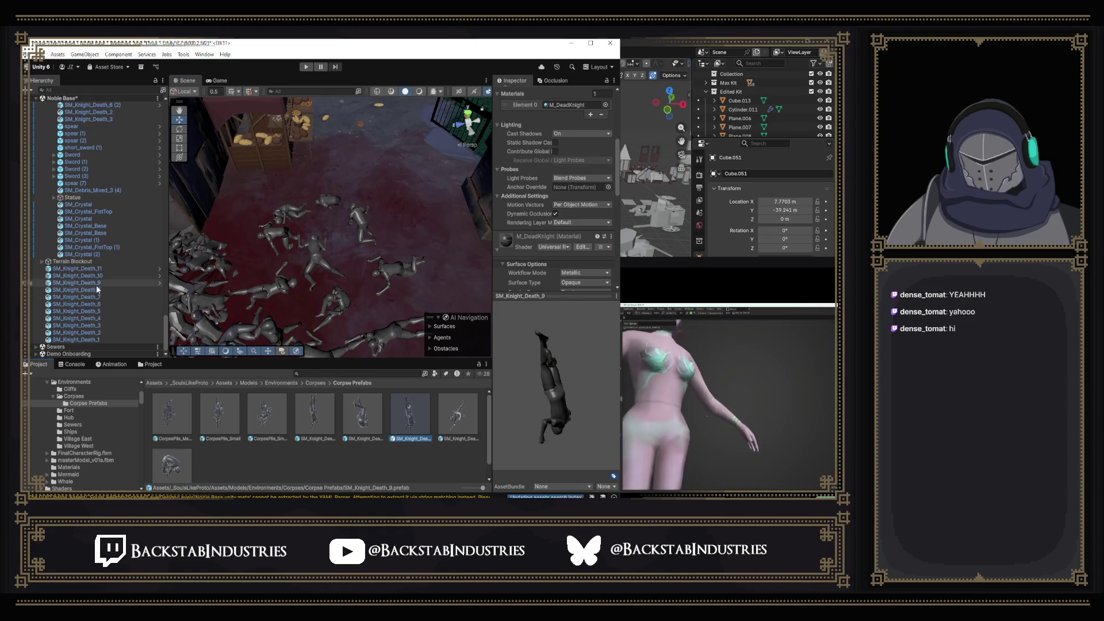
mouse_move(94, 295)
left_mouse_down()
mouse_move(230, 396)
mouse_move(339, 448)
left_mouse_up()
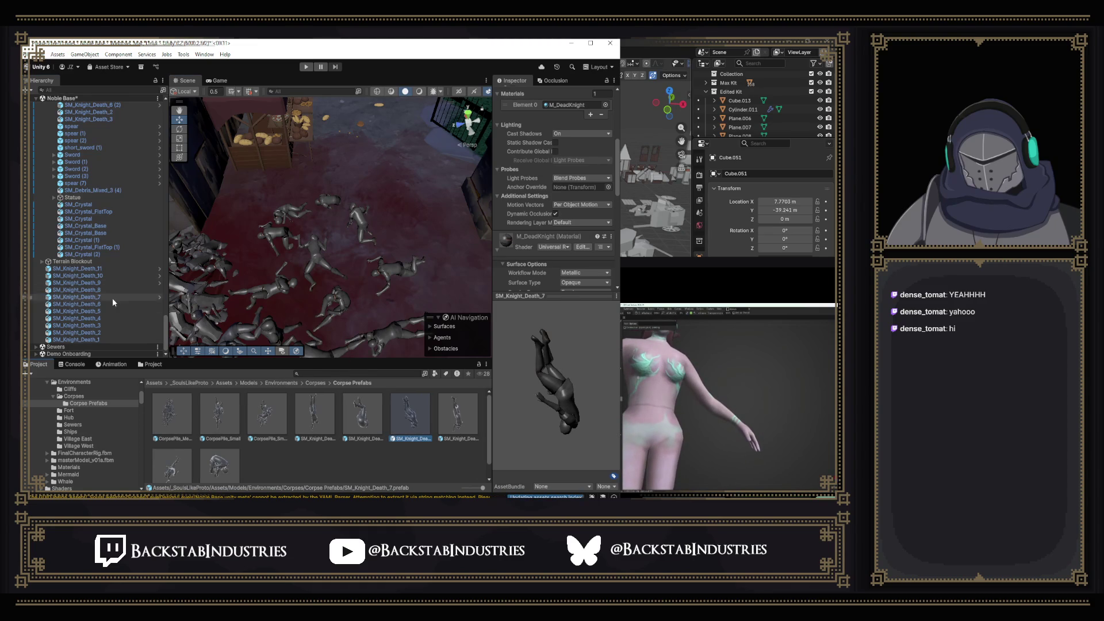
mouse_move(98, 311)
left_mouse_down()
mouse_move(241, 397)
mouse_move(362, 437)
left_mouse_up()
left_click(107, 318)
mouse_move(107, 318)
left_mouse_down()
mouse_move(339, 460)
mouse_move(313, 436)
left_mouse_up()
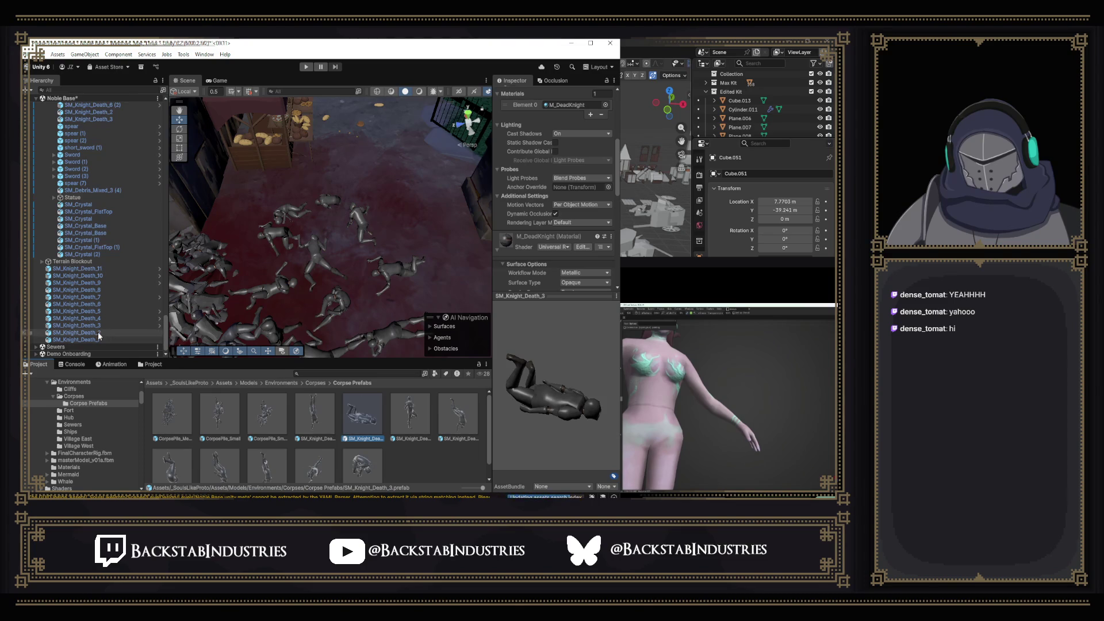
left_click_drag(421, 454, 421, 450)
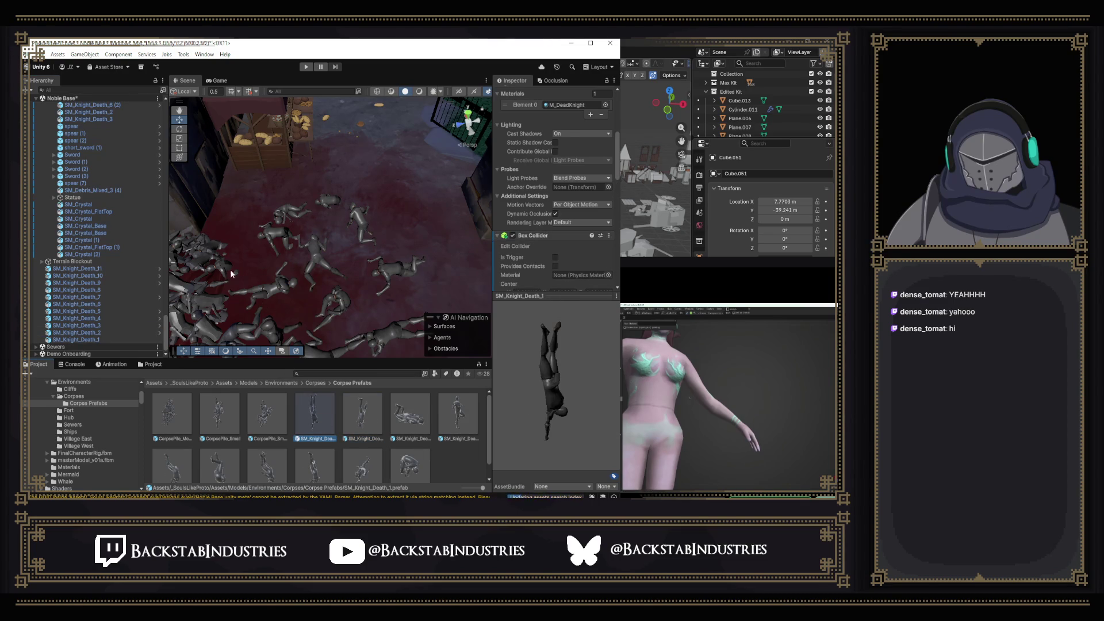
Check the new SM_Knight_Death prefabs, previewing numbers 11, 6, 7 and 8.
left_click(89, 269)
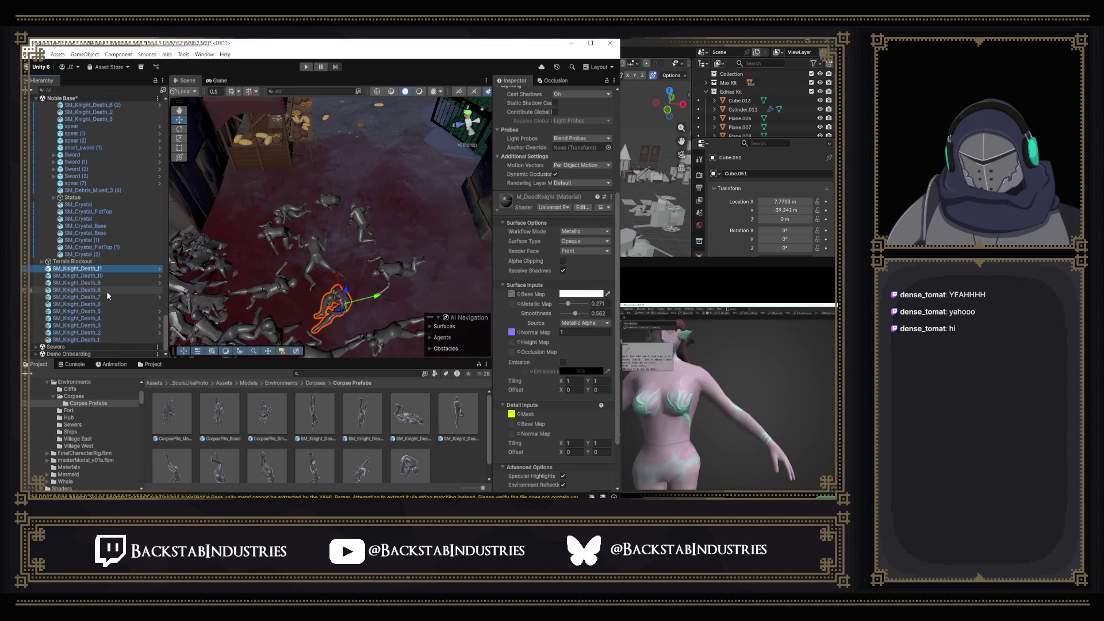
scroll(427, 445, "down", 1)
left_click(398, 451)
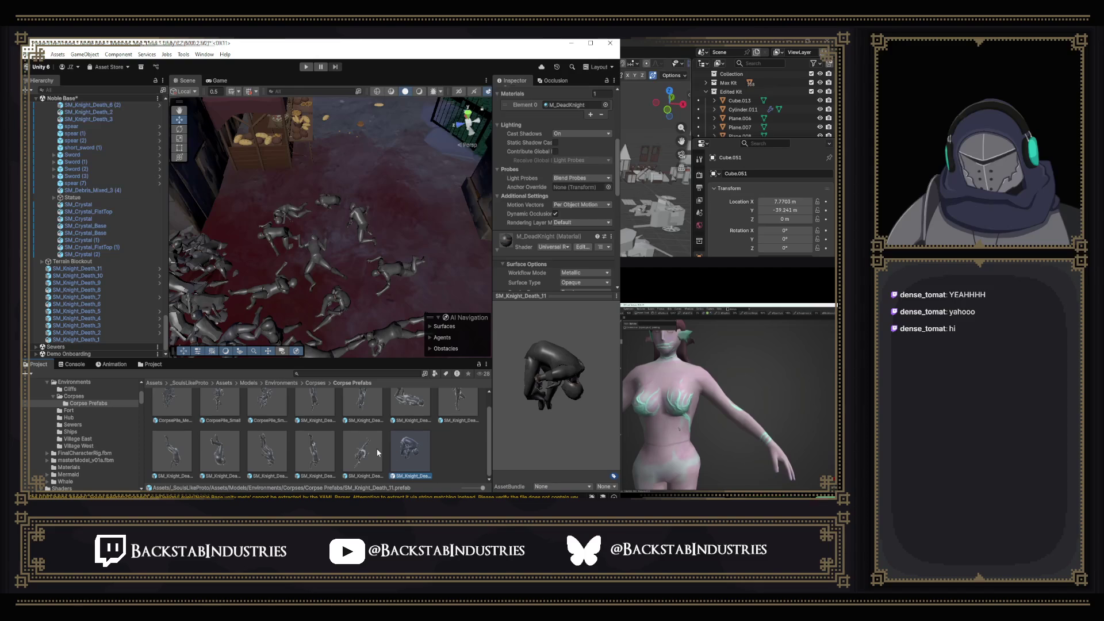
key("Left")
key("Left")
key("Left")
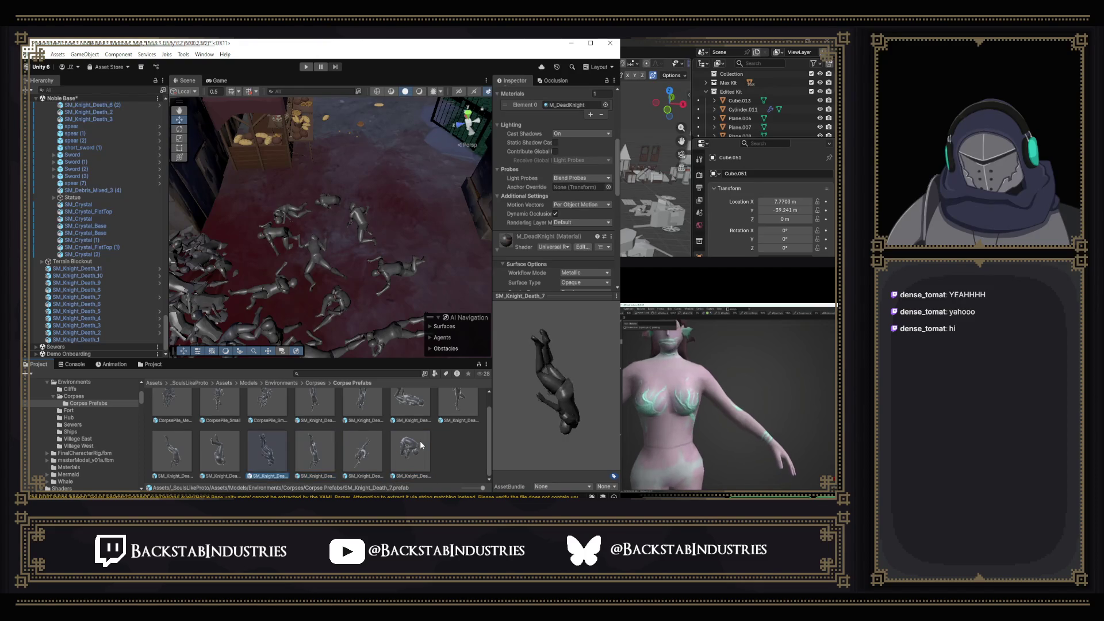
key("Right")
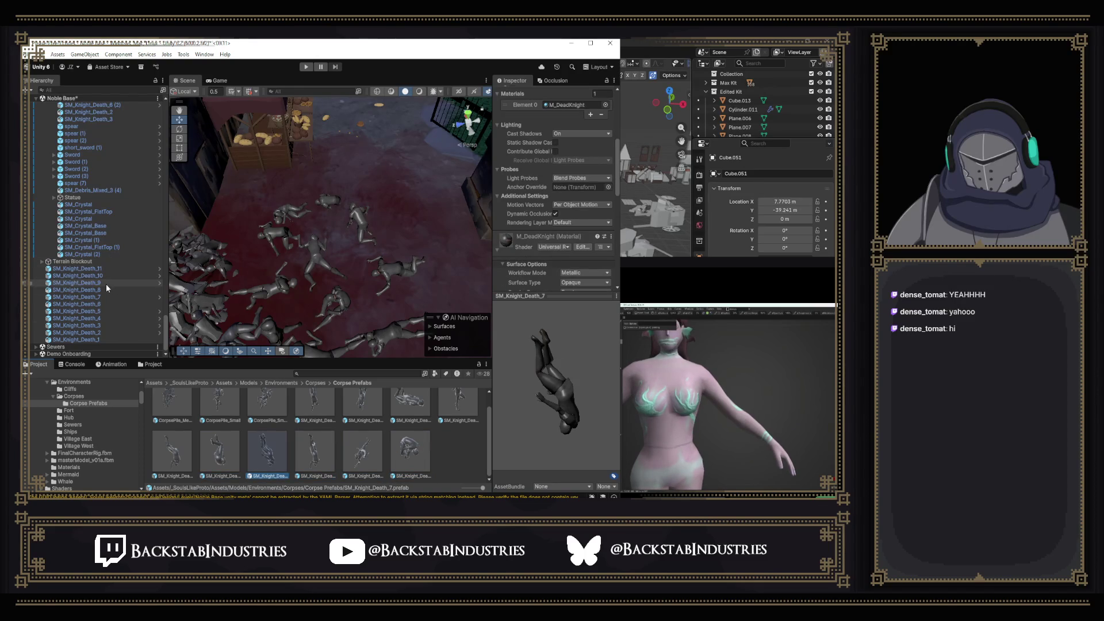
scroll(354, 421, "up", 1)
left_click(353, 423)
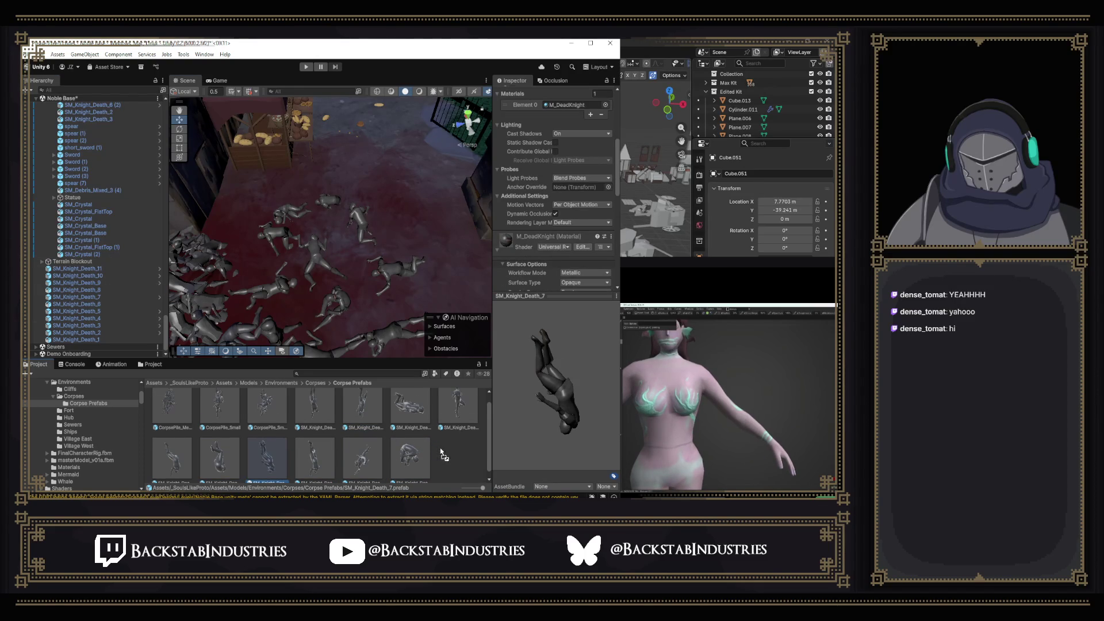
key("Right")
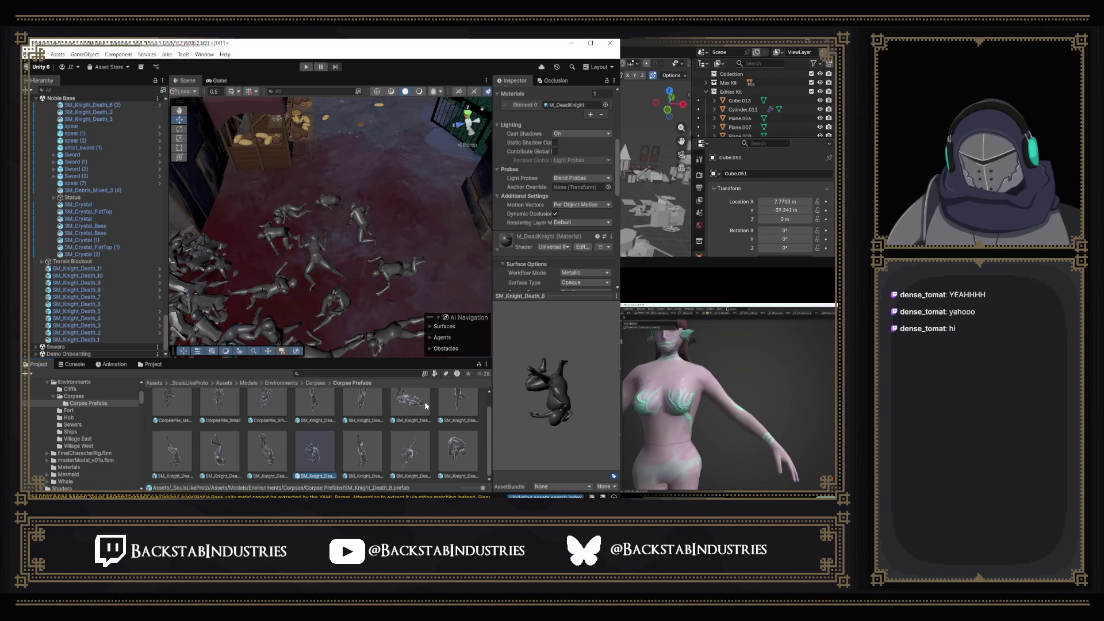
Select all eleven scattered knight corpses in the Hierarchy and delete them from the scene.
left_click_drag(381, 257, 356, 276)
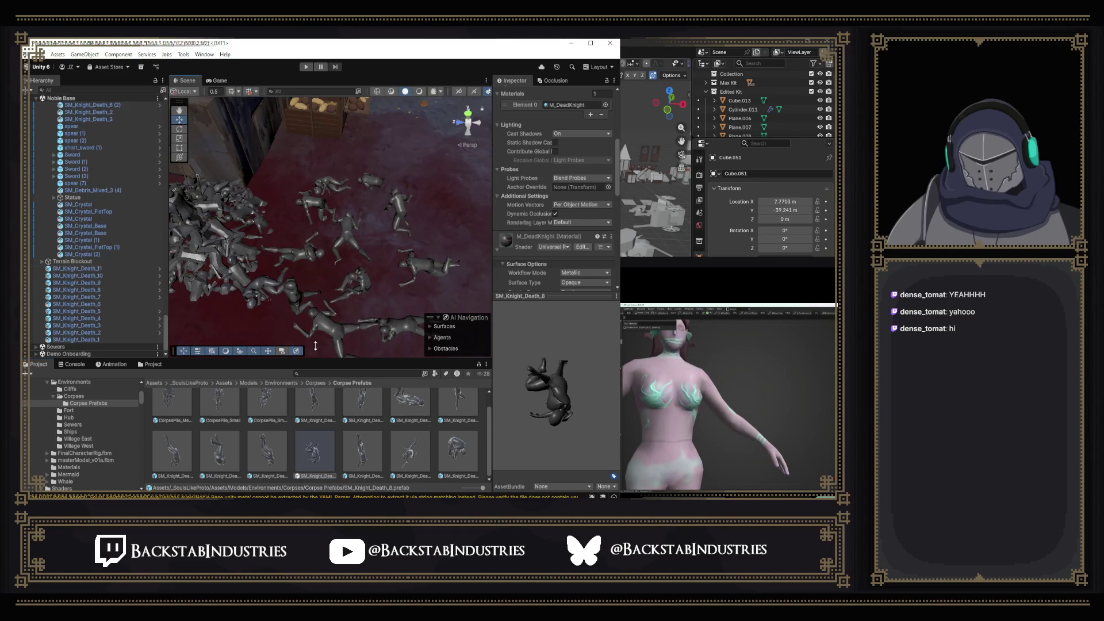
left_click(85, 269)
left_click(102, 339, "shift")
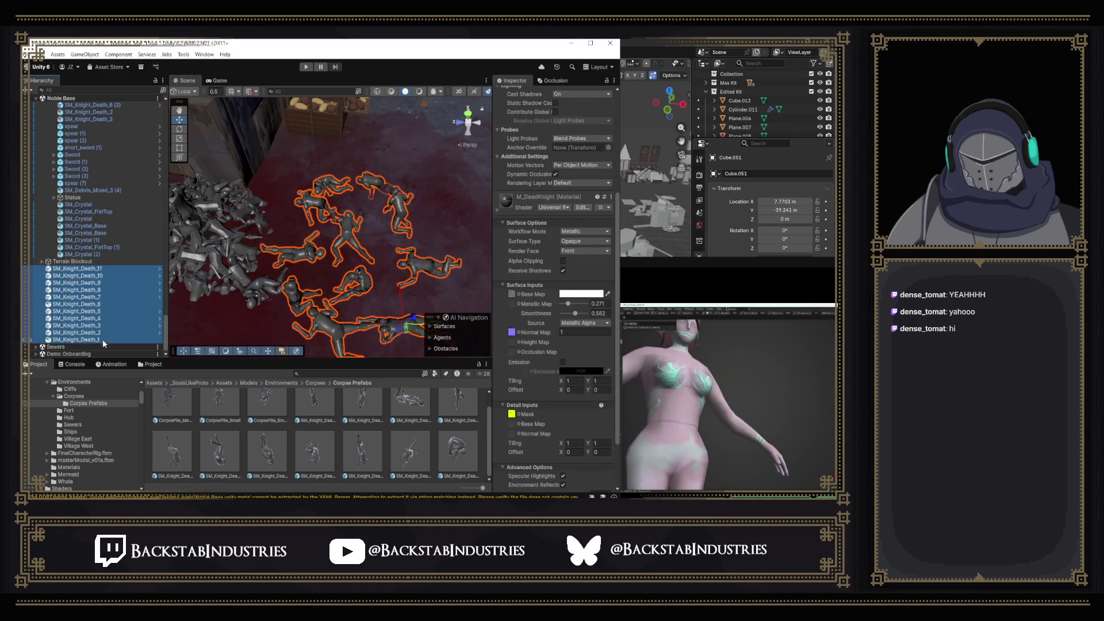
key("Delete")
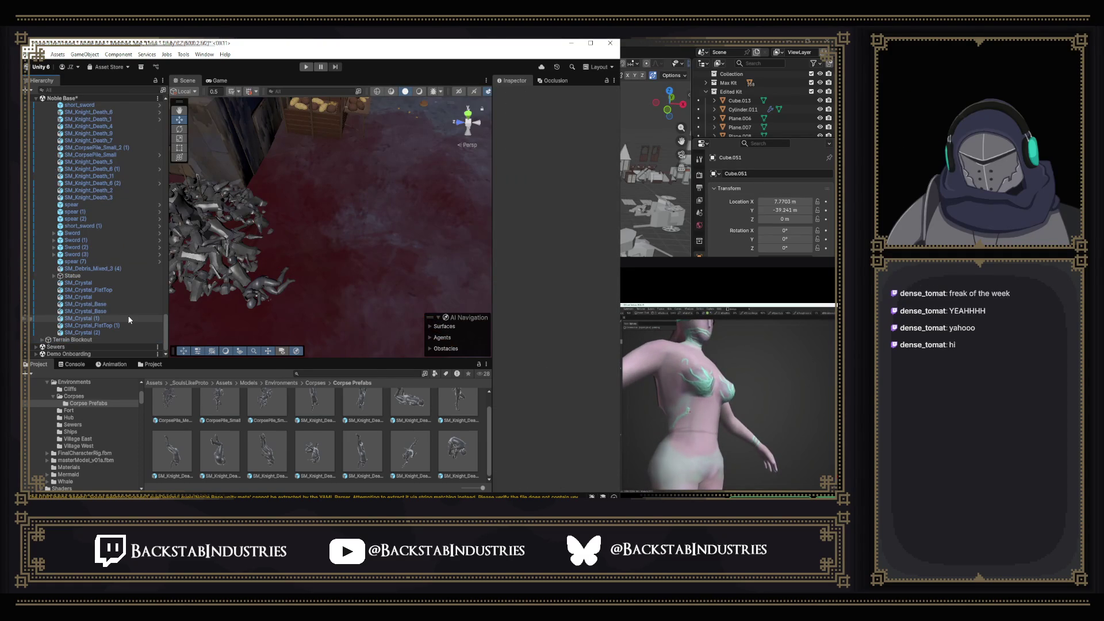
mouse_move(183, 204)
left_mouse_down()
mouse_move(266, 134)
mouse_move(250, 130)
mouse_move(304, 154)
left_mouse_up()
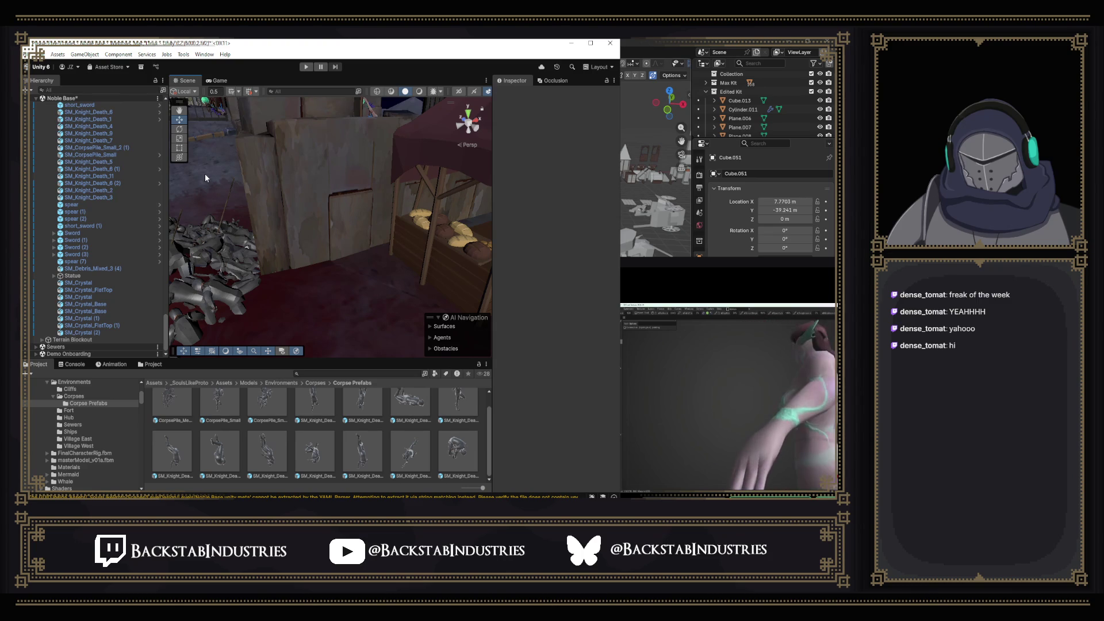
mouse_move(396, 291)
left_mouse_down()
mouse_move(464, 114)
mouse_move(278, 263)
mouse_move(173, 250)
mouse_move(775, 276)
mouse_move(338, 255)
mouse_move(404, 209)
mouse_move(311, 234)
mouse_move(428, 238)
mouse_move(539, 273)
mouse_move(306, 251)
left_mouse_up()
mouse_move(402, 247)
left_mouse_down()
mouse_move(206, 258)
mouse_move(515, 201)
mouse_move(563, 180)
mouse_move(485, 205)
mouse_move(499, 205)
mouse_move(426, 205)
mouse_move(609, 229)
mouse_move(689, 219)
mouse_move(39, 229)
mouse_move(323, 241)
left_mouse_up()
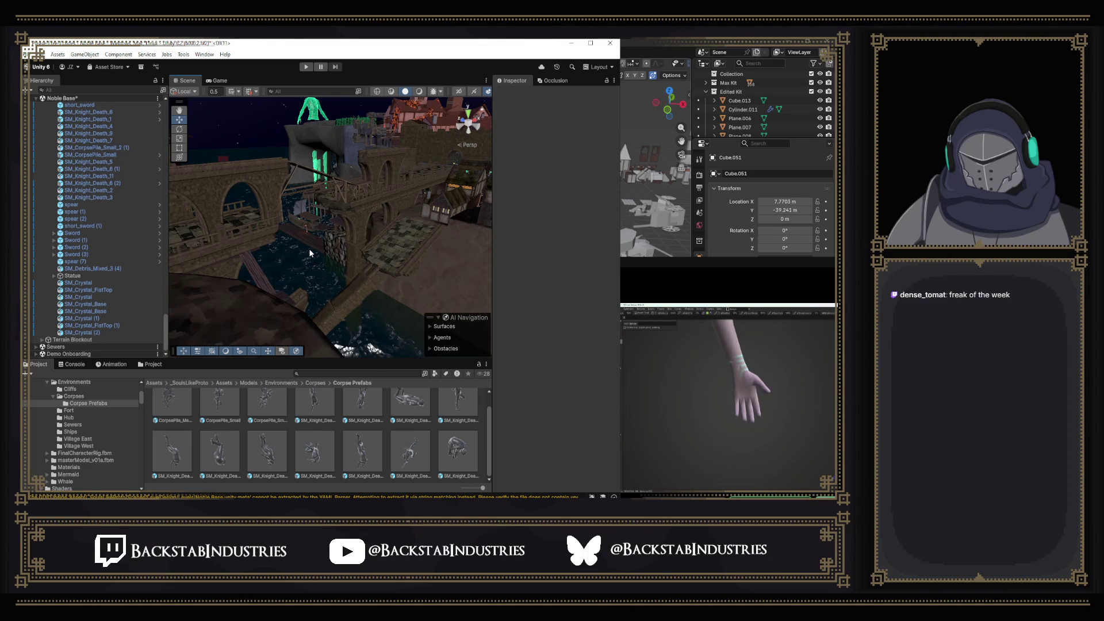
mouse_move(406, 225)
left_mouse_down()
mouse_move(101, 236)
mouse_move(116, 233)
mouse_move(128, 202)
mouse_move(26, 212)
mouse_move(758, 219)
mouse_move(173, 288)
left_mouse_up()
mouse_move(413, 265)
left_mouse_down()
mouse_move(307, 291)
mouse_move(306, 210)
mouse_move(212, 214)
mouse_move(319, 220)
left_mouse_up()
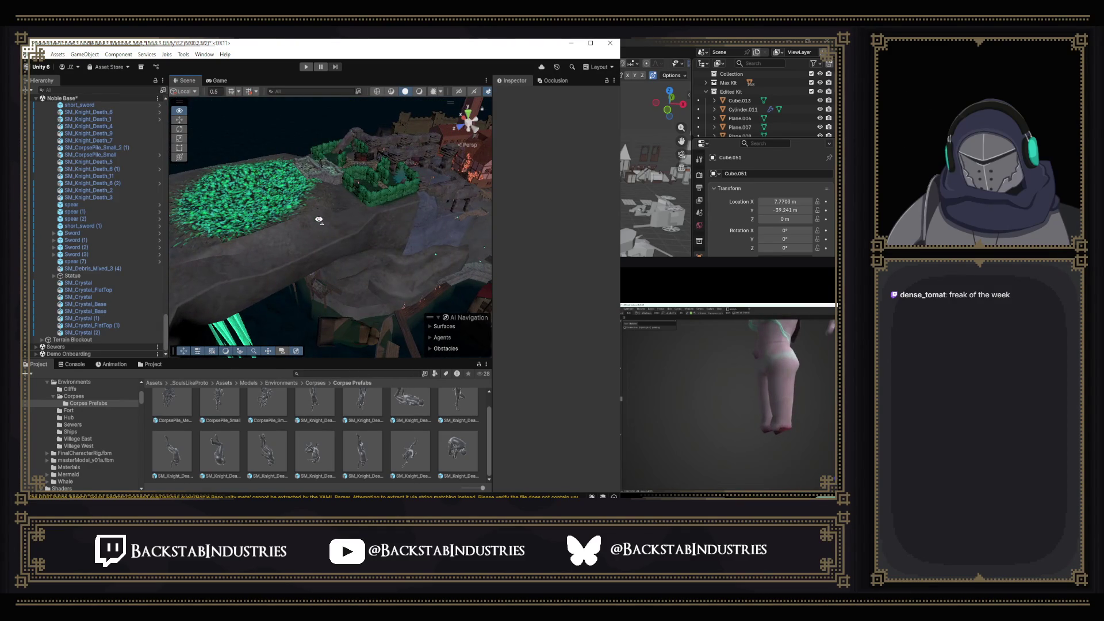
mouse_move(319, 220)
left_mouse_down()
mouse_move(338, 228)
mouse_move(391, 175)
mouse_move(419, 200)
mouse_move(345, 246)
mouse_move(261, 270)
mouse_move(336, 281)
left_mouse_up()
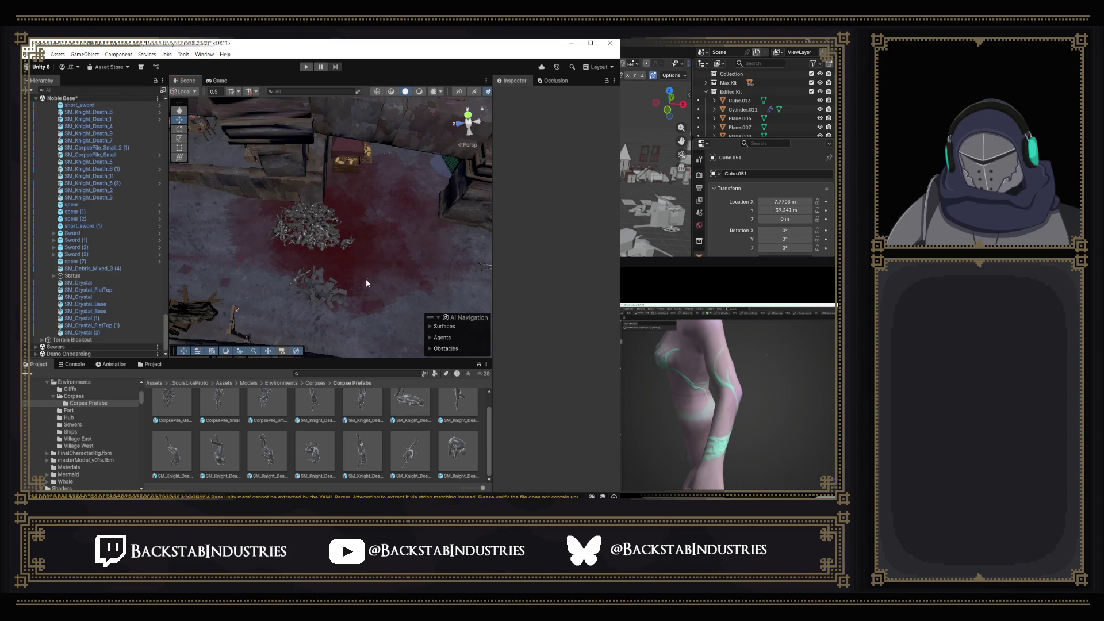
mouse_move(365, 298)
left_mouse_down()
mouse_move(348, 301)
mouse_move(338, 263)
mouse_move(371, 267)
left_mouse_up()
Search the project for 'stone' and drag Stones_Rocks onto noble_cliff_two, replacing Mat_NobleAreaPath.
left_click_drag(370, 336, 366, 307)
left_click(357, 295)
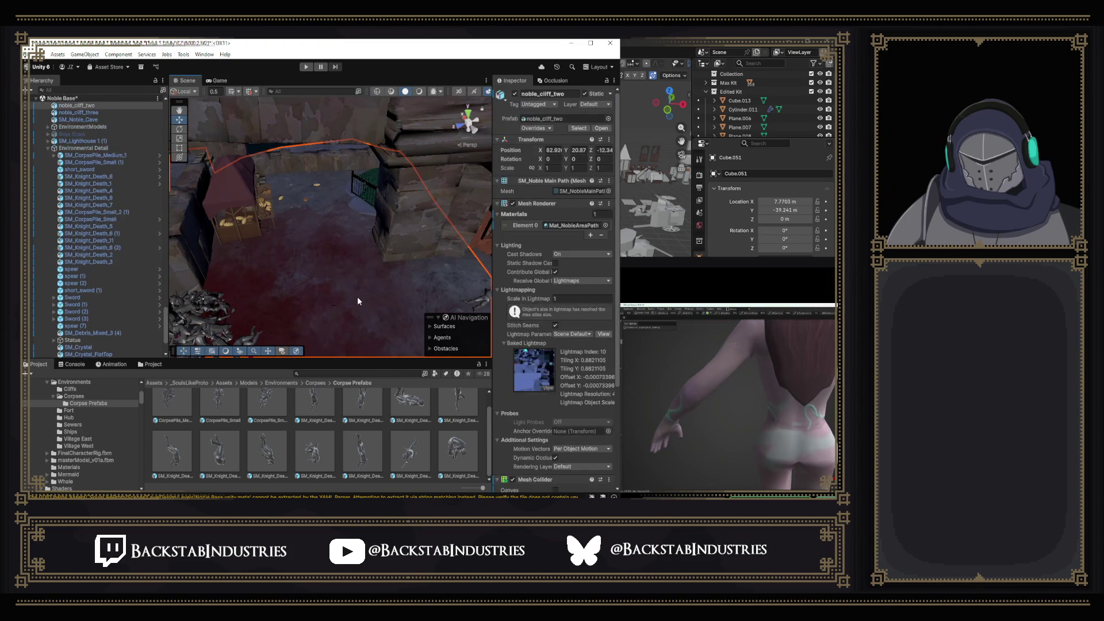
left_click(571, 225)
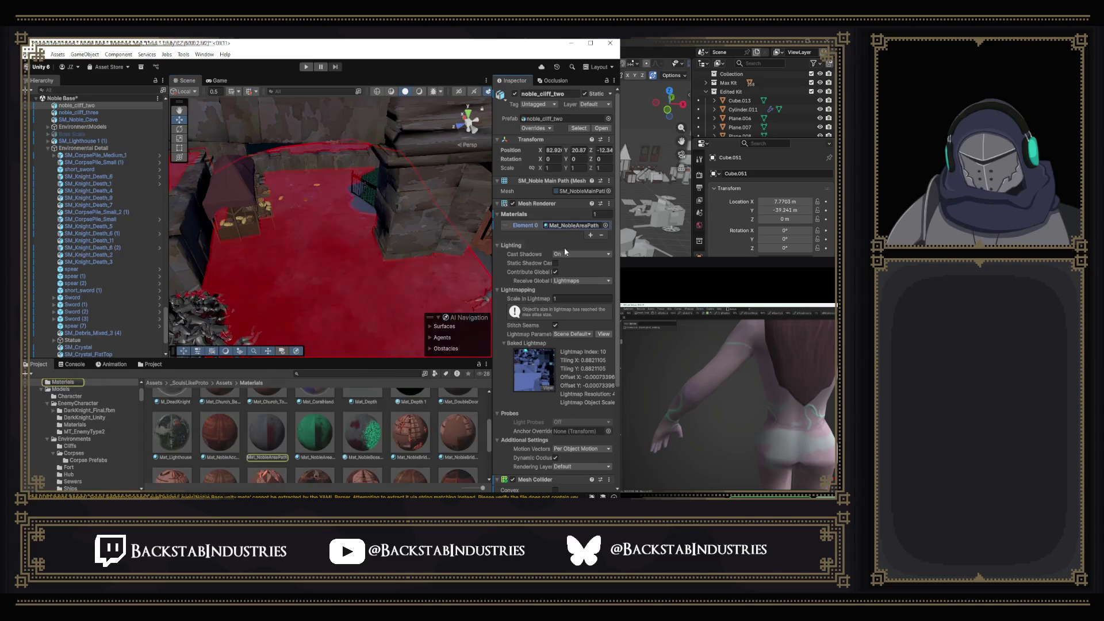
left_click(393, 375)
type("stone")
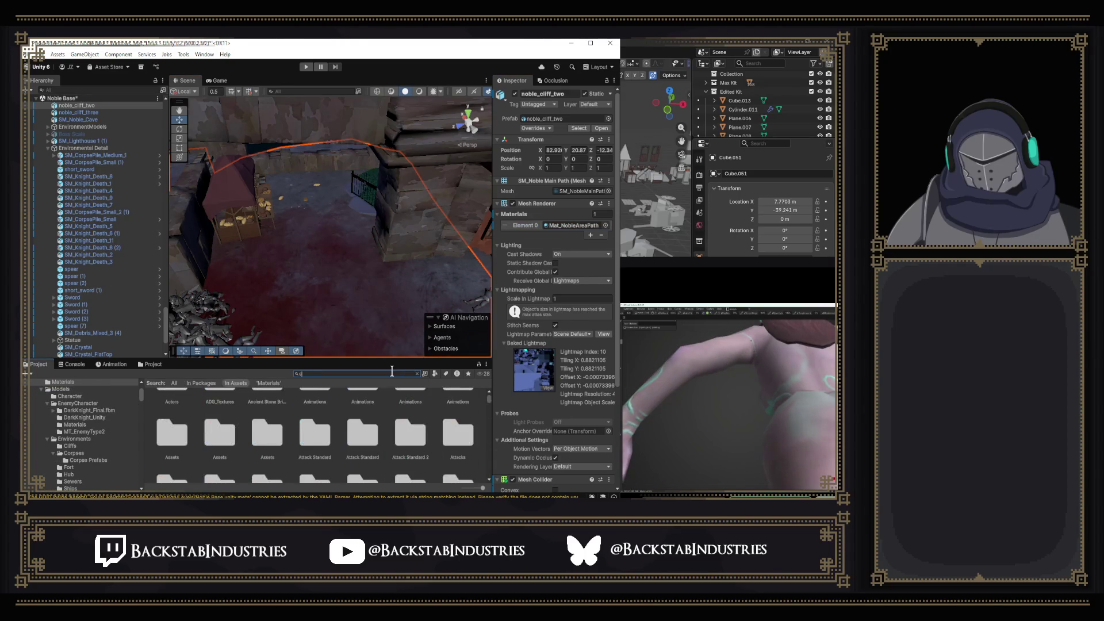
scroll(425, 425, "down", 5)
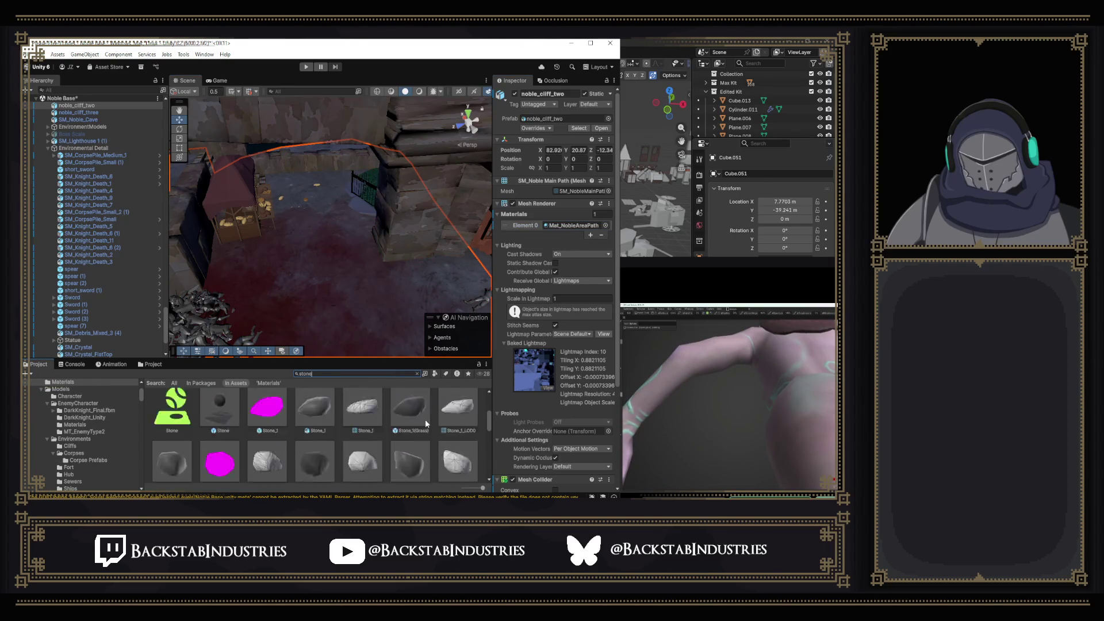
scroll(424, 424, "up", 4)
scroll(413, 425, "down", 5)
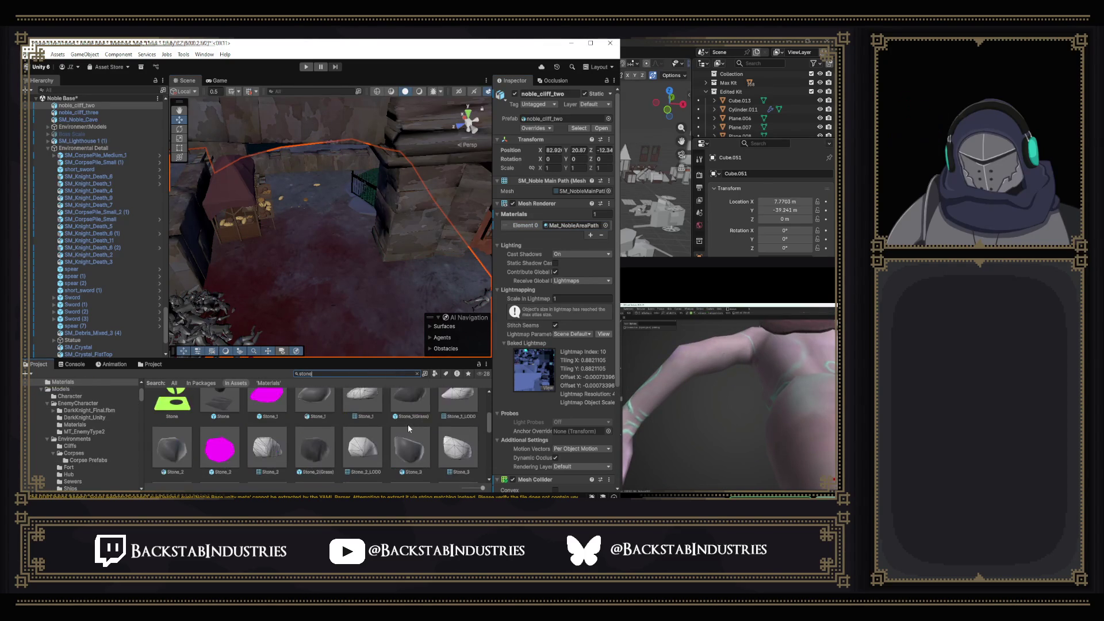
mouse_move(405, 427)
left_mouse_down()
mouse_move(336, 425)
mouse_move(337, 344)
mouse_move(296, 298)
left_mouse_up()
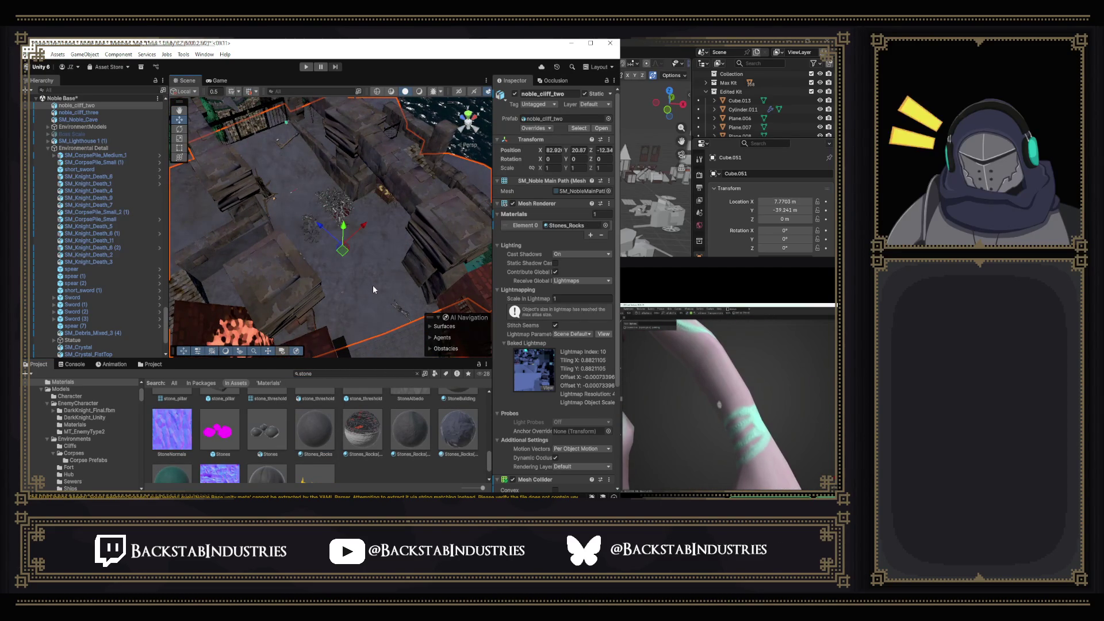
Compare materials with undo/redo, then reselect noble_cliff_two and restore Mat_NobleAreaPath.
key("ctrl+z")
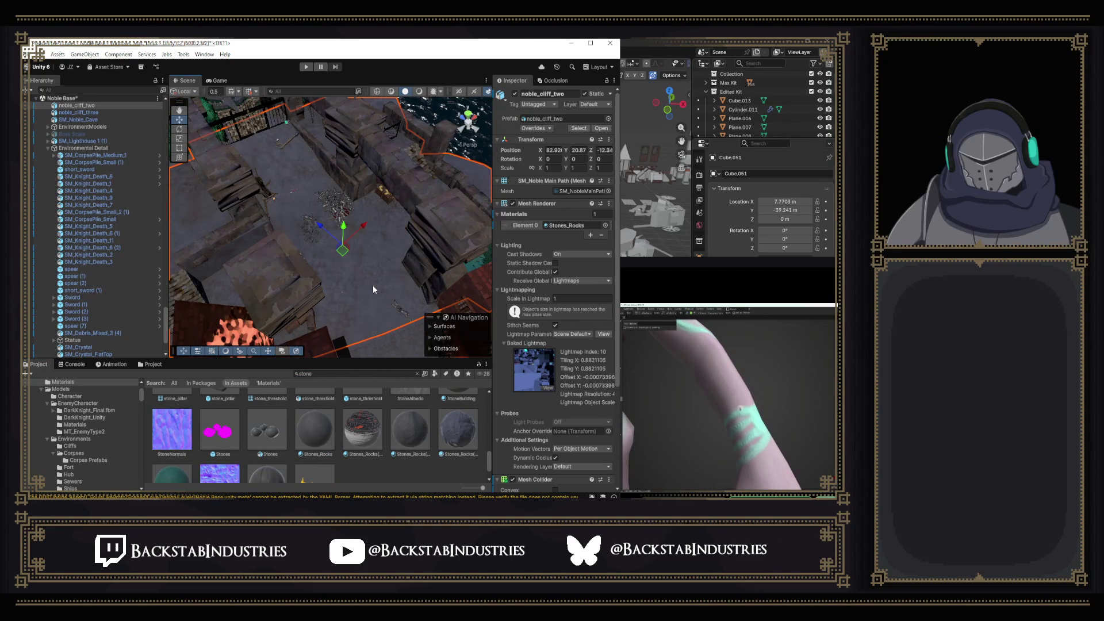
key("ctrl+y")
mouse_move(372, 289)
left_mouse_down()
mouse_move(369, 271)
mouse_move(291, 241)
left_mouse_up()
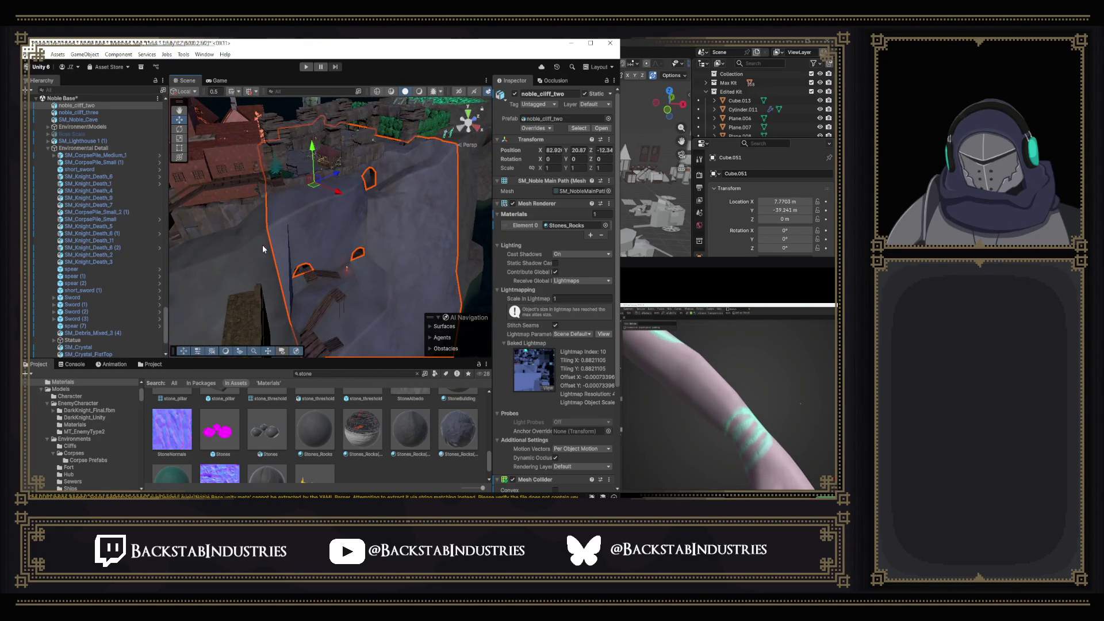
left_click(270, 244)
mouse_move(280, 247)
left_mouse_down()
mouse_move(474, 257)
mouse_move(404, 295)
left_mouse_up()
scroll(408, 296, "up", 5)
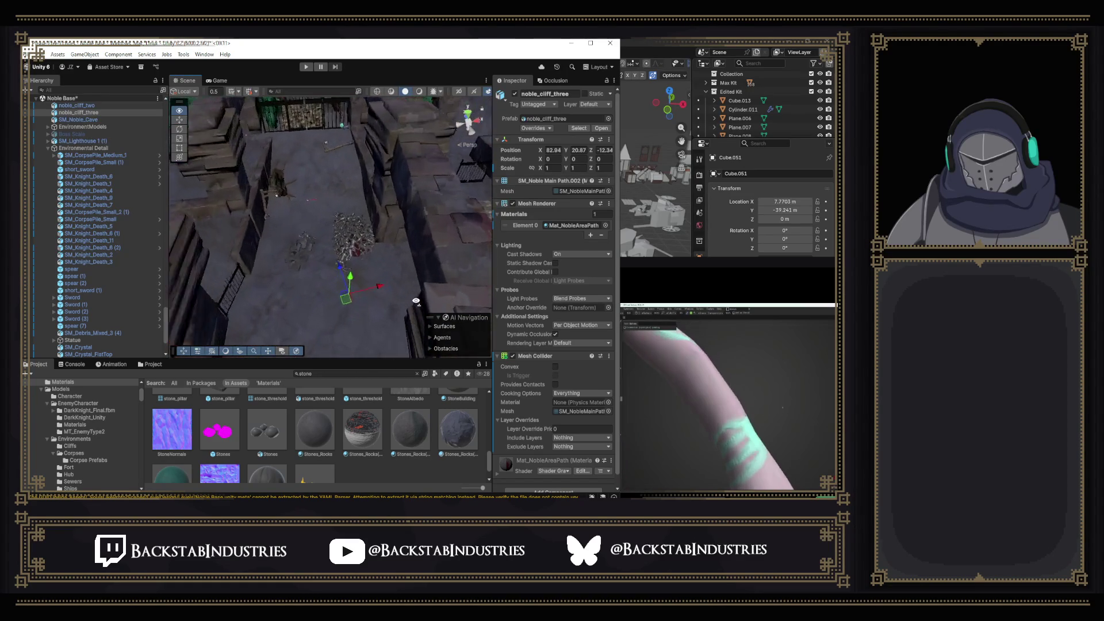
left_click(411, 286)
key("ctrl+z")
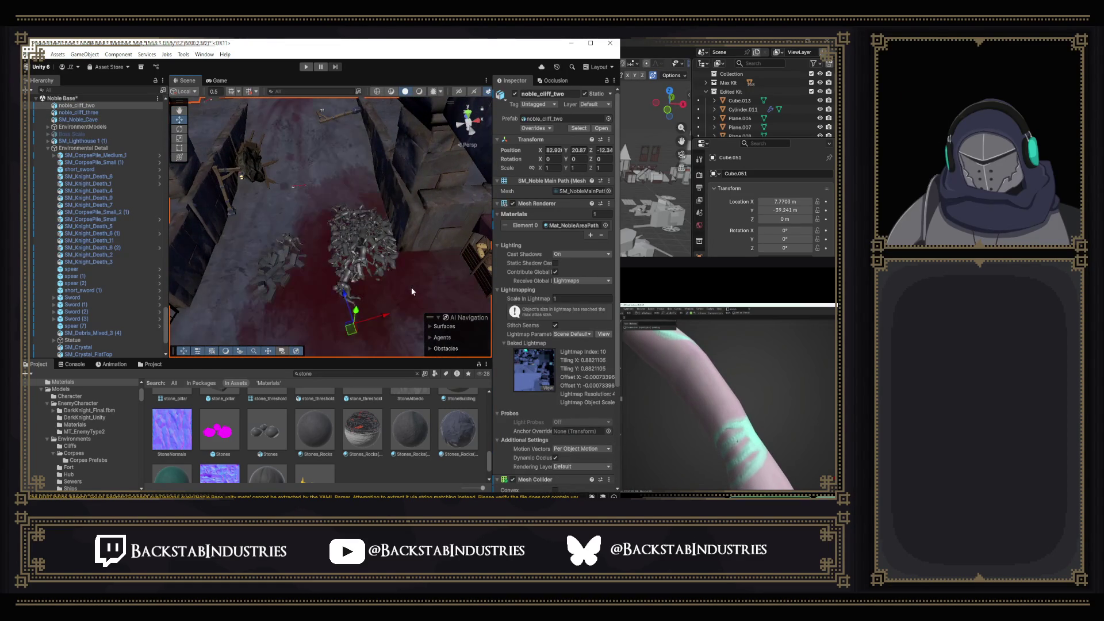
Orbit over the path and select the medium corpse pile.
mouse_move(411, 291)
left_mouse_down()
mouse_move(380, 299)
mouse_move(642, 284)
mouse_move(626, 296)
mouse_move(320, 246)
mouse_move(443, 246)
mouse_move(270, 240)
mouse_move(810, 259)
mouse_move(340, 251)
mouse_move(445, 225)
mouse_move(394, 217)
mouse_move(389, 231)
left_mouse_up()
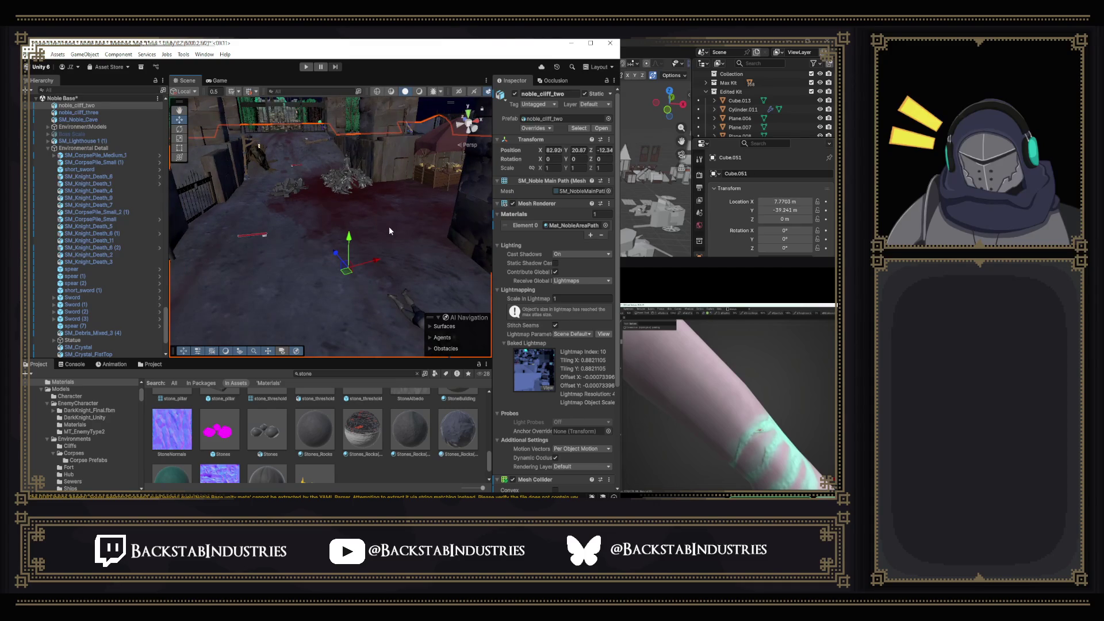
scroll(389, 230, "up", 2)
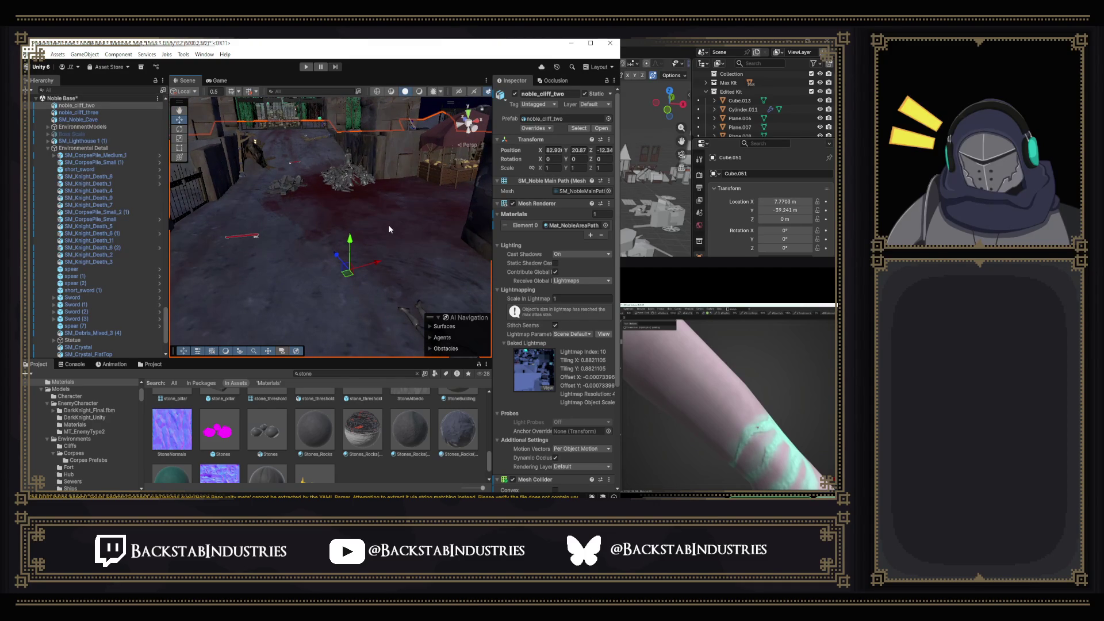
scroll(388, 228, "up", 3)
left_click(374, 266)
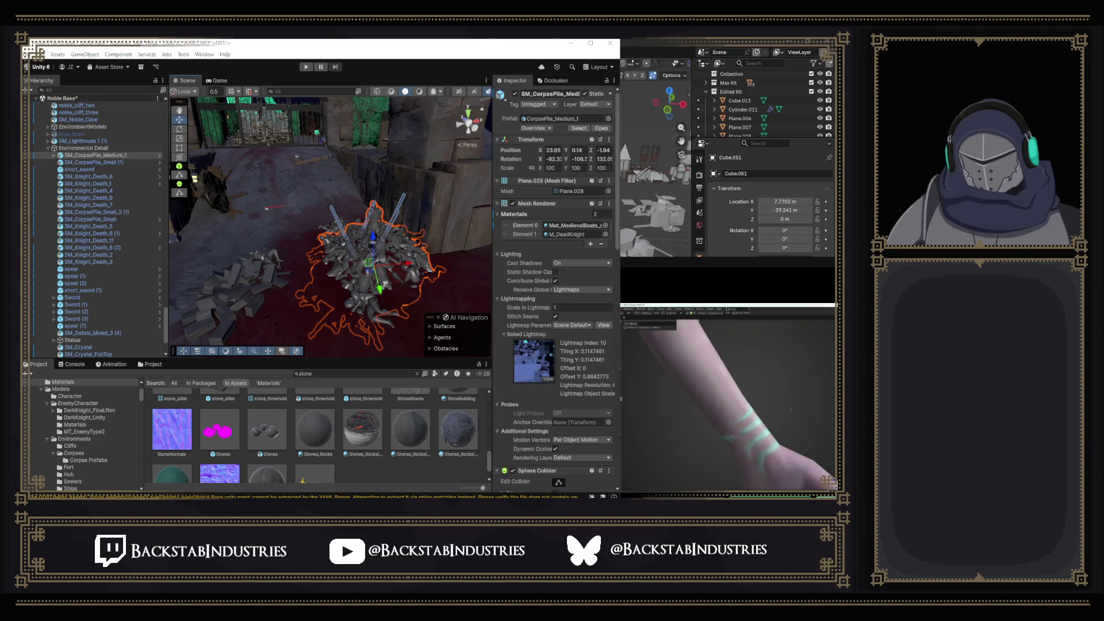
Orbit in close around SM_CorpsePile_Medium_1 in the market corridor.
mouse_move(339, 440)
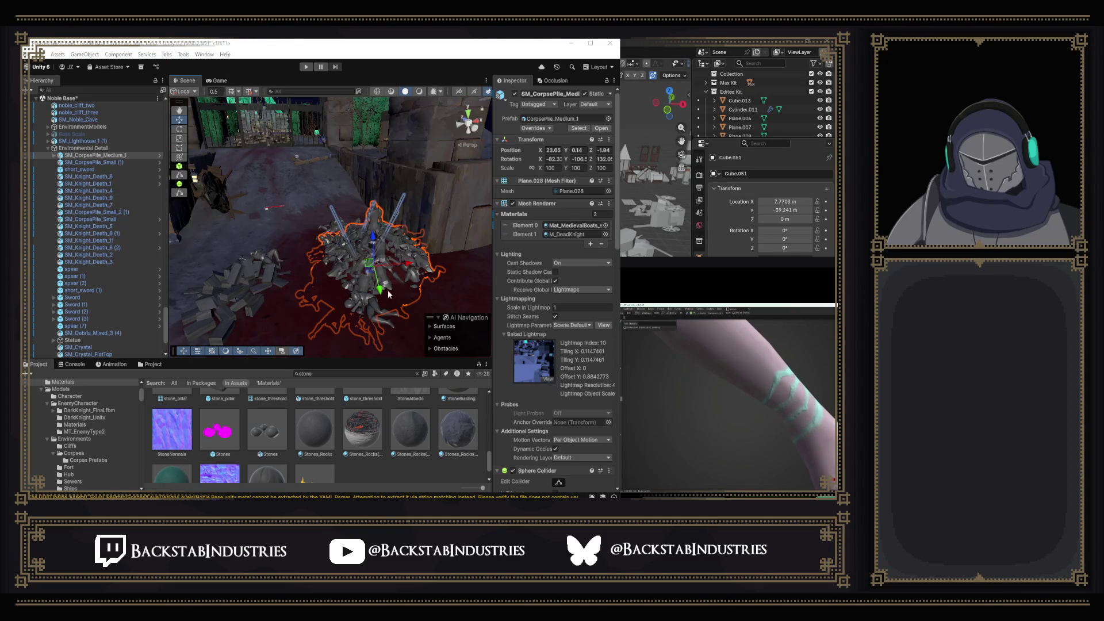
left_click_drag(357, 270, 461, 292)
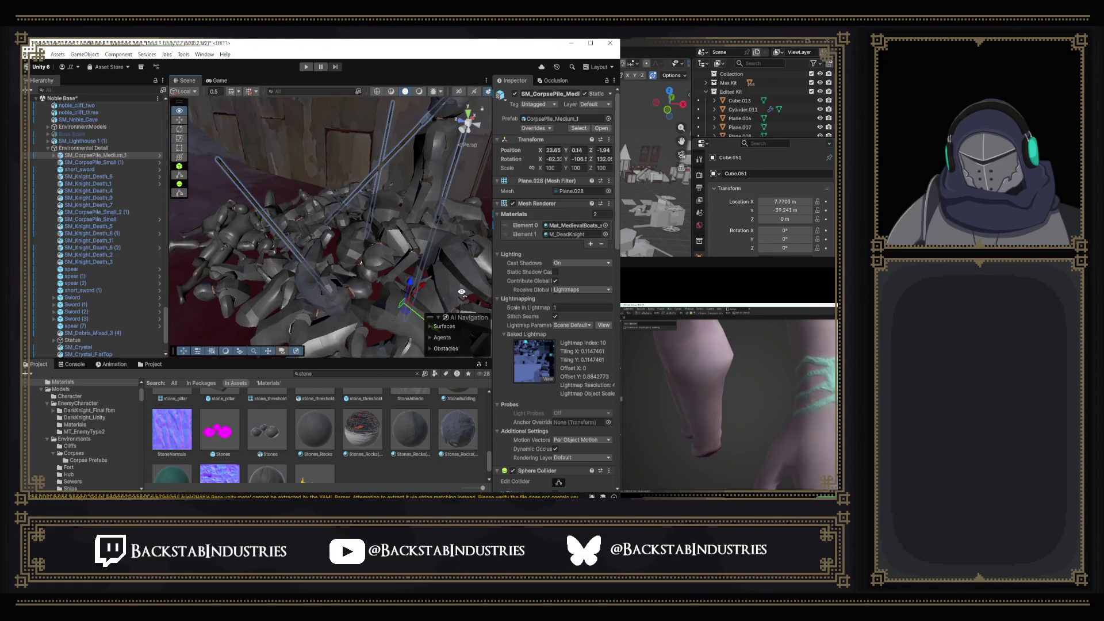
key("f")
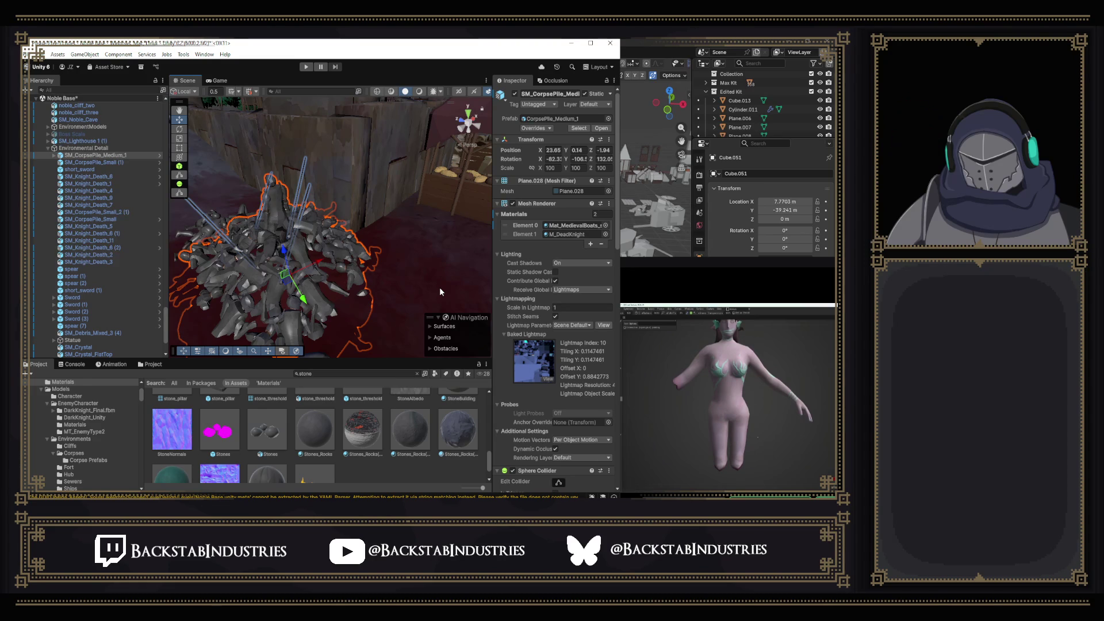
left_click_drag(433, 288, 293, 276)
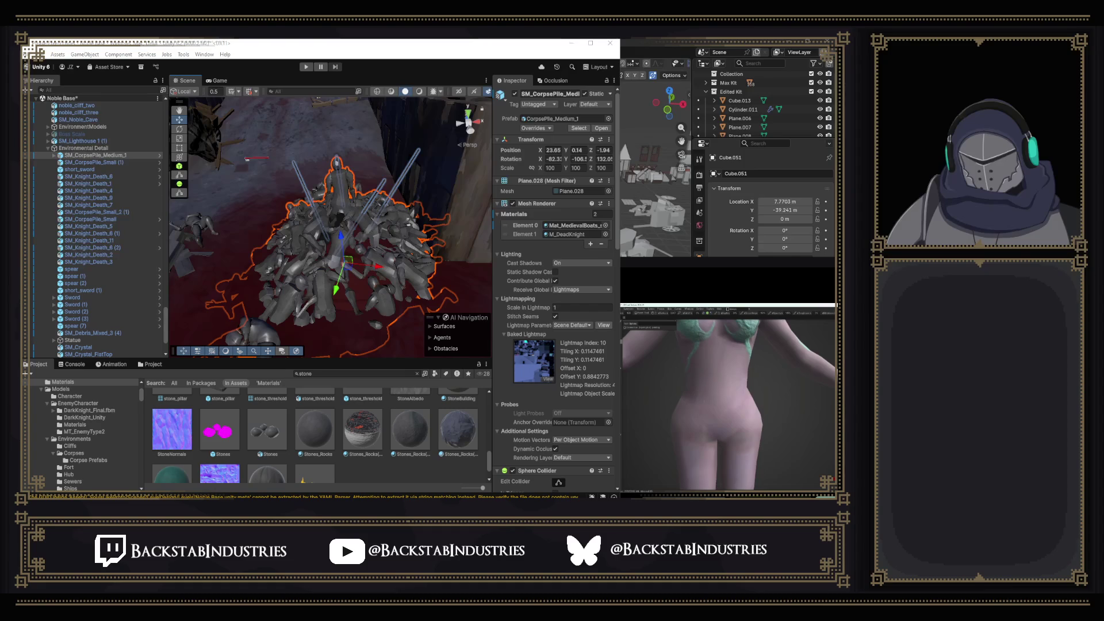
left_click_drag(422, 266, 437, 255)
Delete the brick debris pile and the dead Old Sea Port_Tree.
left_click(371, 281)
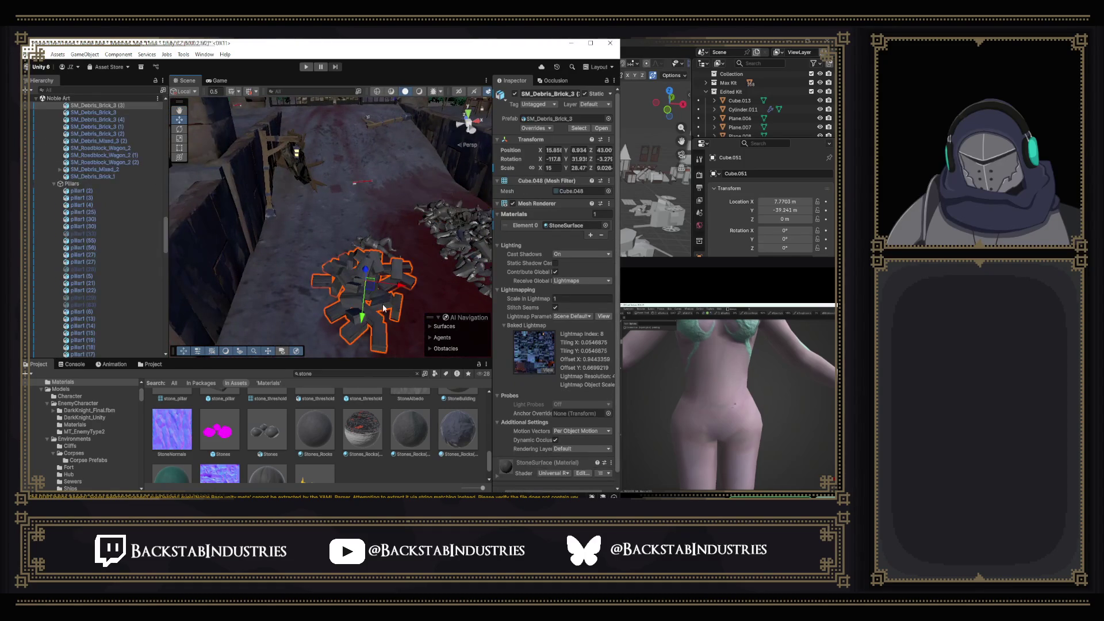
key("Delete")
mouse_move(382, 304)
left_mouse_down()
mouse_move(383, 235)
mouse_move(385, 244)
mouse_move(364, 229)
mouse_move(234, 222)
mouse_move(234, 209)
mouse_move(291, 243)
left_mouse_up()
left_click(355, 246)
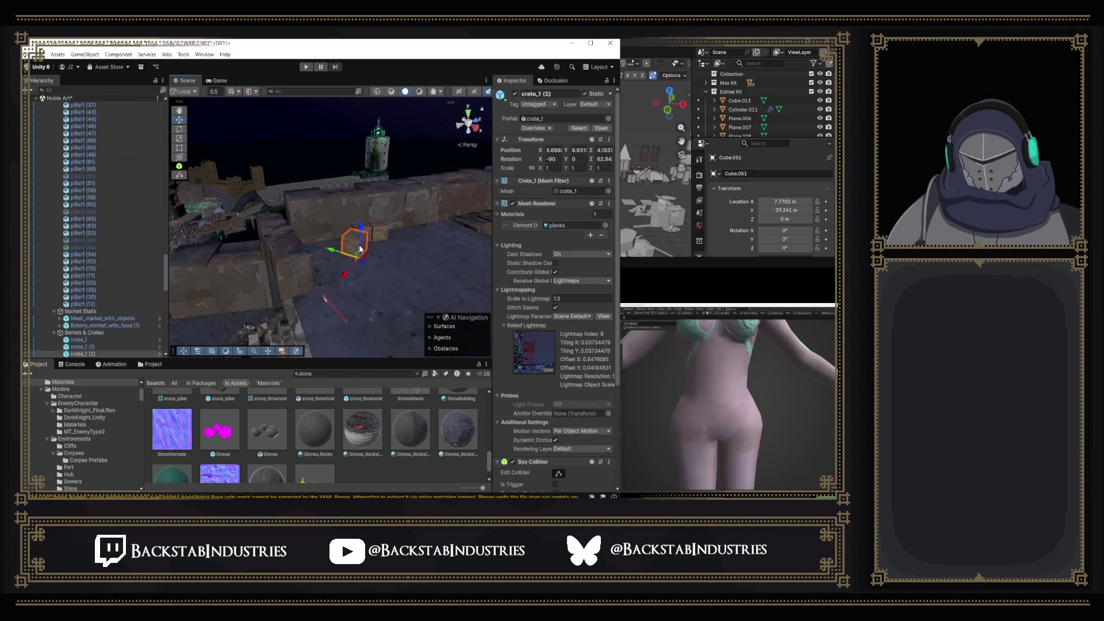
mouse_move(371, 246)
left_mouse_down()
mouse_move(327, 294)
mouse_move(653, 231)
mouse_move(551, 272)
left_mouse_up()
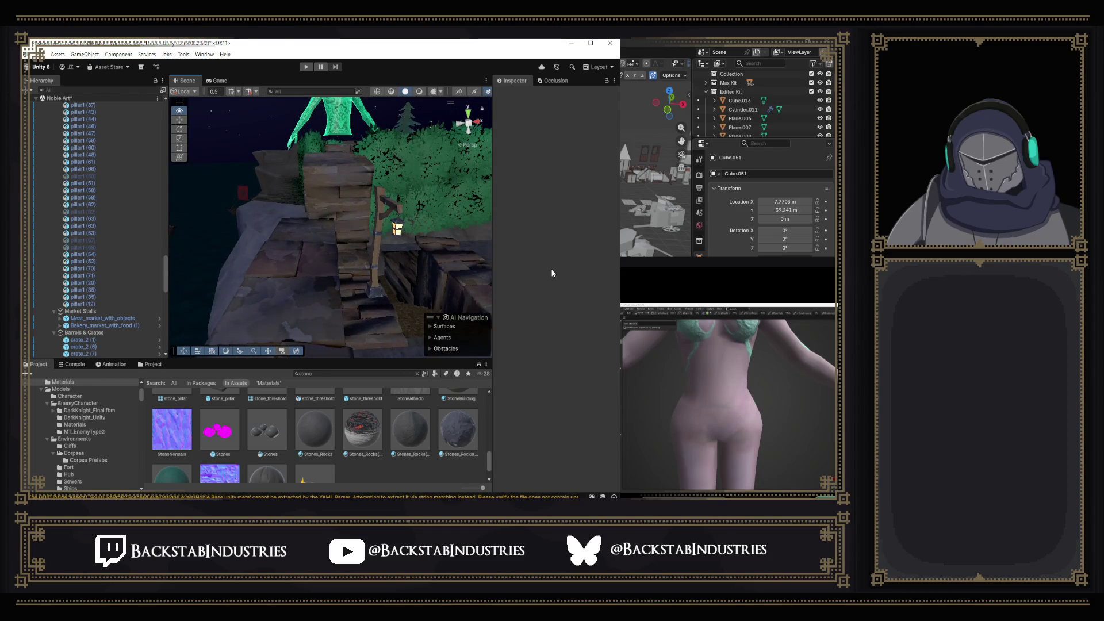
mouse_move(551, 273)
left_mouse_down()
mouse_move(396, 276)
mouse_move(596, 270)
mouse_move(664, 254)
mouse_move(705, 264)
mouse_move(416, 255)
mouse_move(498, 302)
mouse_move(561, 282)
mouse_move(734, 318)
left_mouse_up()
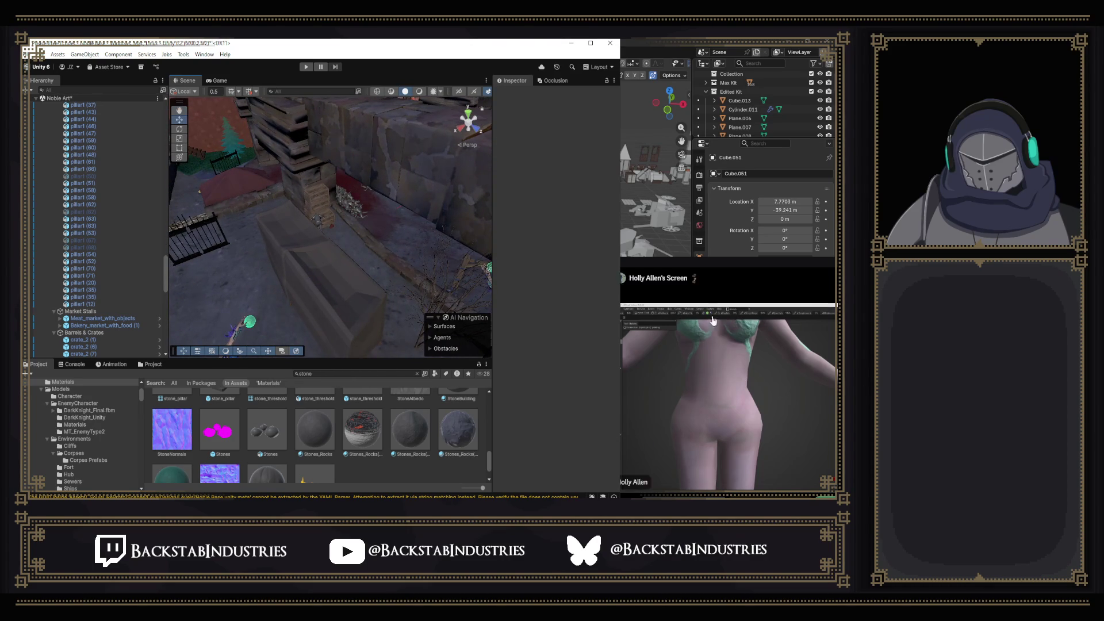
mouse_move(381, 285)
left_mouse_down()
mouse_move(493, 293)
mouse_move(426, 253)
mouse_move(434, 248)
mouse_move(381, 242)
mouse_move(284, 276)
mouse_move(412, 261)
mouse_move(276, 292)
mouse_move(493, 208)
left_mouse_up()
left_click(422, 251)
key("Delete")
Delete the bakery and meat market stalls.
left_click(413, 261)
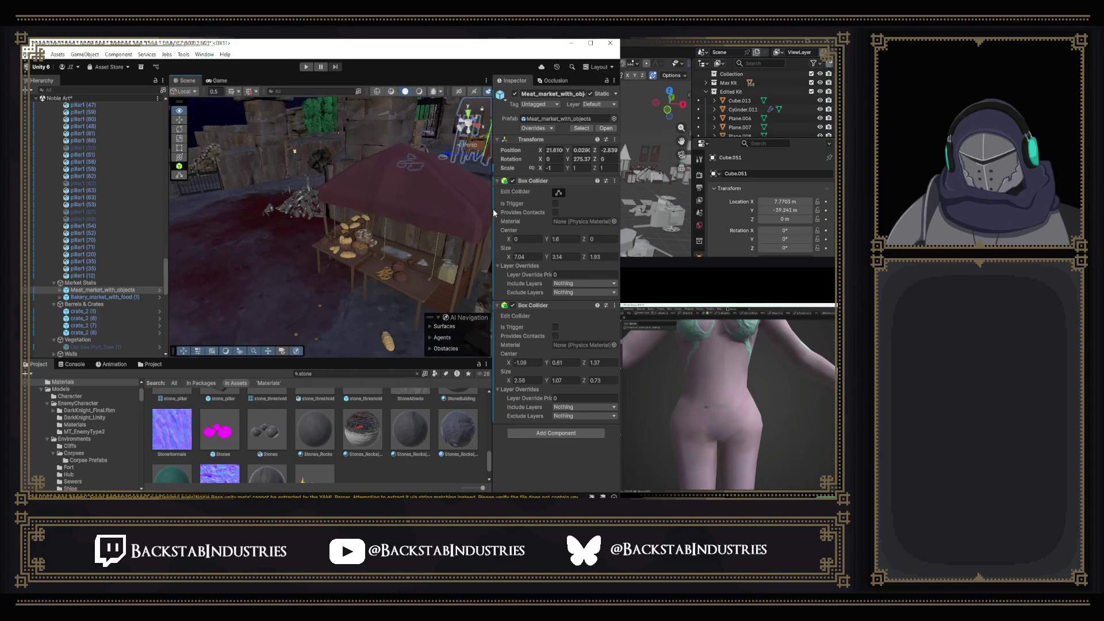
left_click(425, 213)
key("Delete")
mouse_move(425, 212)
left_mouse_down()
mouse_move(431, 239)
mouse_move(442, 232)
mouse_move(424, 253)
mouse_move(431, 244)
left_mouse_up()
left_click(424, 254)
key("Delete")
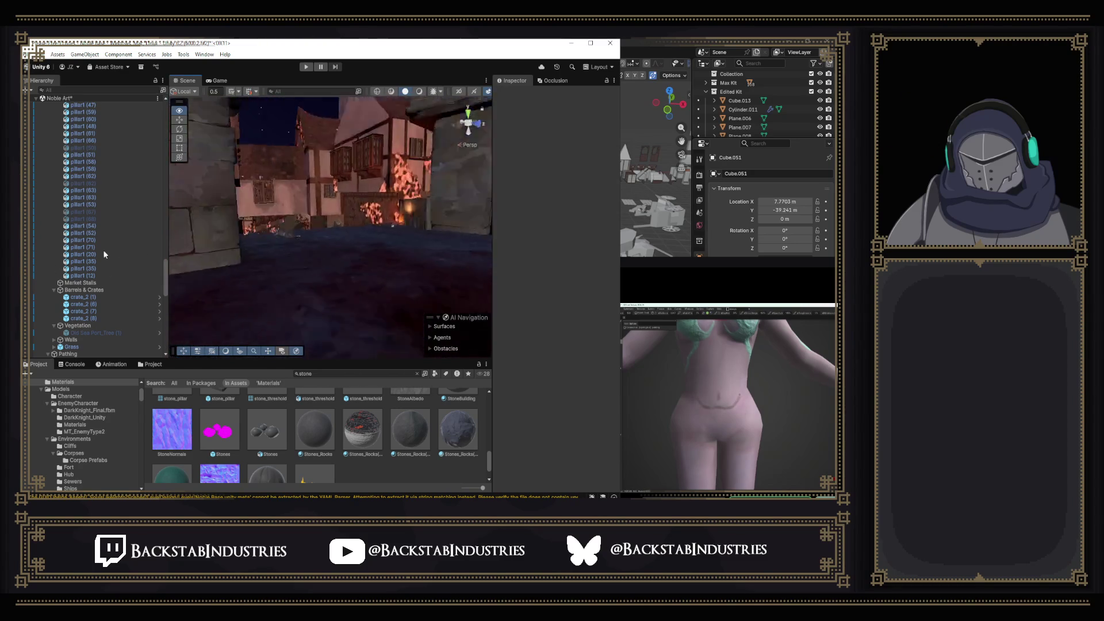
Select the noble store house, then the noble church, moving the view in around it.
mouse_move(173, 272)
left_mouse_down()
mouse_move(412, 274)
mouse_move(333, 261)
mouse_move(244, 277)
left_mouse_up()
left_click(412, 273)
left_click(345, 242)
mouse_move(345, 242)
left_mouse_down()
mouse_move(440, 229)
mouse_move(398, 305)
mouse_move(408, 285)
mouse_move(310, 221)
mouse_move(307, 242)
mouse_move(301, 212)
mouse_move(292, 271)
mouse_move(291, 240)
mouse_move(337, 224)
mouse_move(358, 284)
mouse_move(337, 266)
left_mouse_up()
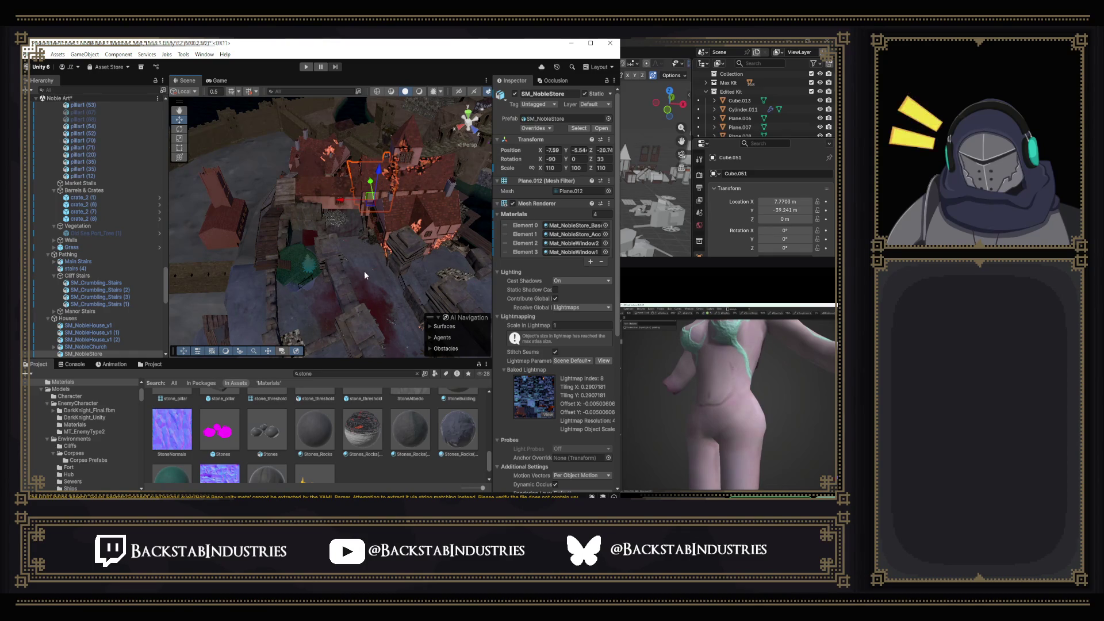
Duplicate SM_NobleStore and turn the copy to about -72.5° on Z.
key("ctrl+d")
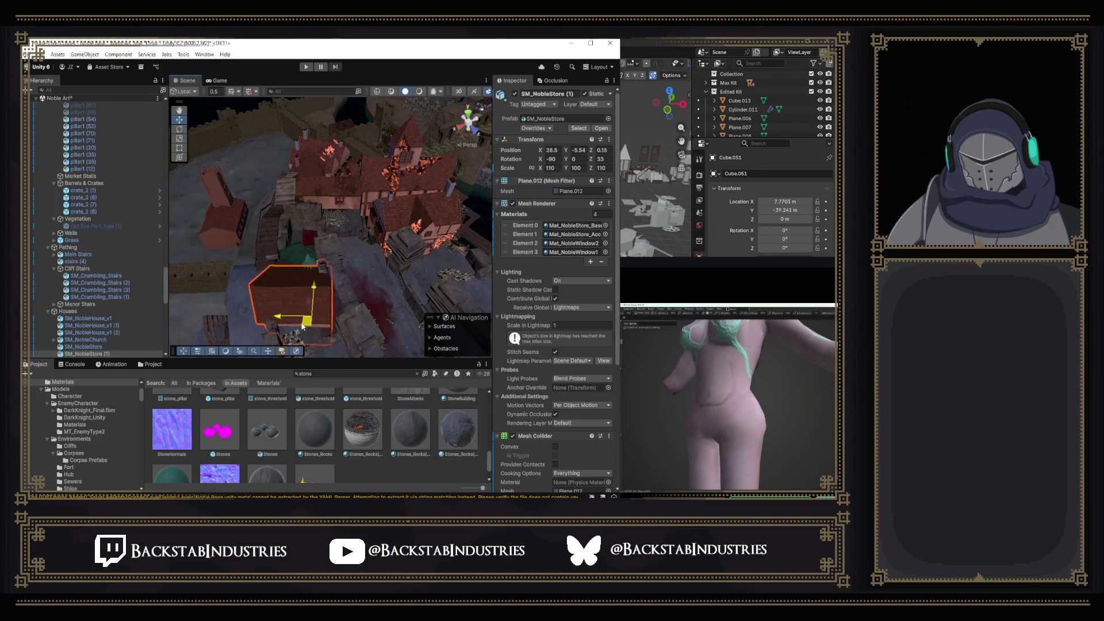
left_click_drag(310, 302, 323, 230)
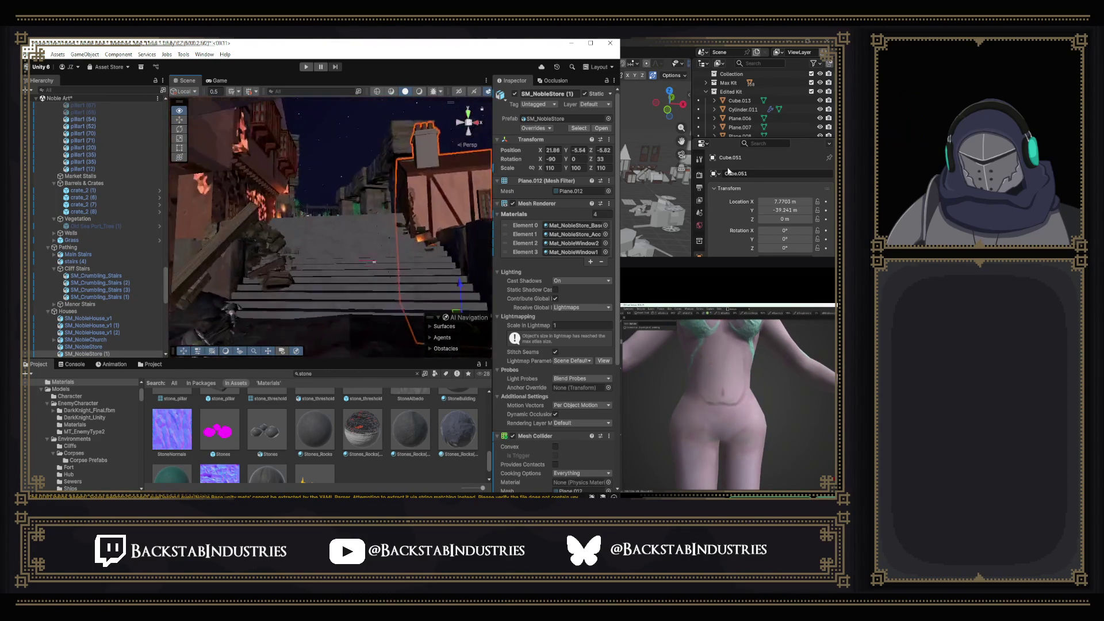
mouse_move(774, 182)
left_mouse_down()
mouse_move(801, 202)
mouse_move(497, 163)
left_mouse_up()
left_click_drag(579, 163, 550, 162)
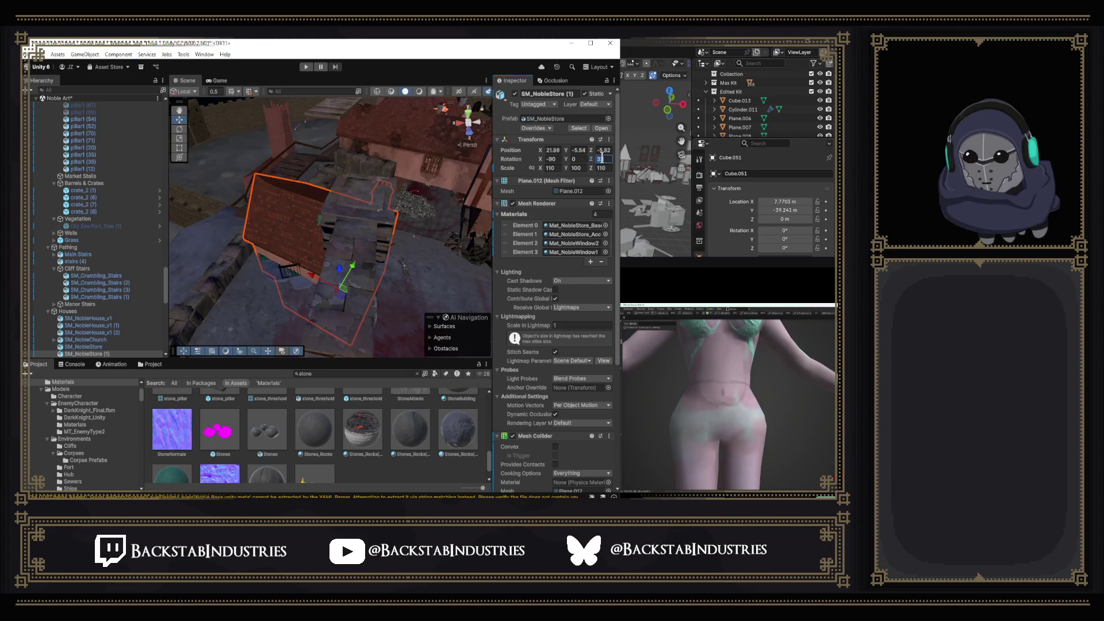
type("90")
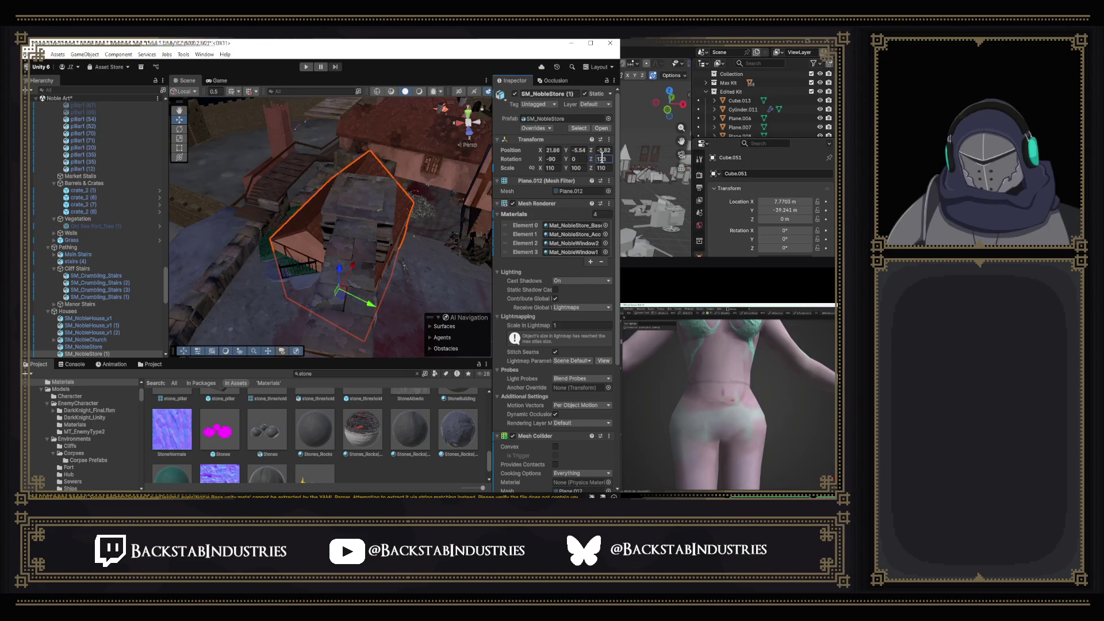
mouse_move(368, 184)
left_mouse_down()
mouse_move(359, 285)
mouse_move(345, 253)
mouse_move(498, 170)
left_mouse_up()
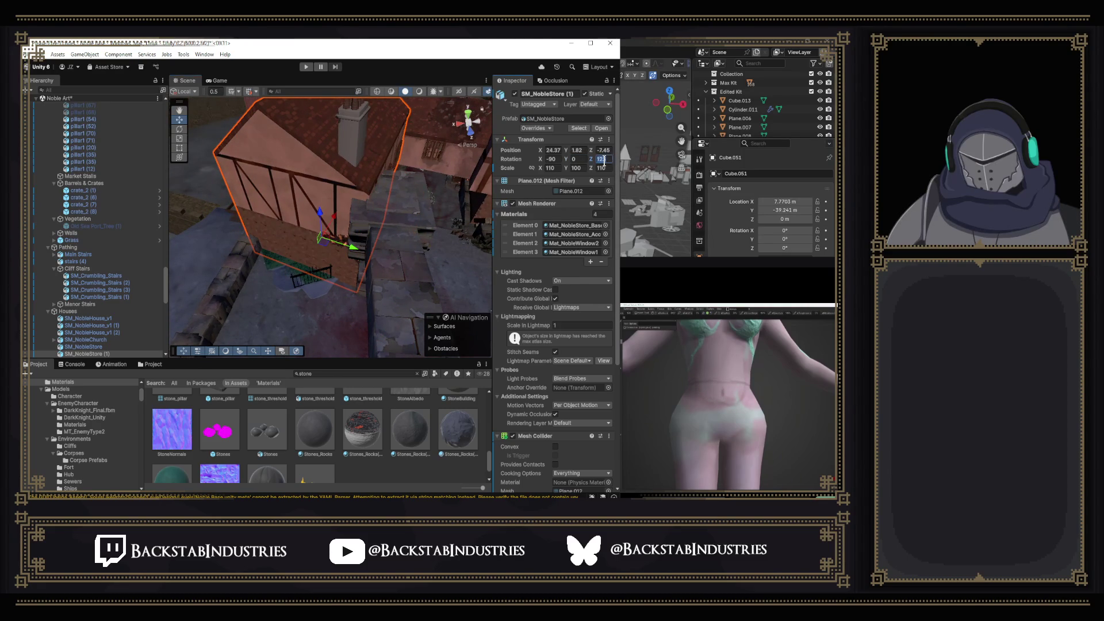
type("-90")
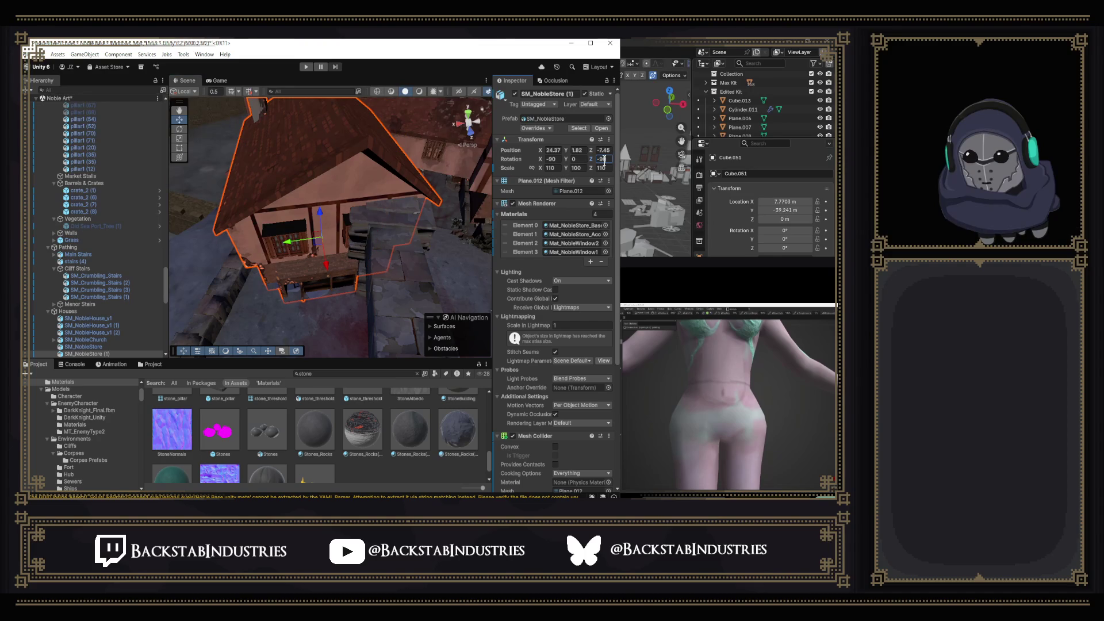
type("-90")
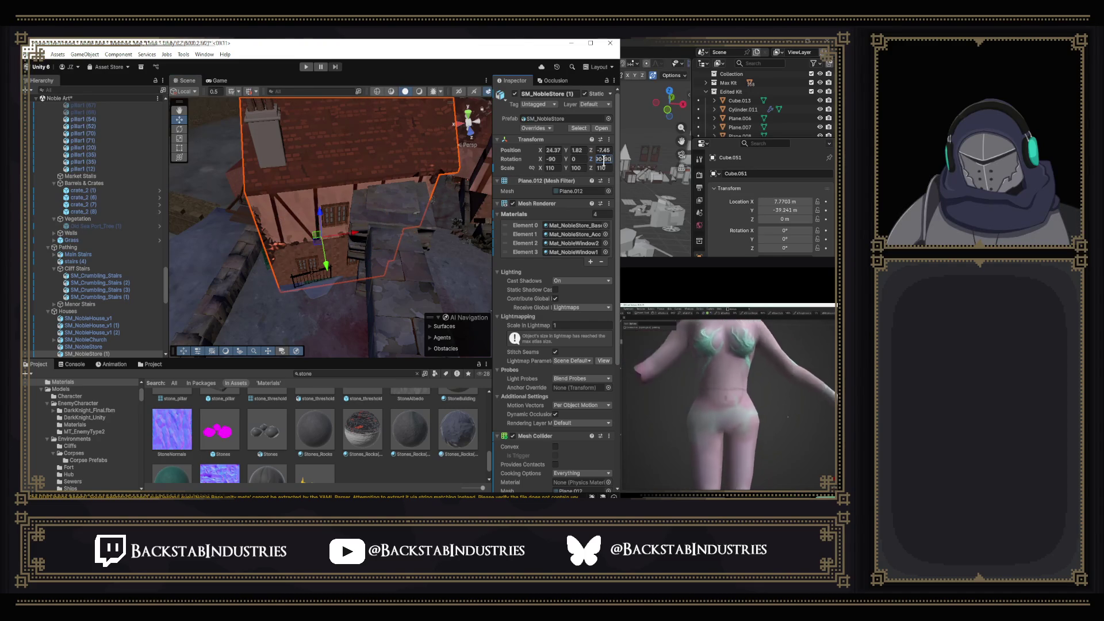
mouse_move(350, 259)
left_mouse_down()
mouse_move(235, 288)
mouse_move(280, 285)
left_mouse_up()
scroll(282, 239, "up", 5)
scroll(281, 240, "up", 3)
Adjust the copy's Z rotation to about -64° and move it near X 21.28, Z -13.61.
left_click(180, 120)
mouse_move(270, 190)
left_mouse_down()
mouse_move(318, 211)
mouse_move(302, 200)
mouse_move(321, 138)
mouse_move(397, 140)
left_mouse_up()
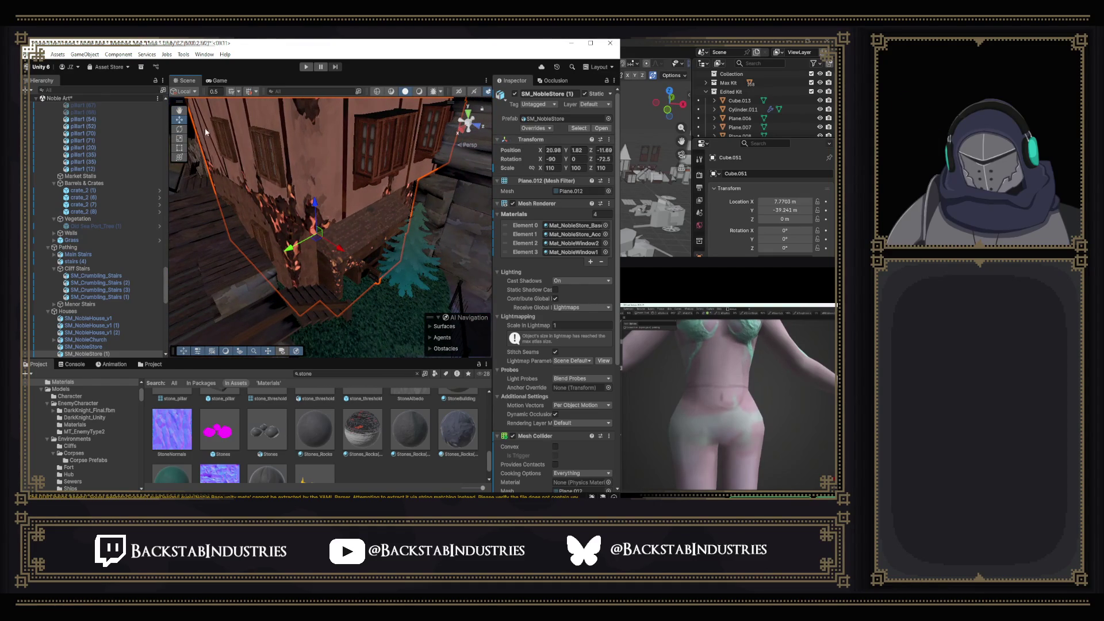
left_click_drag(320, 253, 310, 262)
left_click_drag(385, 317, 204, 178)
left_click(180, 121)
mouse_move(182, 129)
left_mouse_down()
mouse_move(276, 269)
mouse_move(249, 261)
mouse_move(295, 289)
left_mouse_up()
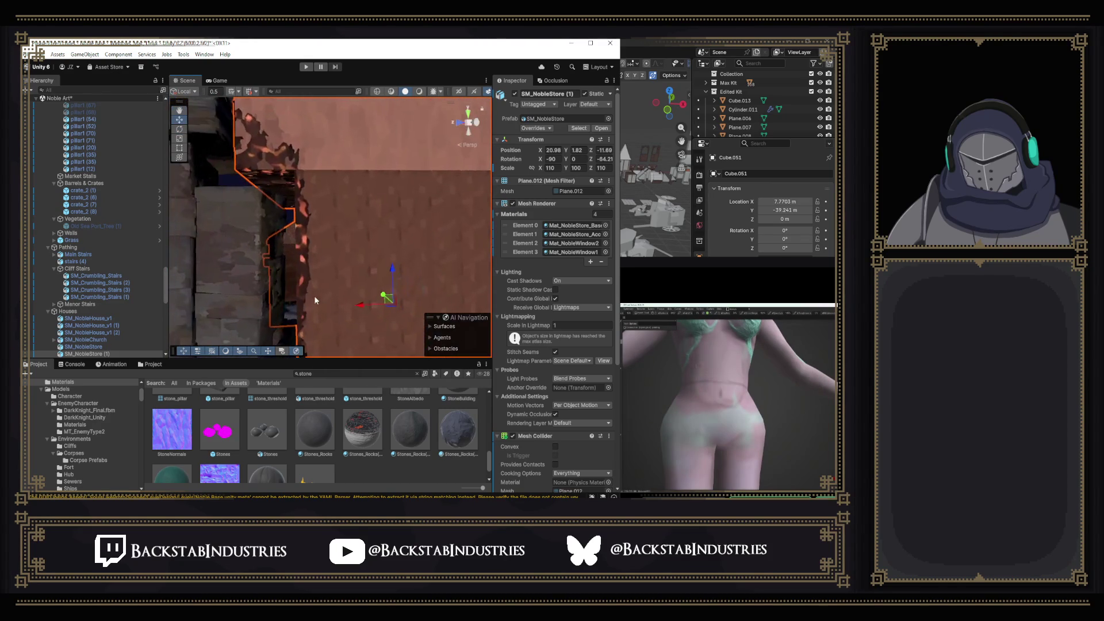
mouse_move(379, 309)
left_mouse_down()
mouse_move(408, 305)
mouse_move(347, 341)
mouse_move(403, 372)
mouse_move(472, 371)
mouse_move(418, 255)
mouse_move(415, 227)
mouse_move(371, 207)
mouse_move(440, 233)
mouse_move(198, 196)
mouse_move(157, 127)
left_mouse_up()
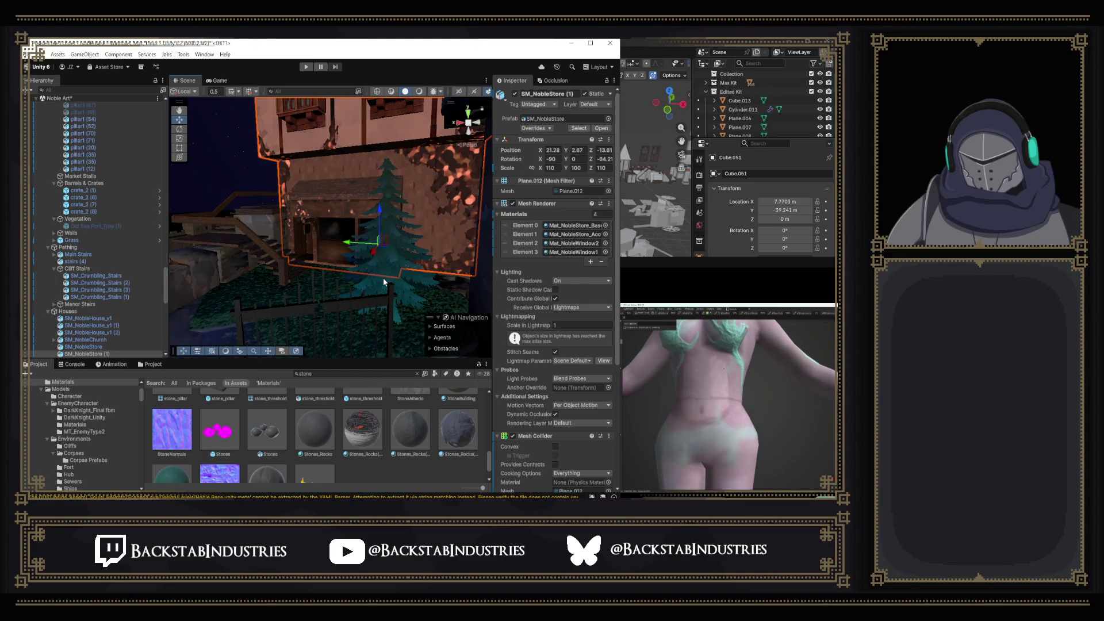
mouse_move(386, 264)
left_mouse_down()
mouse_move(446, 265)
mouse_move(415, 239)
mouse_move(293, 254)
mouse_move(311, 244)
left_mouse_up()
key("f")
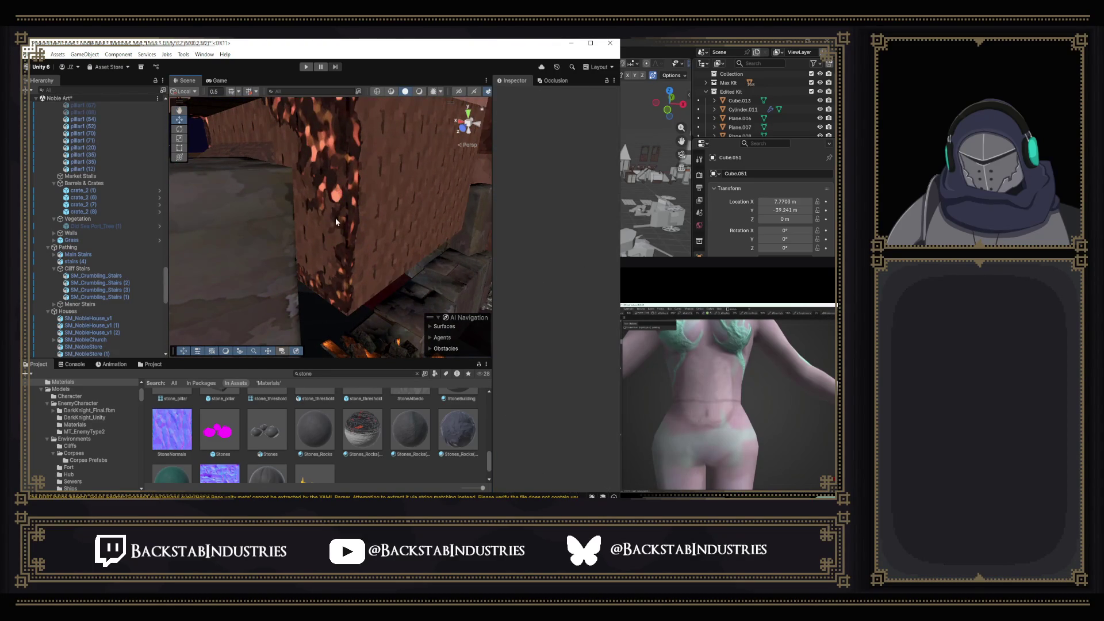
Nudge the store copy slightly along X and Z, then reselect and frame it.
mouse_move(326, 221)
left_mouse_down()
mouse_move(350, 254)
mouse_move(322, 233)
mouse_move(333, 211)
left_mouse_up()
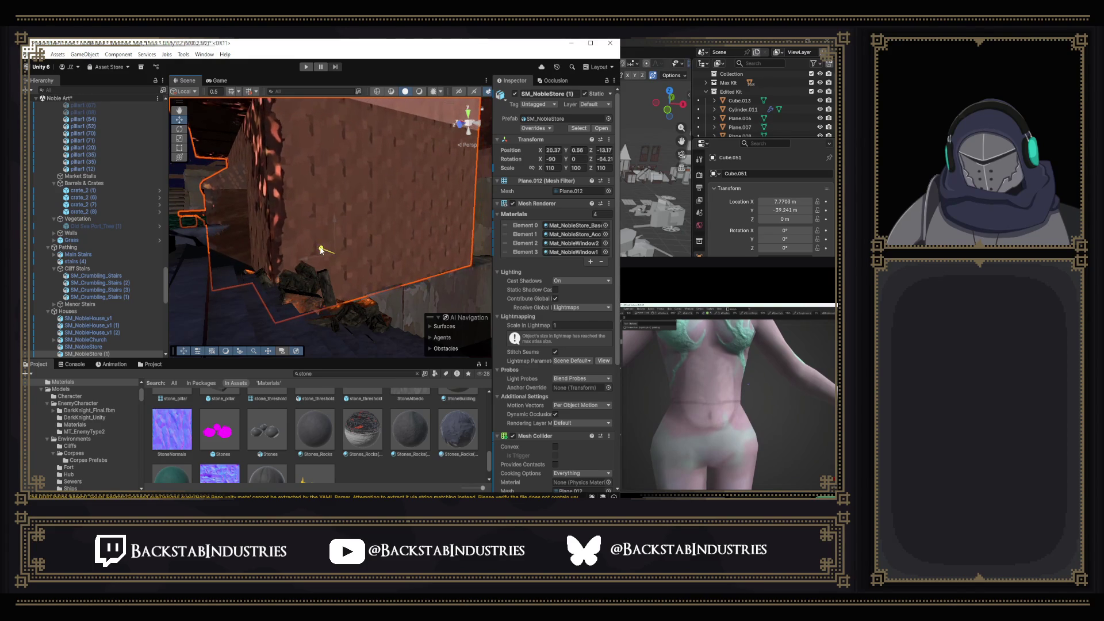
left_click_drag(337, 260, 304, 273)
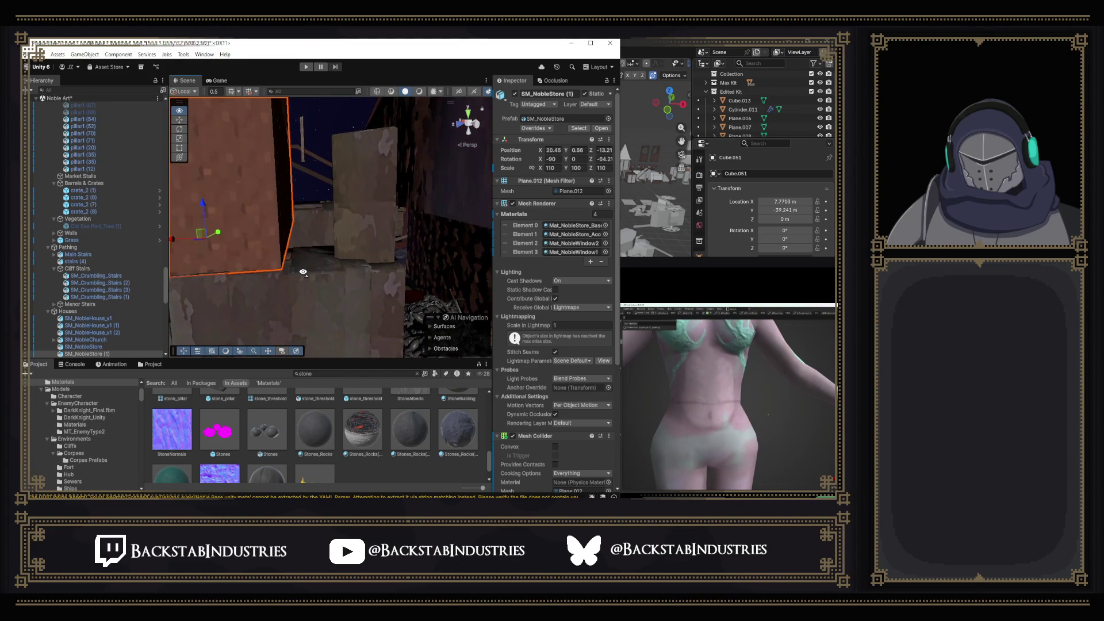
mouse_move(300, 273)
left_mouse_down()
mouse_move(302, 239)
mouse_move(469, 280)
mouse_move(356, 263)
left_mouse_up()
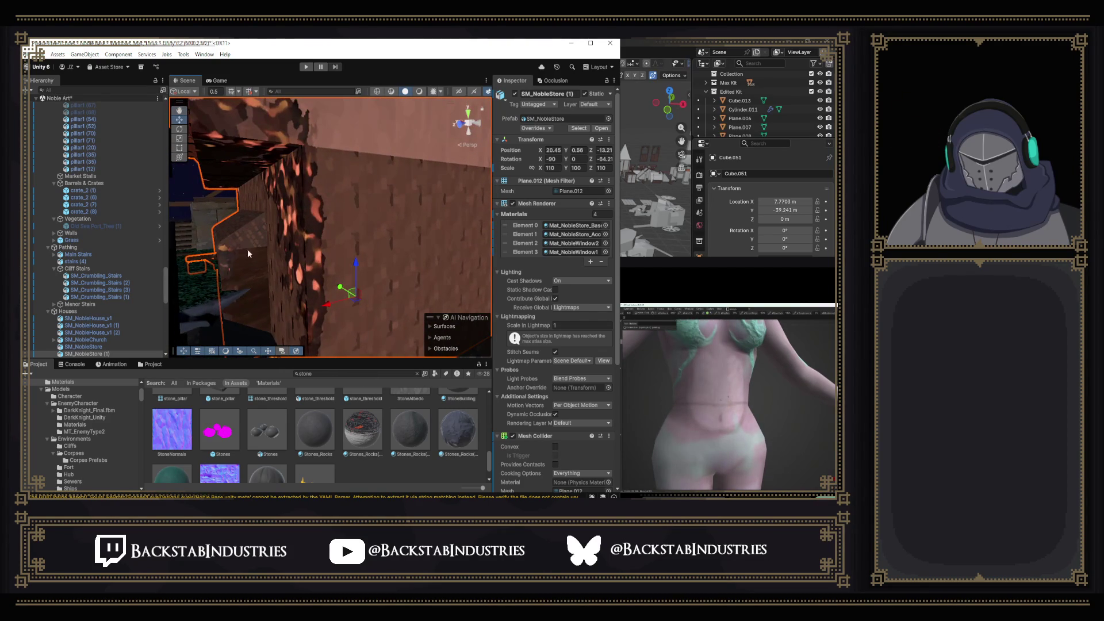
left_click(354, 221)
left_click(359, 258)
key("f")
mouse_move(353, 225)
left_mouse_down()
mouse_move(291, 249)
mouse_move(447, 247)
mouse_move(425, 287)
mouse_move(337, 293)
left_mouse_up()
Delete the grass patch and the Fir_3 (1) tree from the yard beside the store copy.
left_click(364, 292)
key("Delete")
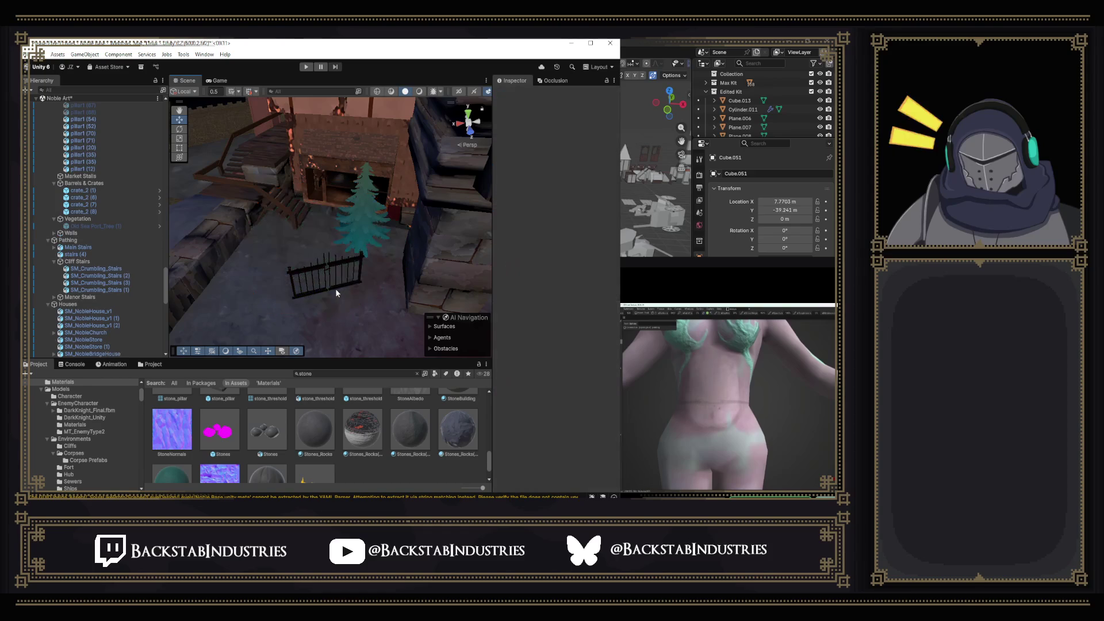
left_click(362, 231)
mouse_move(362, 230)
left_mouse_down()
mouse_move(404, 258)
mouse_move(167, 231)
mouse_move(450, 246)
mouse_move(339, 238)
mouse_move(337, 287)
mouse_move(374, 264)
mouse_move(200, 258)
left_mouse_up()
key("Delete")
left_click(342, 238)
left_click(413, 246)
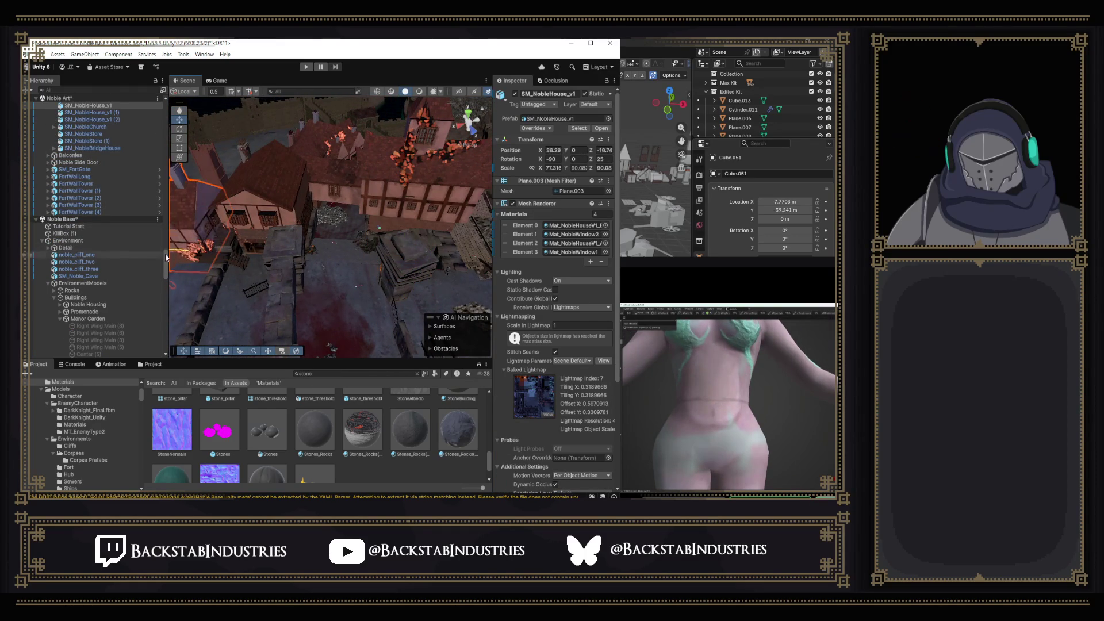
Slide SM_NobleStore (1) into its new spot and lower it onto the ground.
left_click(264, 213)
right_click(283, 221)
left_click(352, 229)
mouse_move(351, 229)
left_mouse_down()
mouse_move(295, 221)
mouse_move(298, 203)
mouse_move(470, 251)
mouse_move(378, 247)
mouse_move(337, 230)
mouse_move(344, 217)
mouse_move(370, 257)
mouse_move(359, 236)
left_mouse_up()
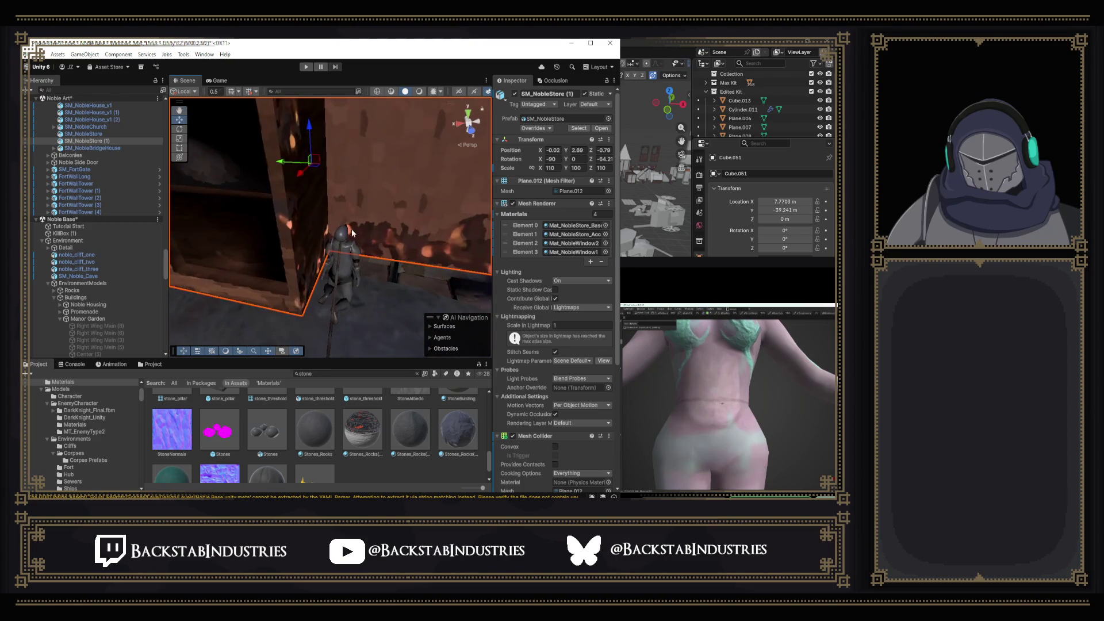
mouse_move(313, 163)
left_mouse_down()
mouse_move(305, 176)
mouse_move(316, 275)
mouse_move(382, 254)
mouse_move(286, 207)
mouse_move(564, 190)
mouse_move(539, 251)
mouse_move(481, 324)
mouse_move(445, 328)
mouse_move(508, 222)
mouse_move(393, 197)
mouse_move(349, 200)
left_mouse_up()
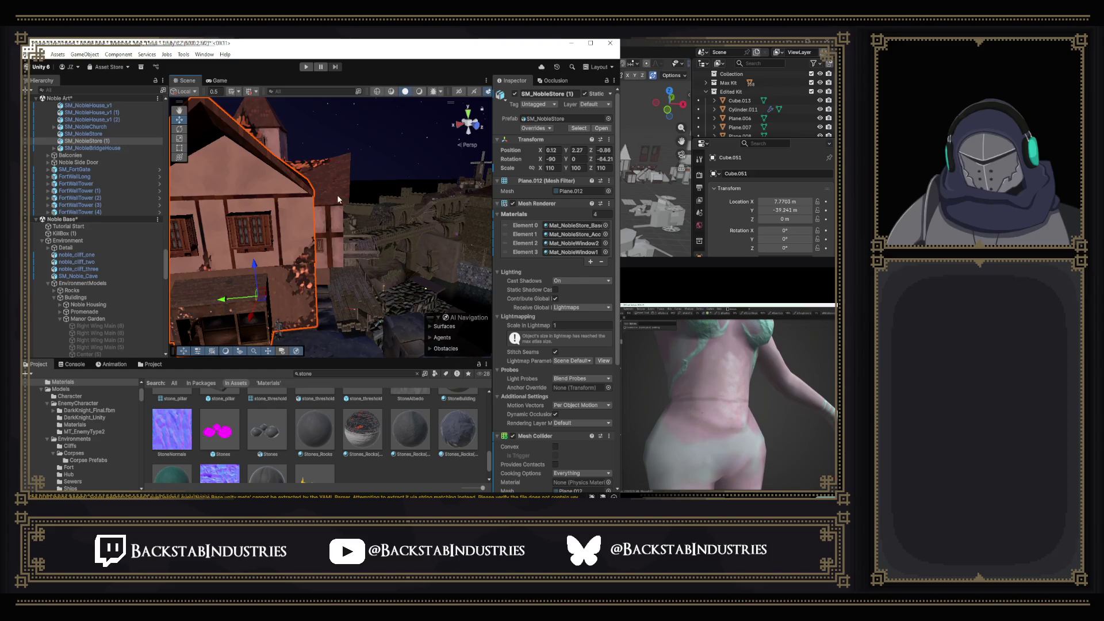
mouse_move(337, 194)
left_mouse_down()
mouse_move(122, 237)
mouse_move(355, 275)
mouse_move(463, 253)
mouse_move(338, 243)
mouse_move(371, 266)
mouse_move(415, 189)
left_mouse_up()
left_click(337, 243)
Raise pillar1 (48) slightly along Y, to about -12.31, to close the gap.
left_click_drag(423, 238, 416, 195)
key("f")
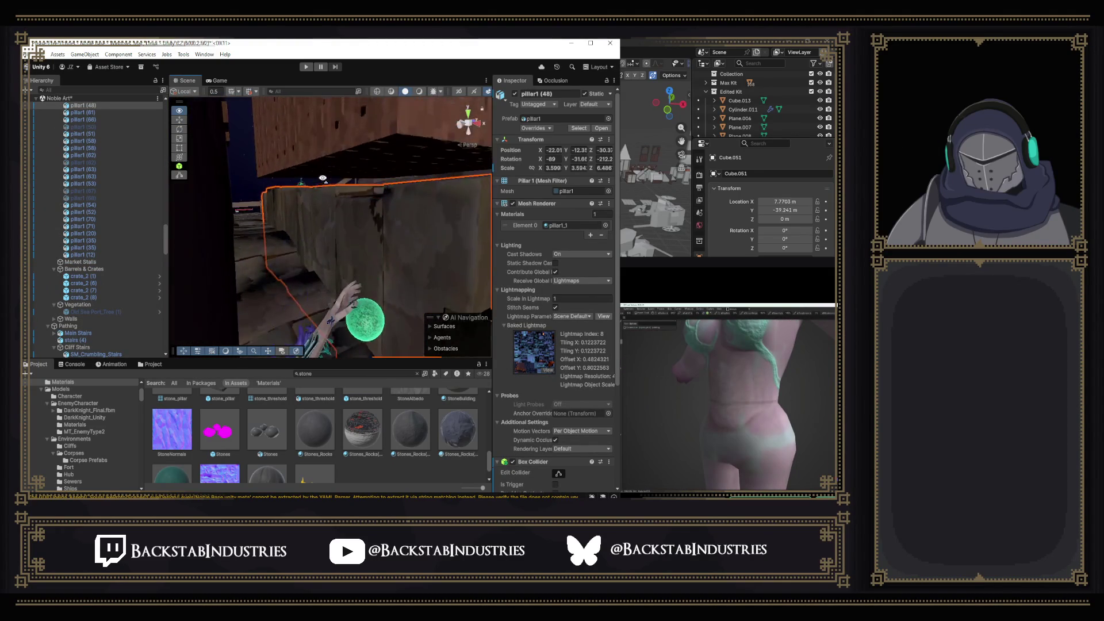
left_click_drag(452, 264, 455, 253)
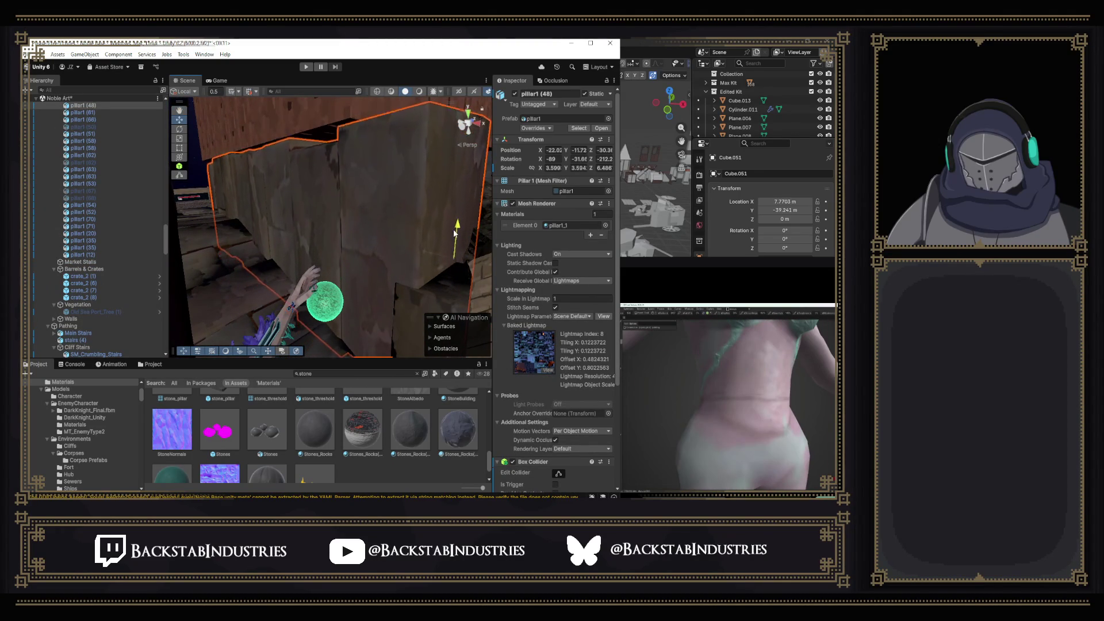
mouse_move(453, 212)
left_mouse_down()
mouse_move(337, 303)
mouse_move(319, 310)
mouse_move(404, 246)
mouse_move(301, 311)
mouse_move(287, 334)
mouse_move(259, 311)
mouse_move(284, 279)
mouse_move(275, 261)
left_mouse_up()
Inspect the neighbouring wall pillars along the walls and stairs from several angles.
left_click(312, 297)
mouse_move(377, 251)
left_mouse_down()
mouse_move(247, 186)
mouse_move(275, 196)
left_mouse_up()
mouse_move(361, 196)
left_mouse_down()
mouse_move(405, 222)
mouse_move(343, 226)
mouse_move(357, 229)
mouse_move(360, 250)
mouse_move(432, 249)
mouse_move(357, 247)
mouse_move(368, 222)
mouse_move(314, 232)
mouse_move(383, 219)
mouse_move(305, 209)
mouse_move(257, 224)
mouse_move(439, 239)
mouse_move(314, 262)
mouse_move(348, 268)
mouse_move(370, 253)
left_mouse_up()
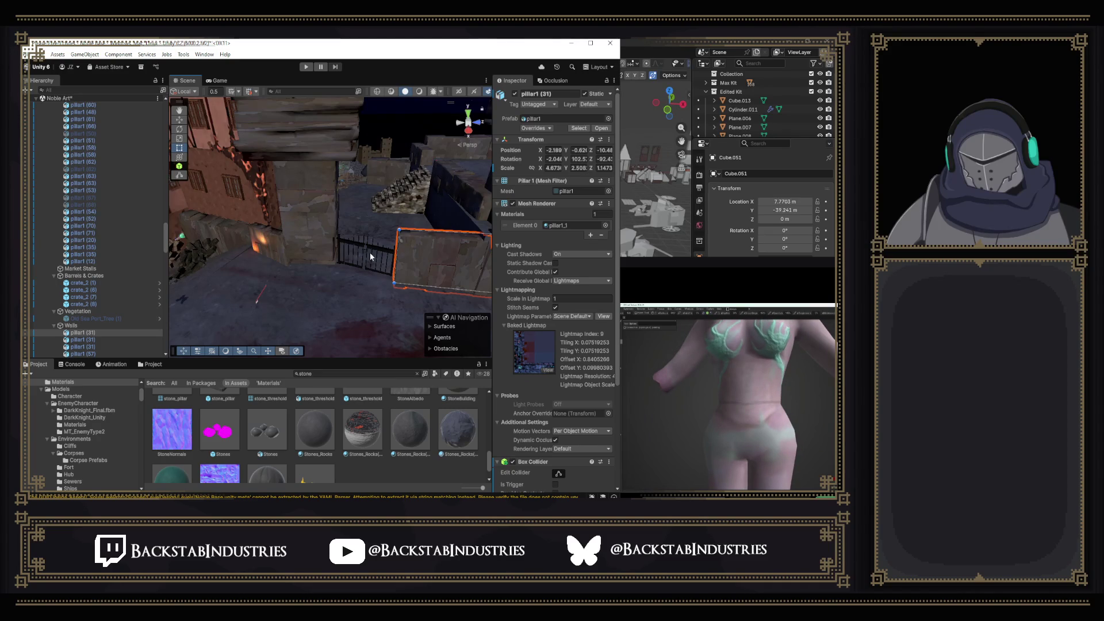
mouse_move(370, 253)
left_mouse_down()
mouse_move(402, 213)
mouse_move(270, 250)
left_mouse_up()
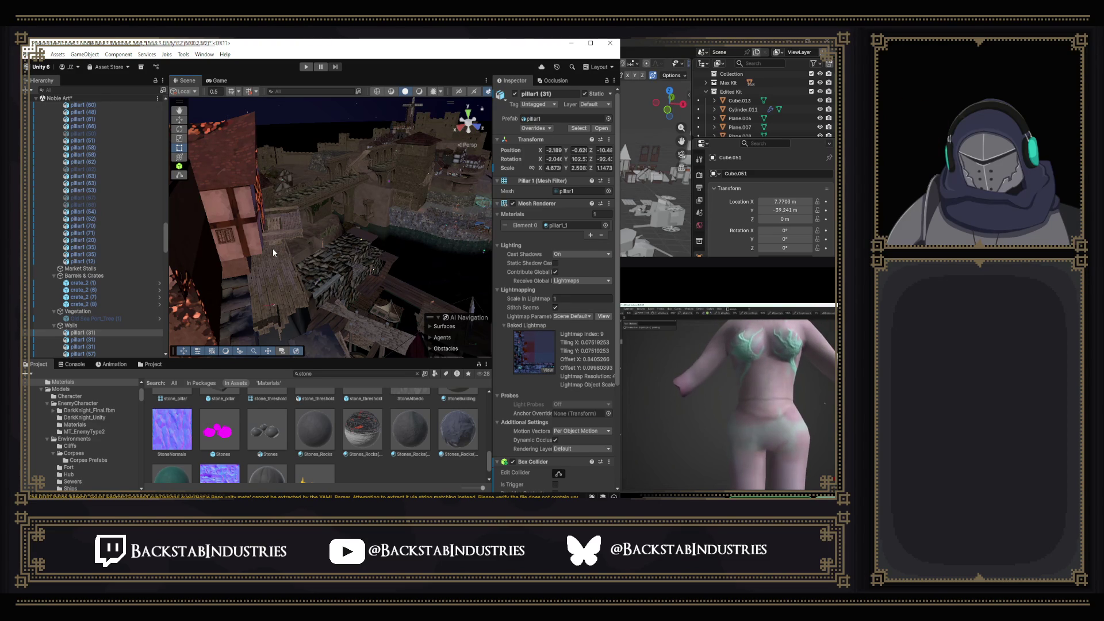
mouse_move(309, 293)
left_mouse_down()
mouse_move(306, 304)
mouse_move(80, 260)
mouse_move(89, 236)
mouse_move(397, 237)
mouse_move(290, 230)
mouse_move(356, 247)
mouse_move(313, 270)
mouse_move(300, 264)
mouse_move(314, 271)
mouse_move(387, 226)
mouse_move(333, 211)
left_mouse_up()
left_click(408, 234)
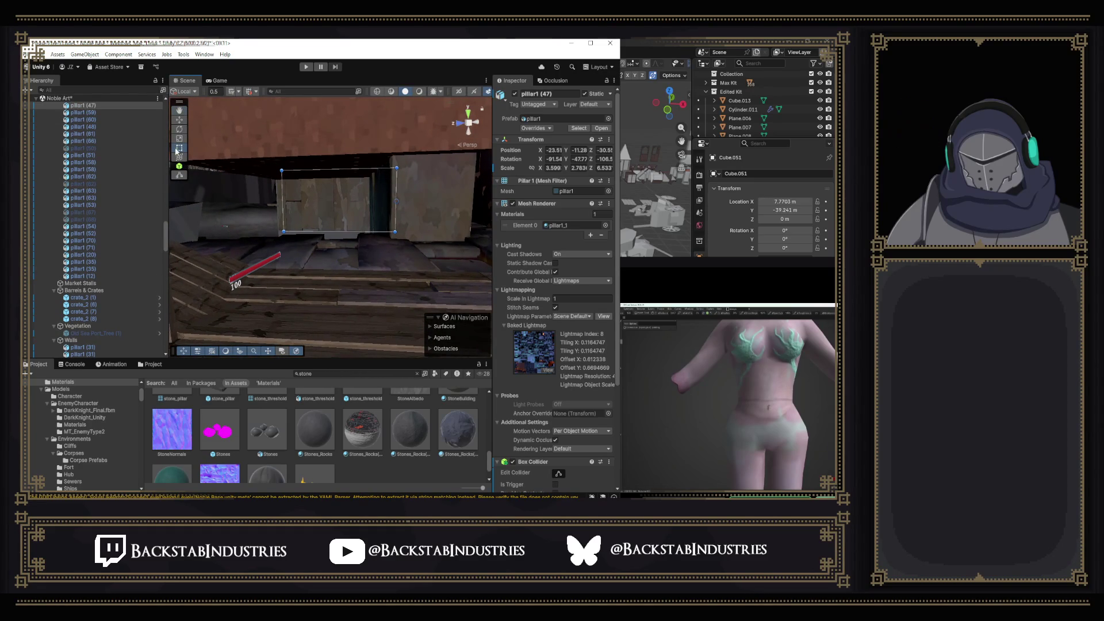
Move pillar1 (57) into the wall gap beside the store house.
left_click_drag(182, 122, 342, 223)
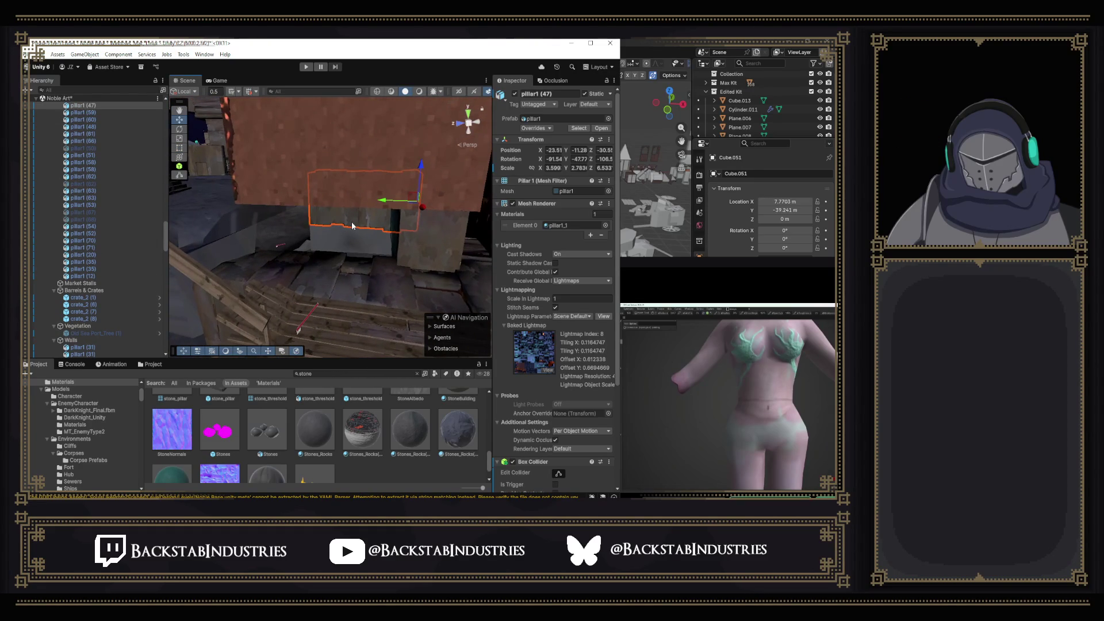
left_click(352, 225)
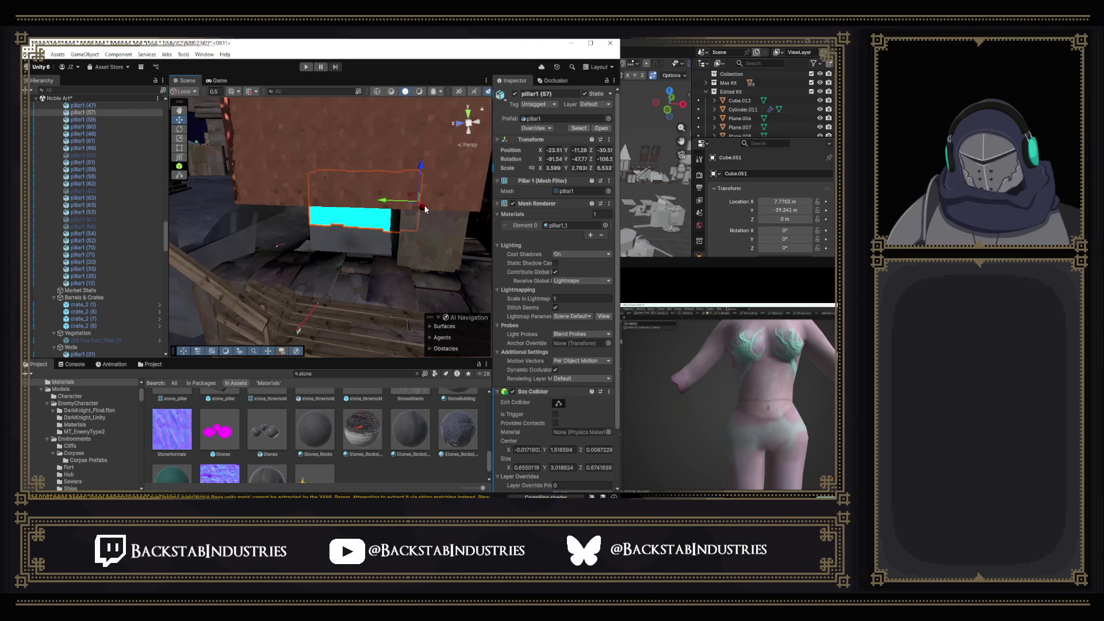
left_click_drag(417, 256, 403, 314)
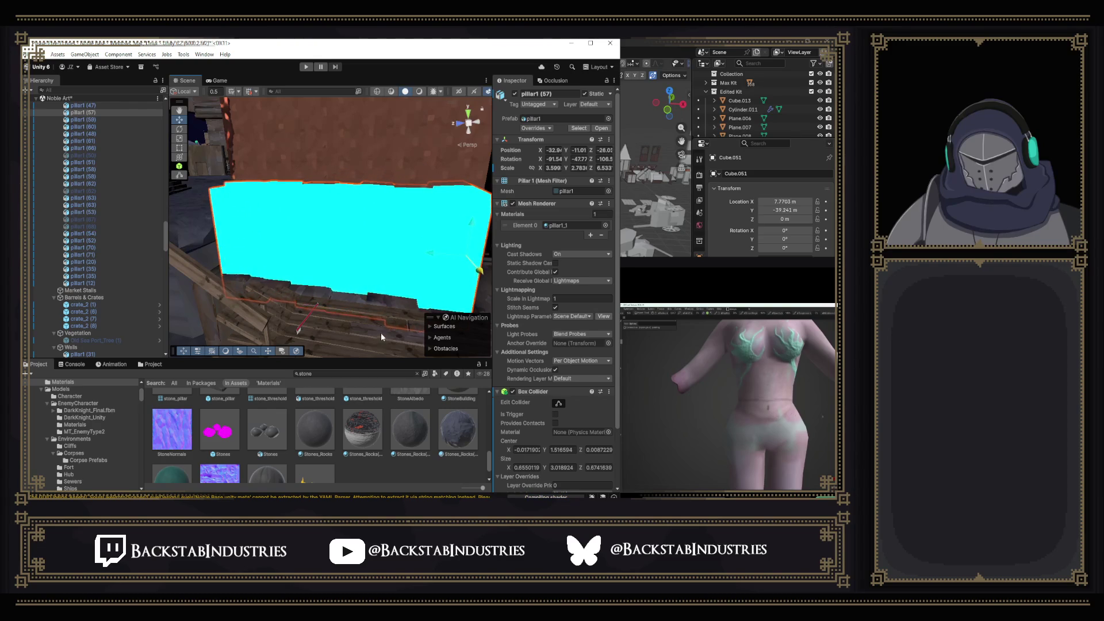
left_click_drag(340, 224, 145, 278)
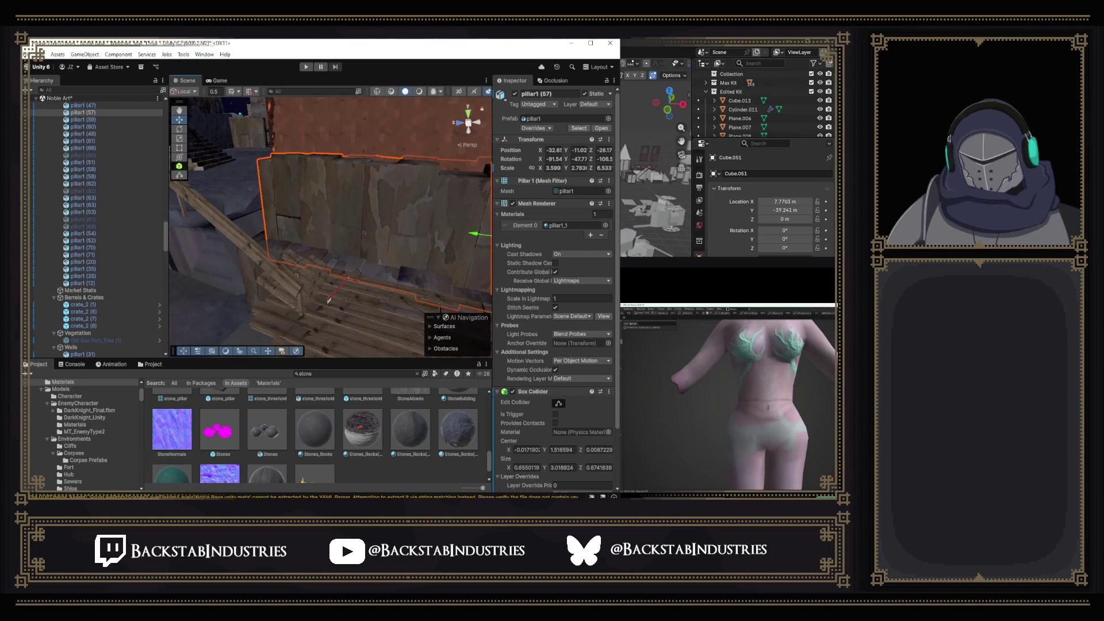
mouse_move(308, 142)
left_mouse_down()
mouse_move(449, 201)
mouse_move(438, 204)
left_mouse_up()
mouse_move(460, 157)
left_mouse_down()
mouse_move(483, 177)
mouse_move(430, 180)
left_mouse_up()
Select the store copy, the armored character and the wall pillar together.
left_click_drag(357, 199, 401, 156)
left_click_drag(404, 152, 342, 182)
left_click(408, 150)
left_click(342, 182, "shift")
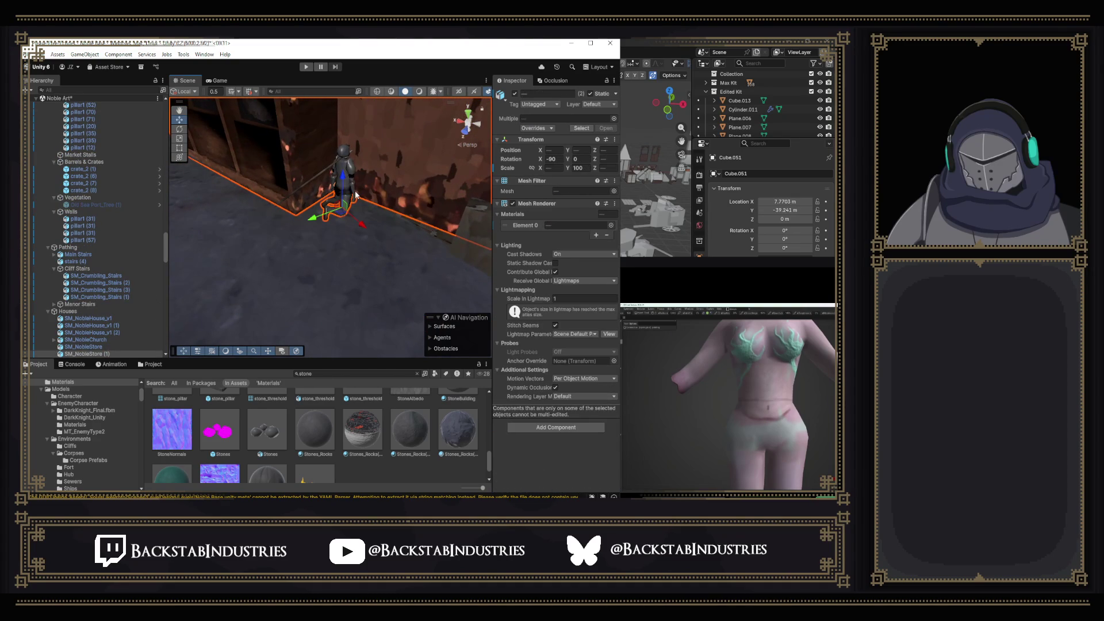
left_click(298, 153, "shift")
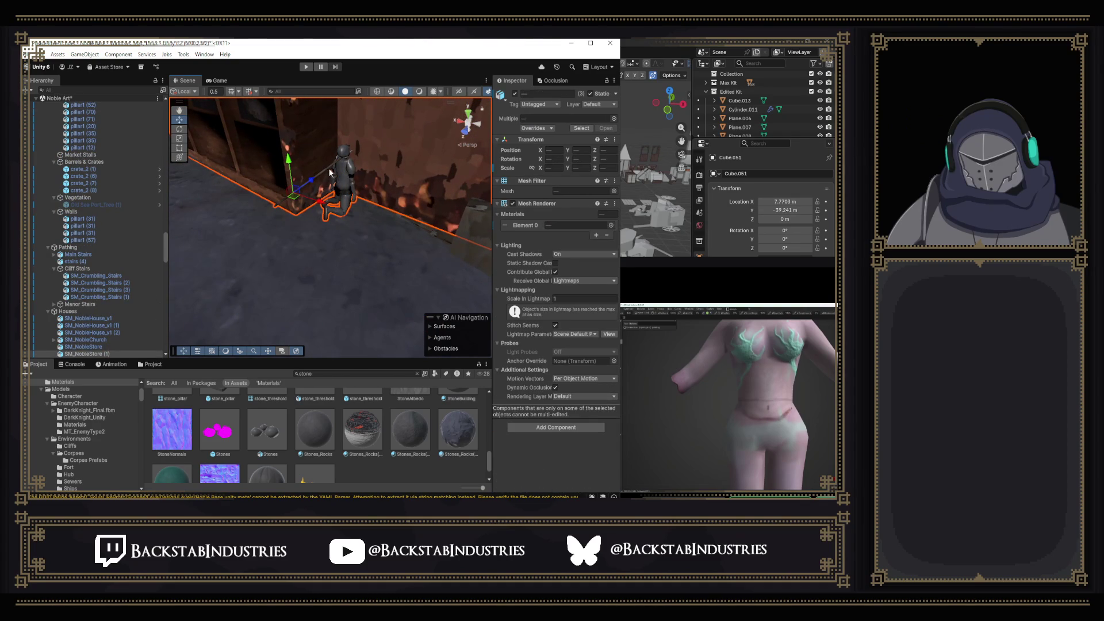
mouse_move(310, 180)
left_mouse_down()
mouse_move(290, 187)
mouse_move(344, 203)
mouse_move(332, 211)
mouse_move(325, 173)
mouse_move(430, 140)
mouse_move(449, 164)
mouse_move(439, 196)
left_mouse_up()
Widen the pillar with the Rect tool so it covers the gap.
left_click(332, 211)
key("t")
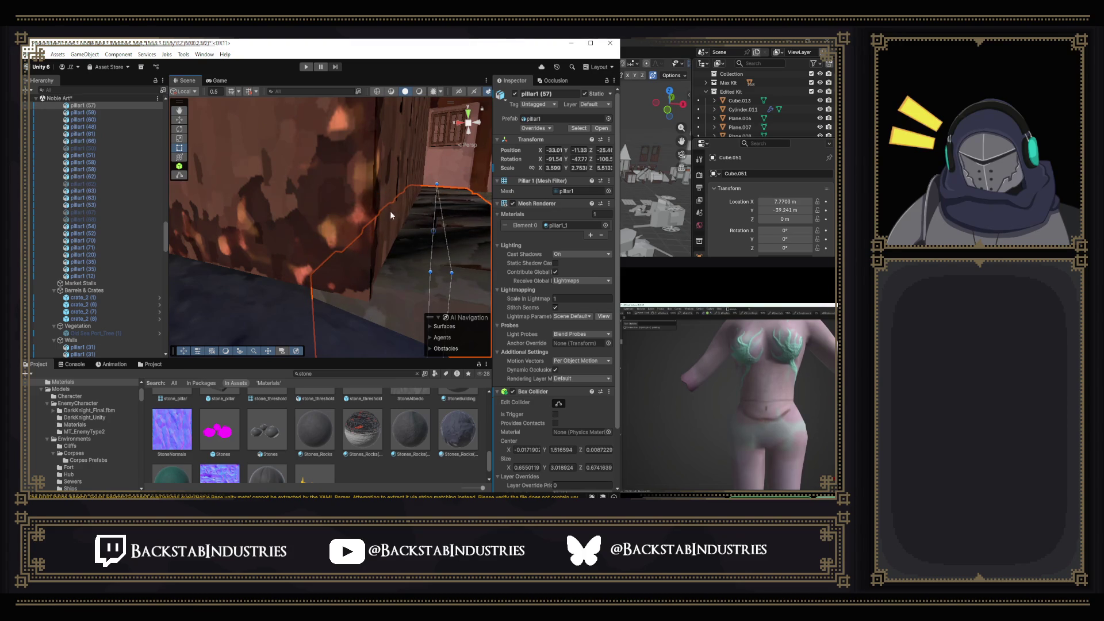
key("f")
mouse_move(343, 211)
left_mouse_down()
mouse_move(320, 207)
mouse_move(364, 216)
mouse_move(141, 190)
left_mouse_up()
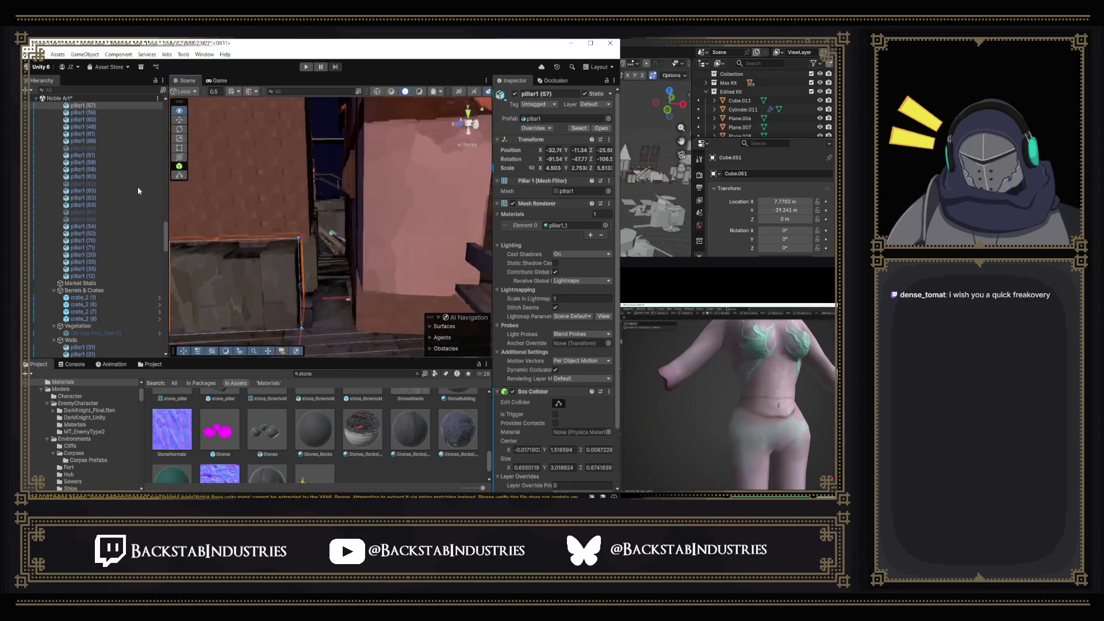
key("f")
mouse_move(394, 249)
left_mouse_down()
mouse_move(313, 228)
mouse_move(378, 253)
mouse_move(368, 253)
mouse_move(495, 252)
mouse_move(577, 202)
mouse_move(563, 202)
left_mouse_up()
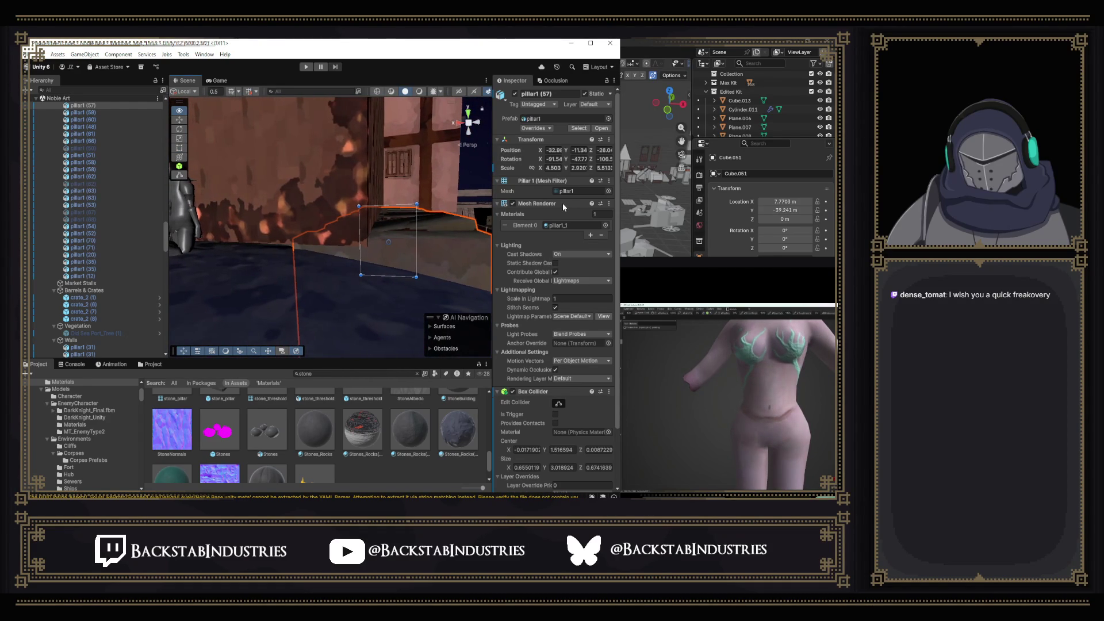
key("Right")
key("Right")
key("Right")
key("Up")
key("Up")
key("Up")
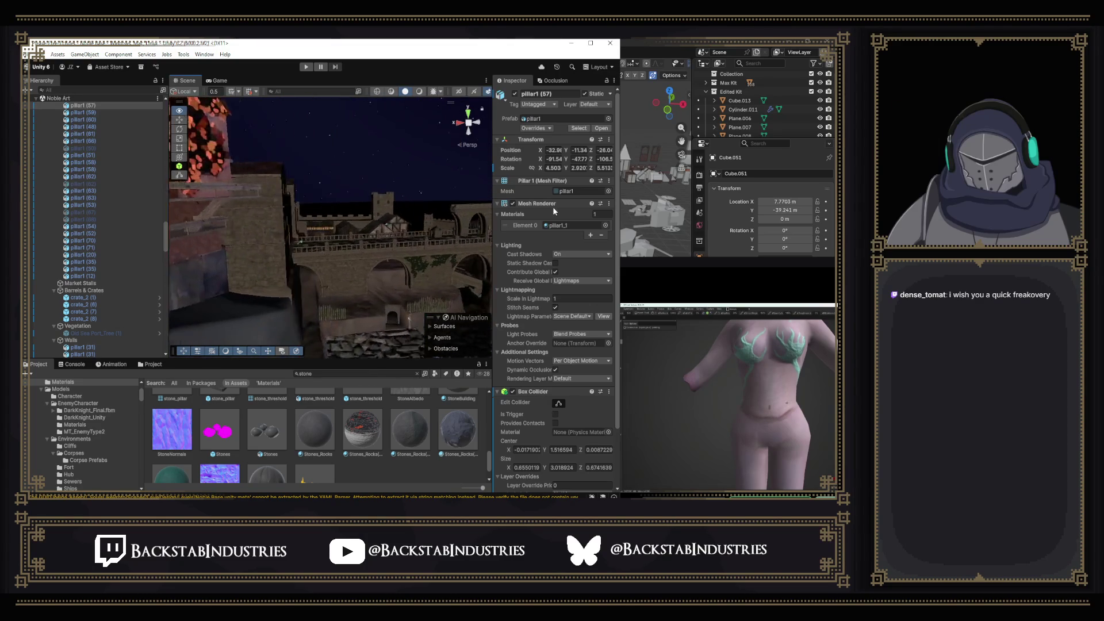
key("Right")
key("Right")
key("Right")
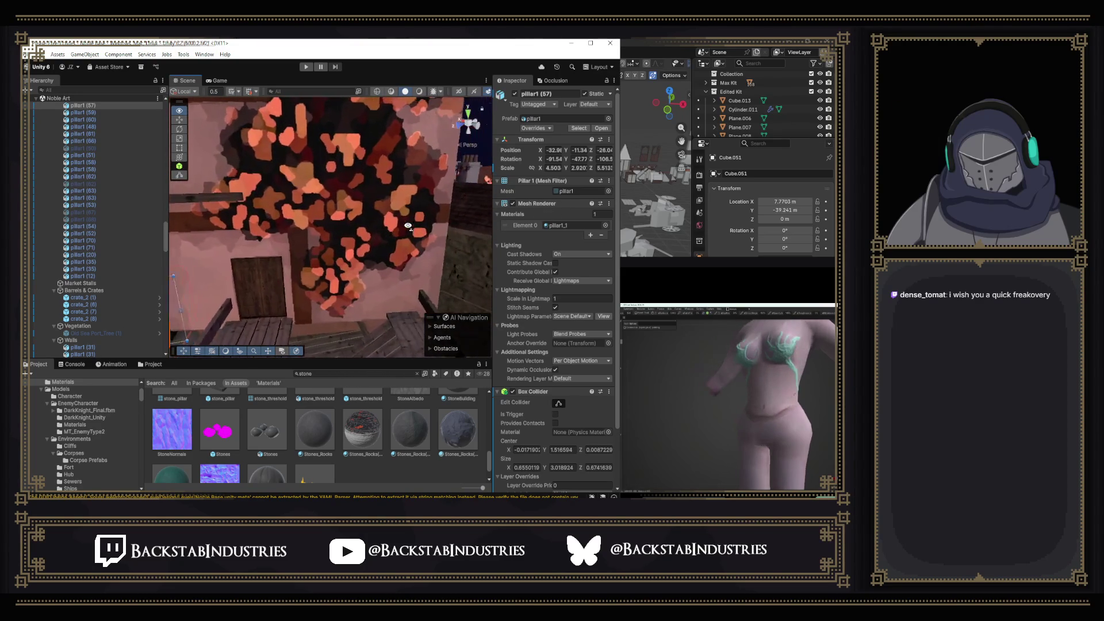
mouse_move(408, 226)
left_mouse_down()
mouse_move(320, 215)
mouse_move(393, 217)
mouse_move(381, 265)
mouse_move(489, 236)
left_mouse_up()
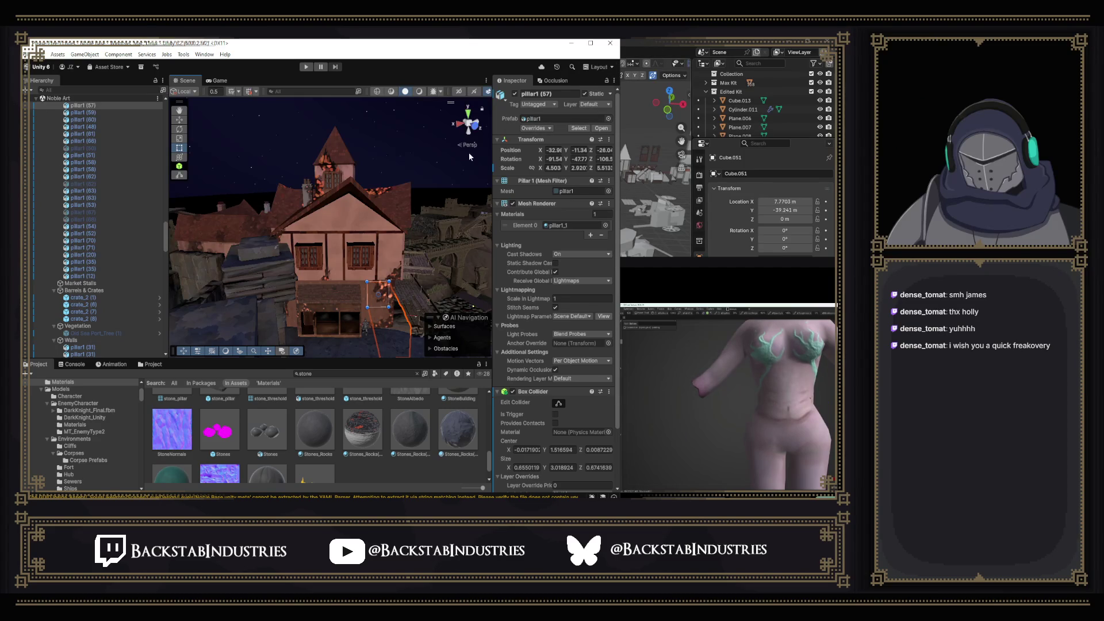
Select the store copy, then switch over to the Mists of Thule kit file in Blender.
left_click(365, 225)
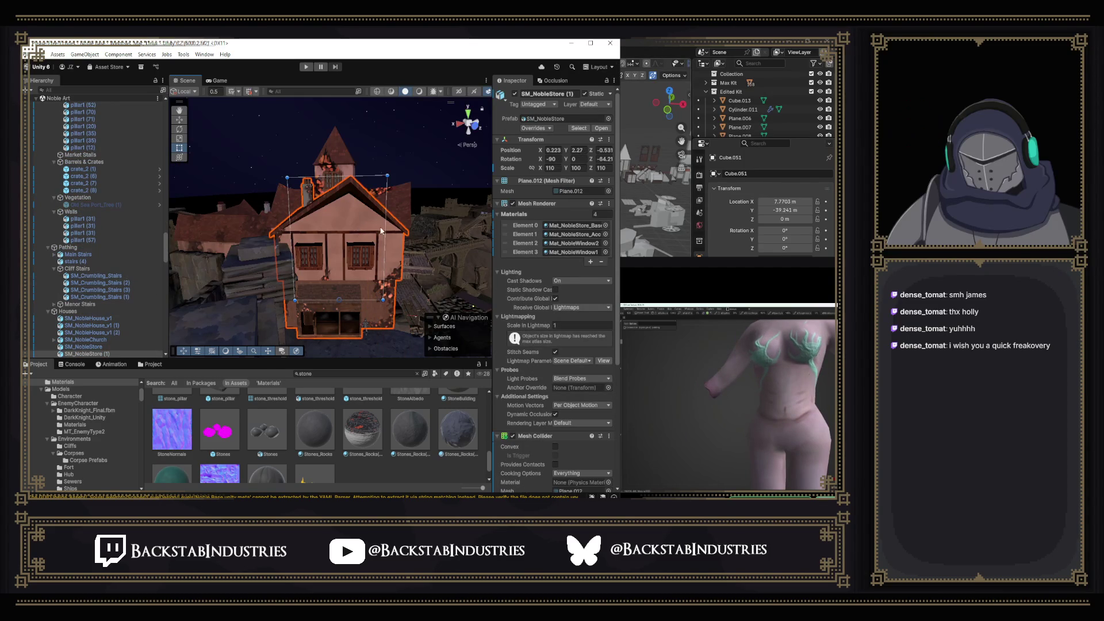
left_click(626, 47)
left_click_drag(558, 178, 595, 272)
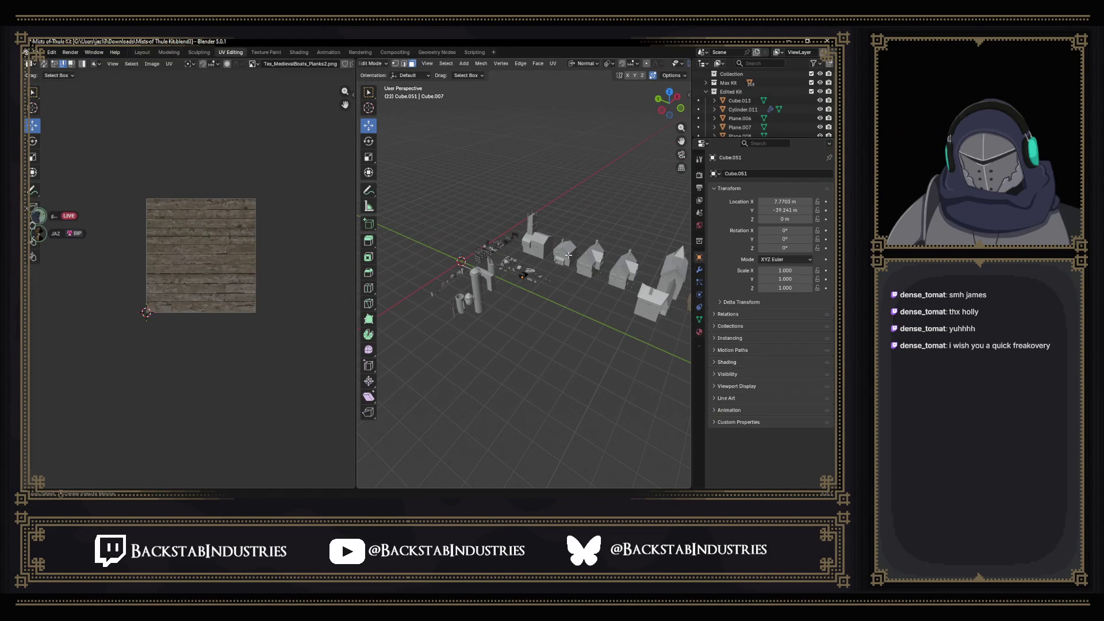
Select all of the noble store house mesh Plane.012 so its UV islands show over the texture.
scroll(564, 253, "up", 8)
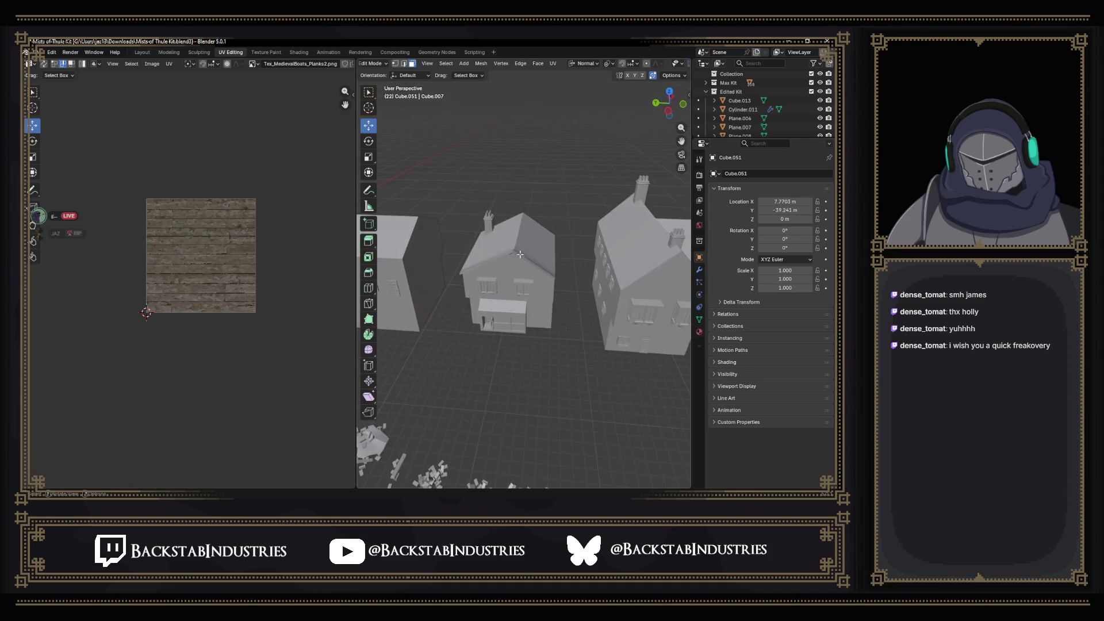
left_click(521, 296)
key("a")
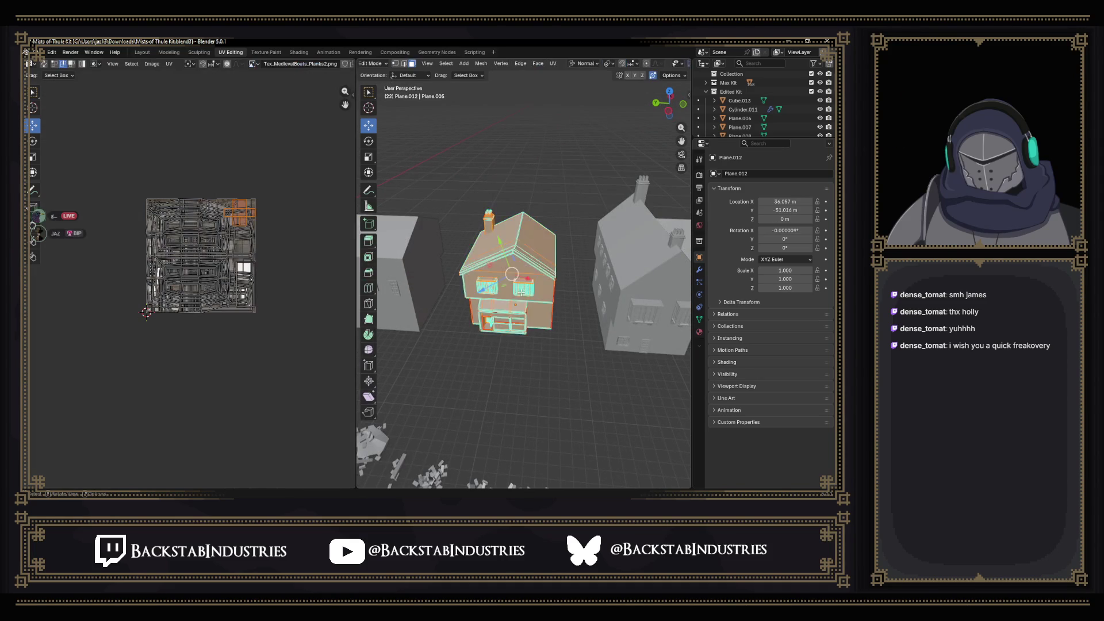
key("KP_Decimal")
left_click_drag(521, 294, 530, 260)
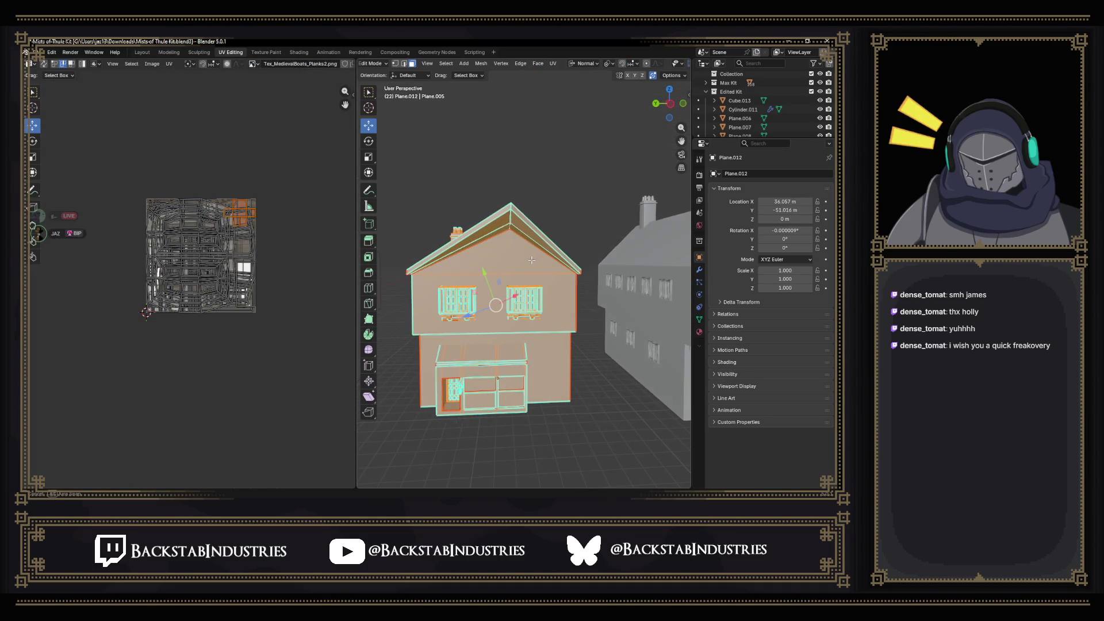
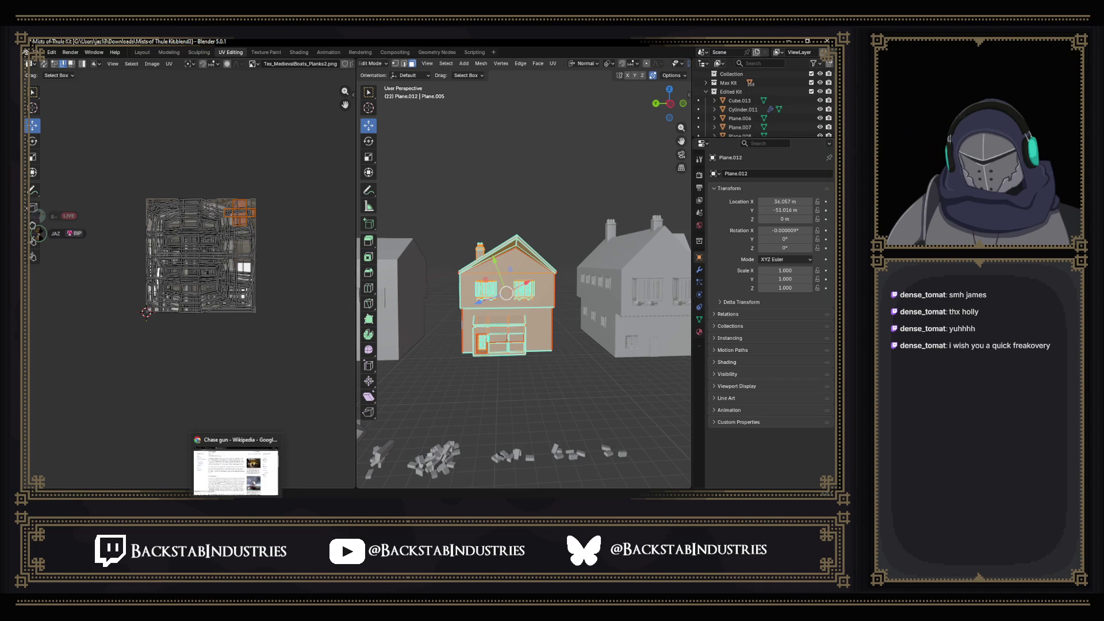
Switch to vertex select in the Modeling workspace and frame the house geometry.
scroll(546, 316, "up", 5)
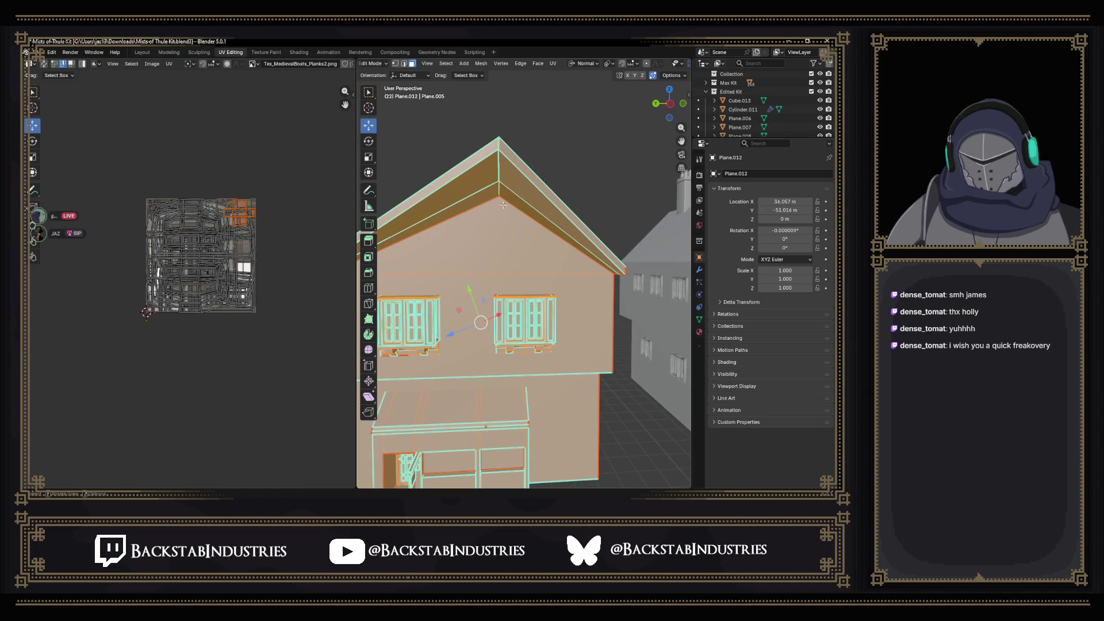
scroll(506, 221, "down", 4)
key("1")
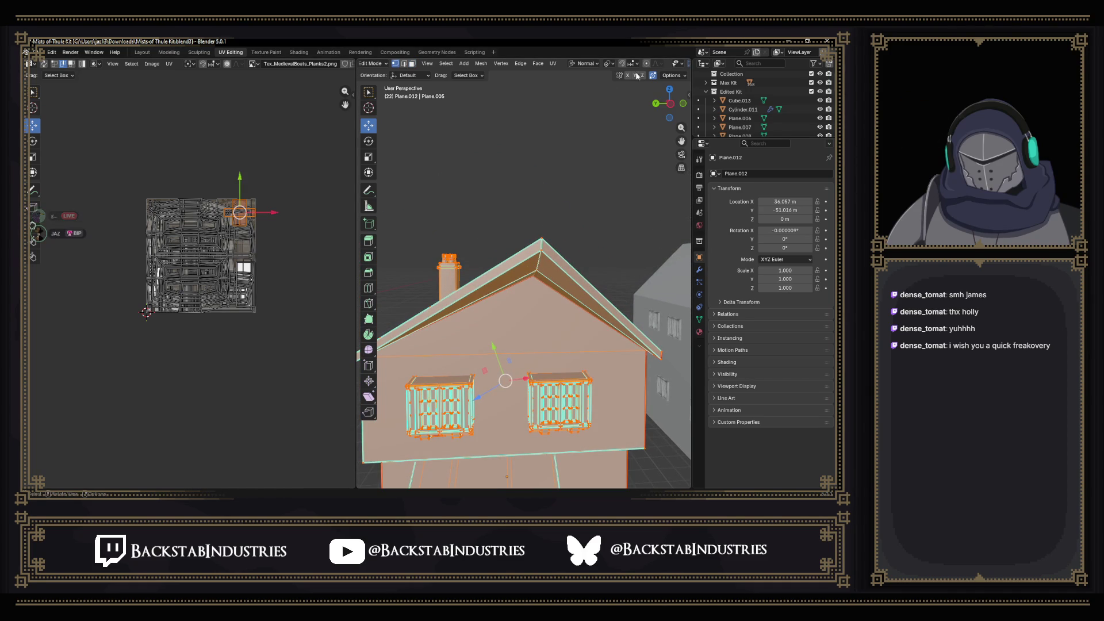
left_click(169, 52)
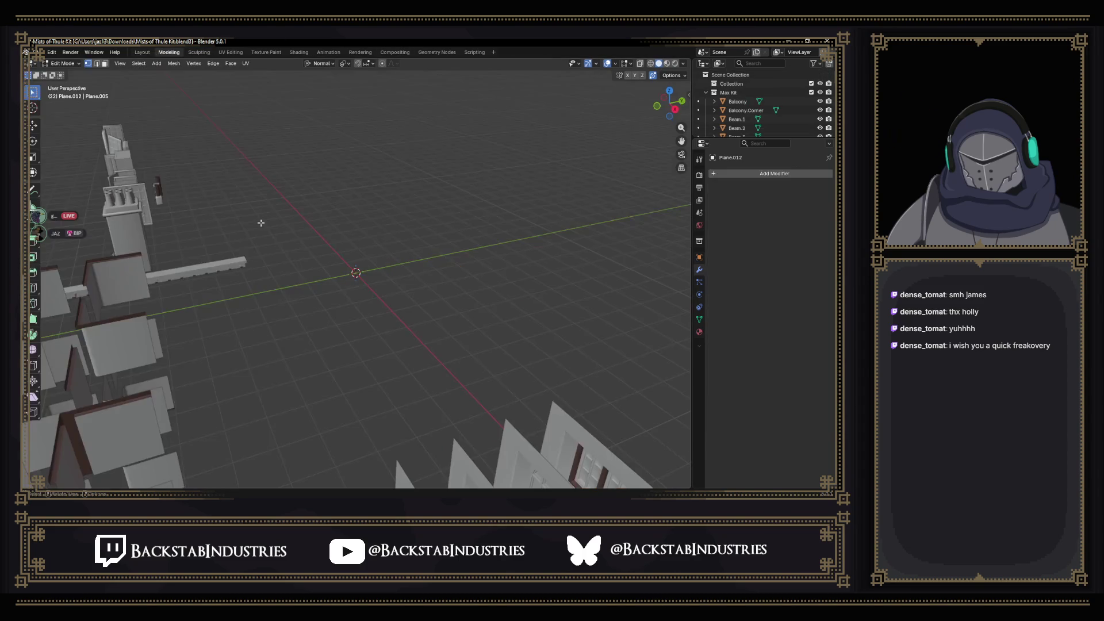
mouse_move(172, 201)
left_mouse_down()
mouse_move(190, 317)
mouse_move(238, 256)
left_mouse_up()
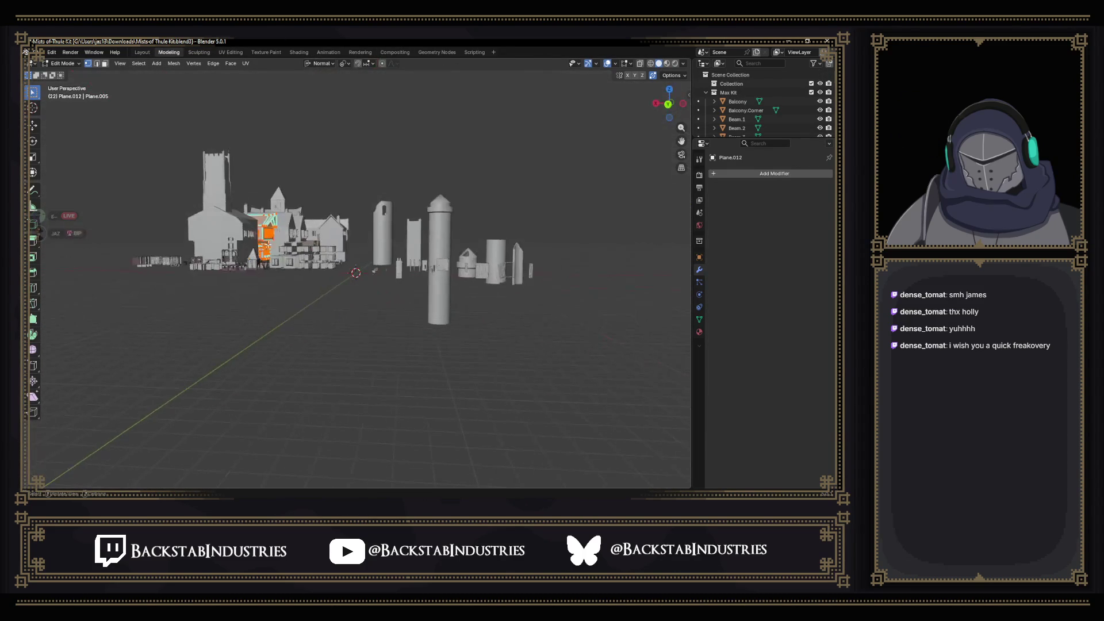
key("KP_Decimal")
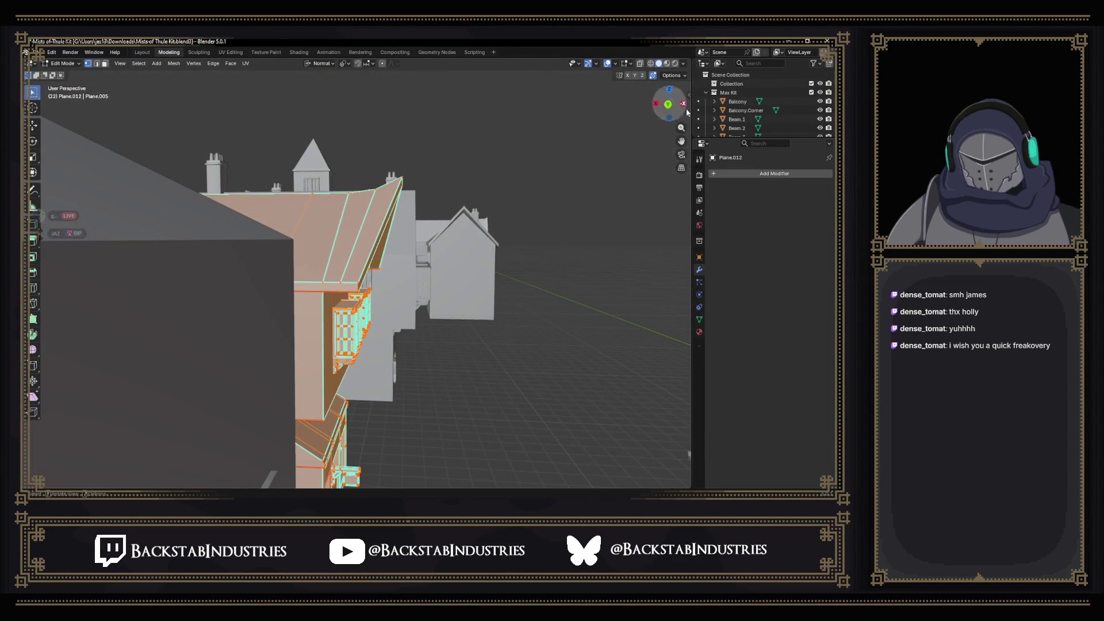
Show the house in Left Orthographic wireframe view and box-select the roof peak vertices.
left_click(683, 104)
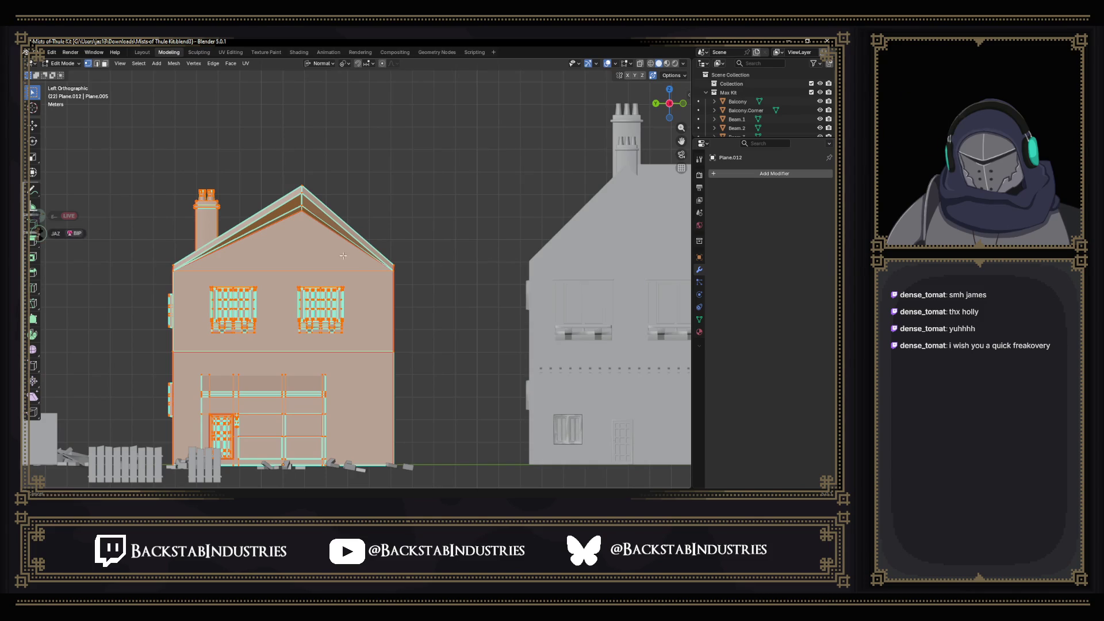
left_click_drag(344, 255, 385, 259)
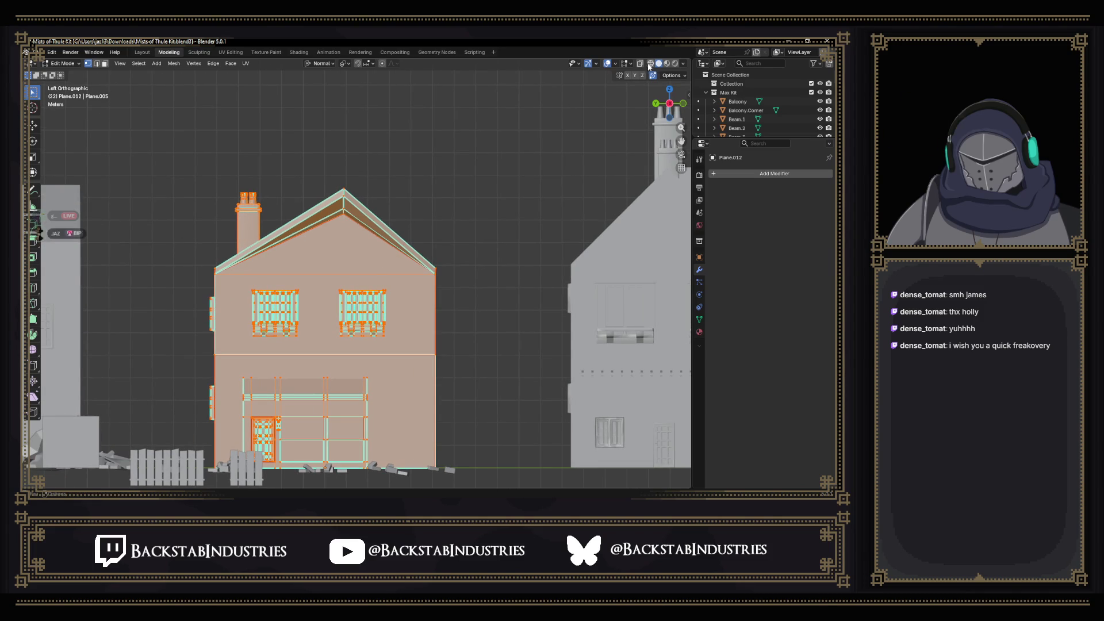
left_click(650, 64)
left_click_drag(310, 157, 363, 208)
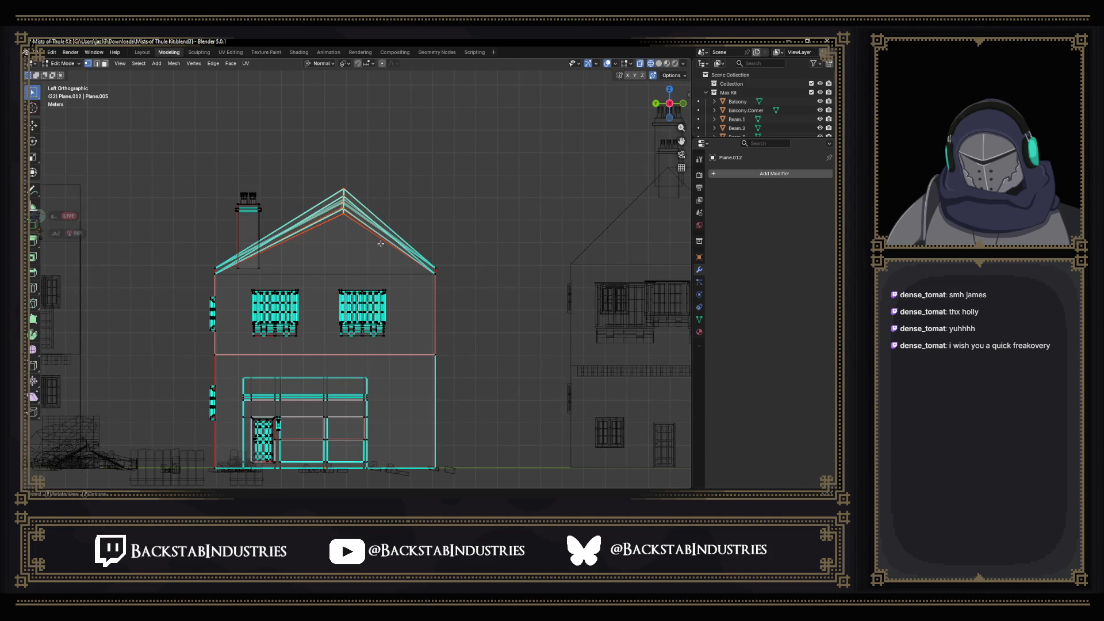
Shift the roof peak 0.78 m to the left with the Move tool.
left_click(32, 127)
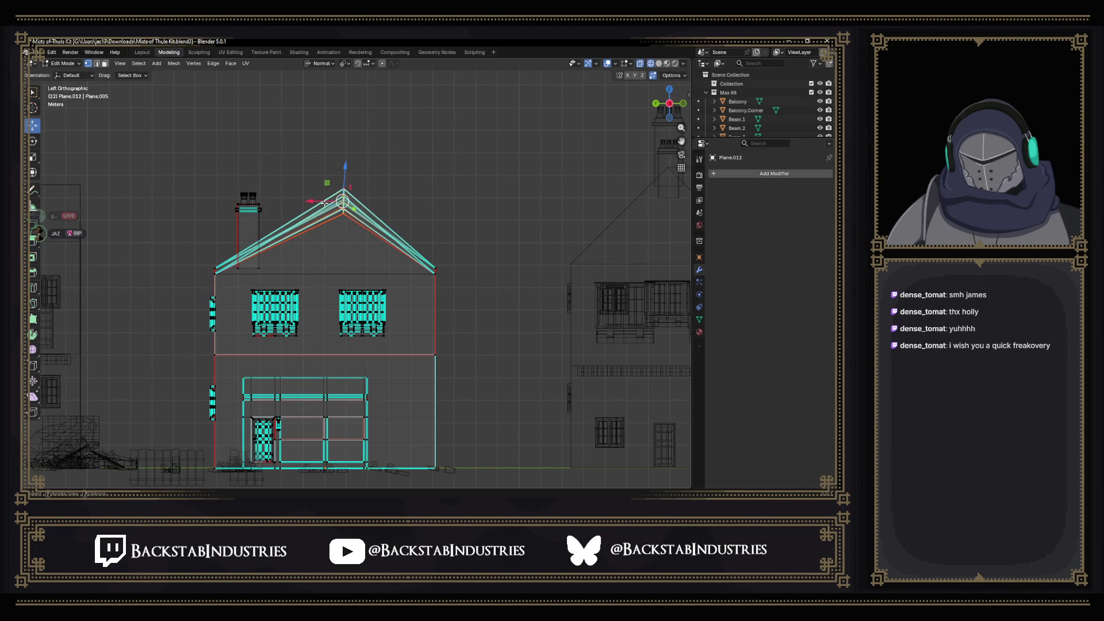
left_click_drag(318, 201, 297, 204)
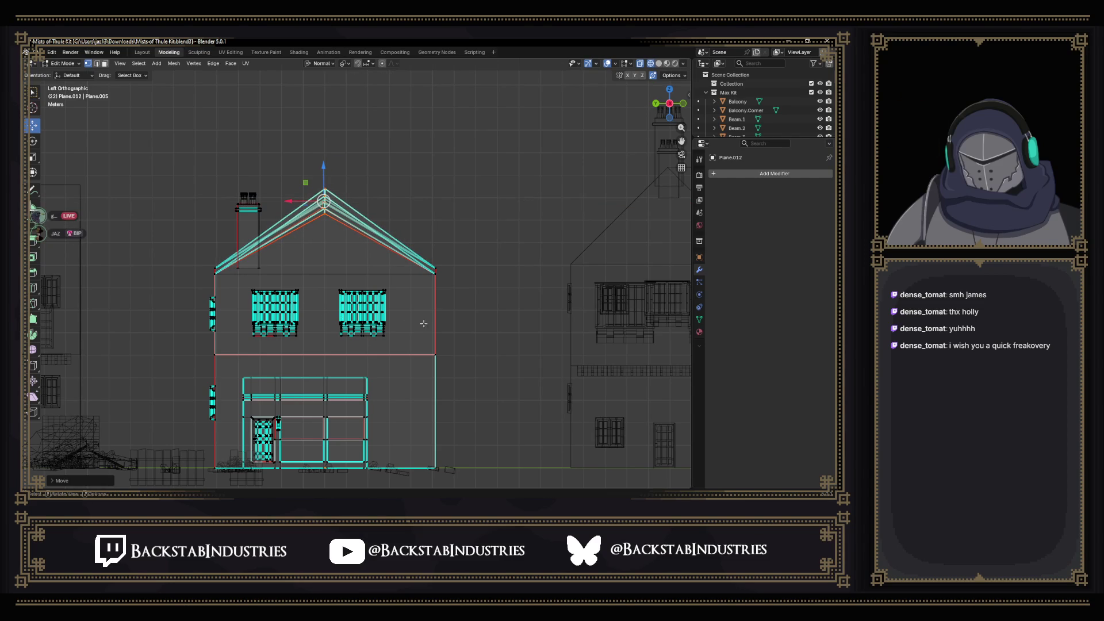
scroll(457, 325, "down", 2)
scroll(448, 316, "up", 2)
Set the transform orientation to Global, undoing an accidental window selection first.
left_click_drag(240, 284, 413, 356)
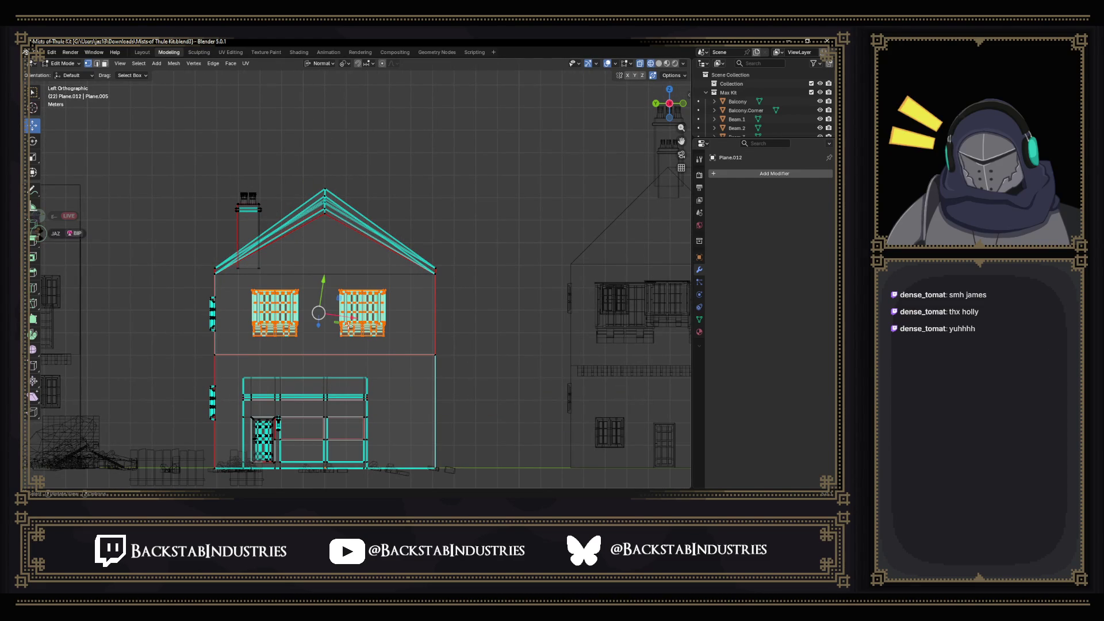
left_click(320, 63)
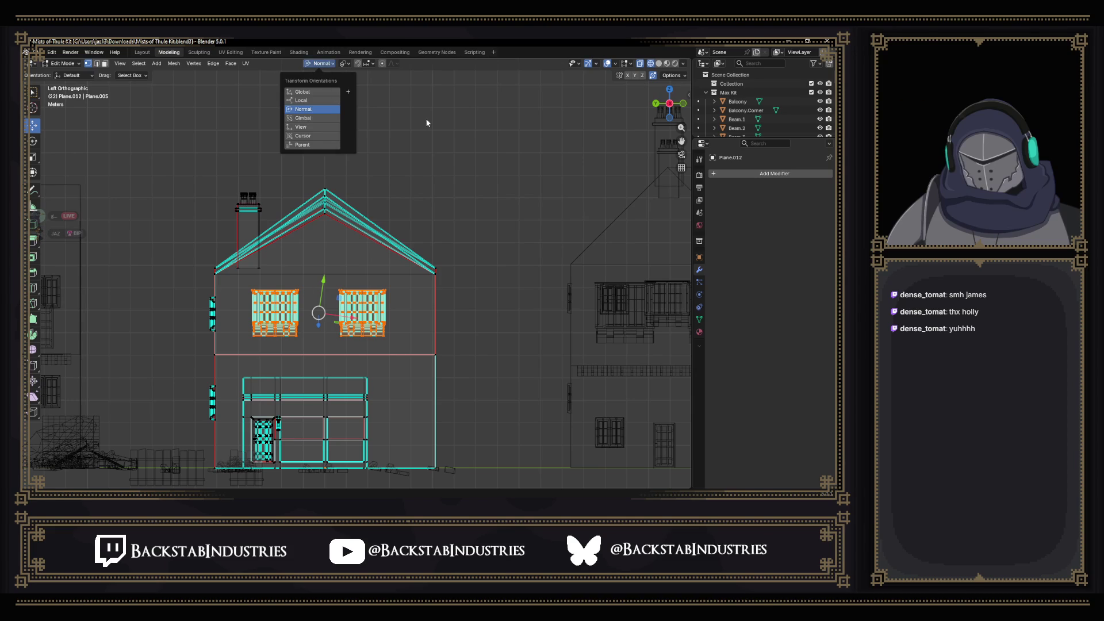
key("ctrl+z")
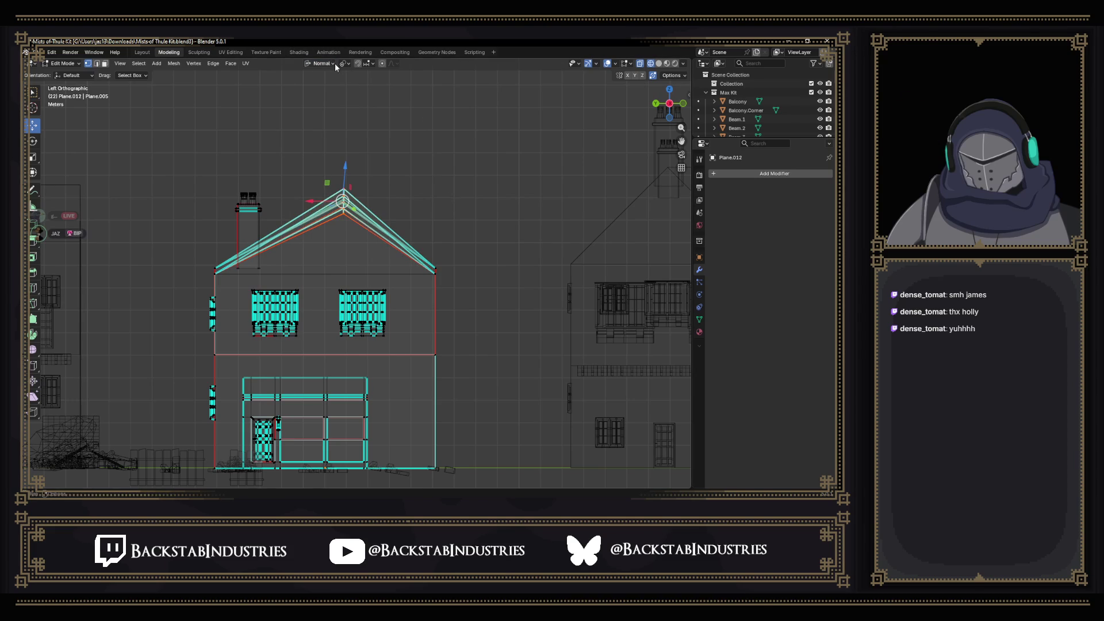
left_click(333, 64)
left_click(316, 93)
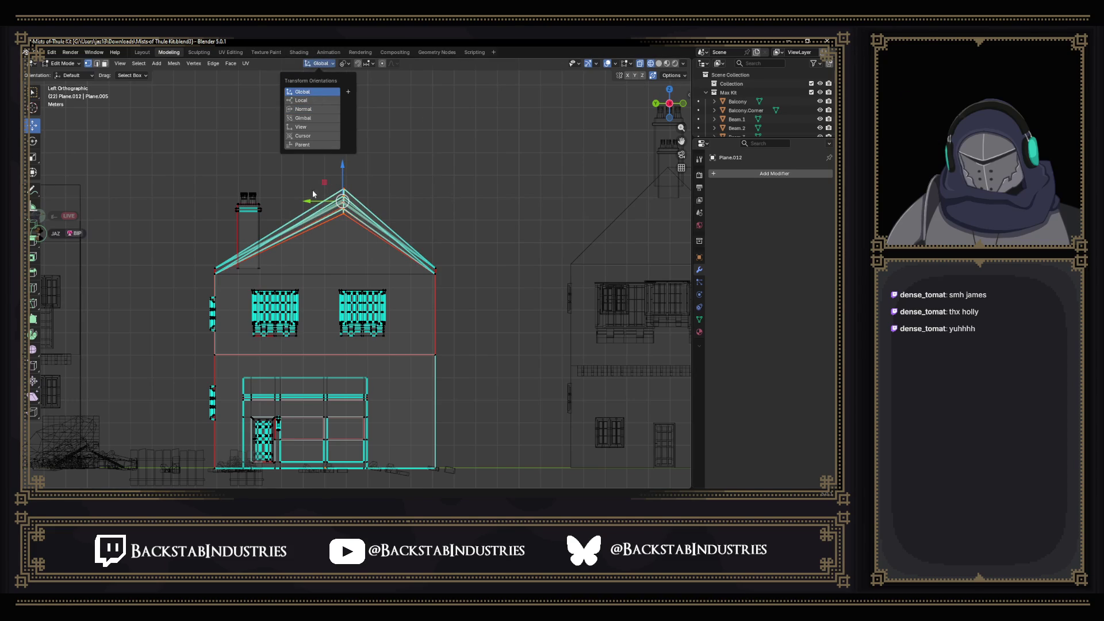
Slide the roof apex 0.53 m sideways, then move both upper-floor windows along the wall.
left_click_drag(308, 201, 289, 201)
left_click_drag(229, 280, 407, 353)
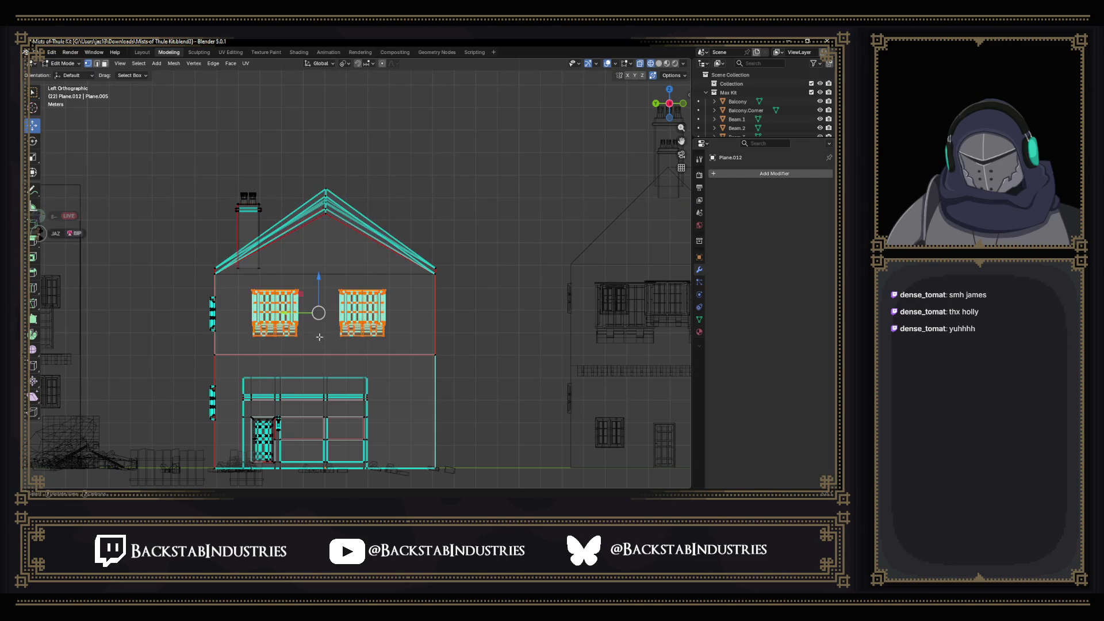
left_click_drag(296, 314, 311, 344)
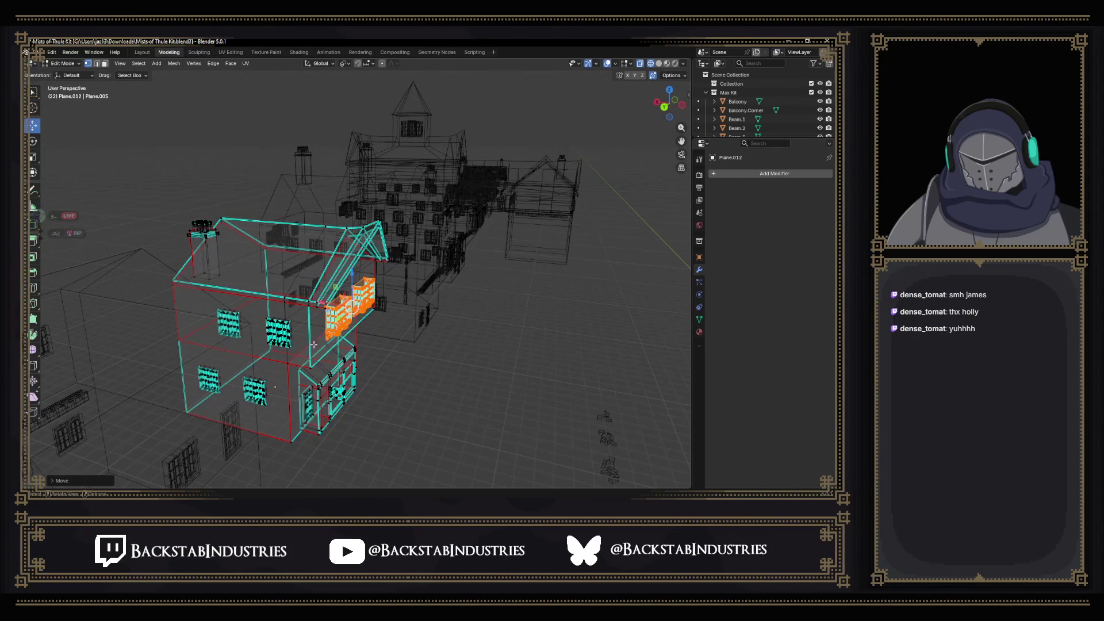
left_click_drag(386, 348, 330, 349)
key("alt+Tab")
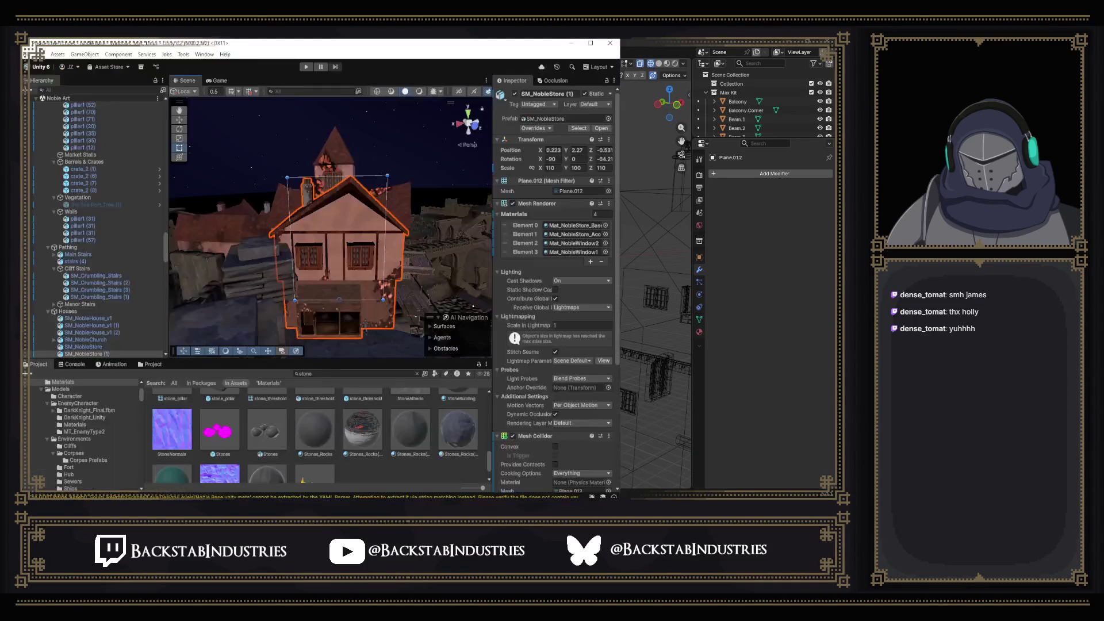
mouse_move(364, 324)
left_mouse_down()
mouse_move(386, 247)
mouse_move(339, 249)
left_mouse_up()
key("f")
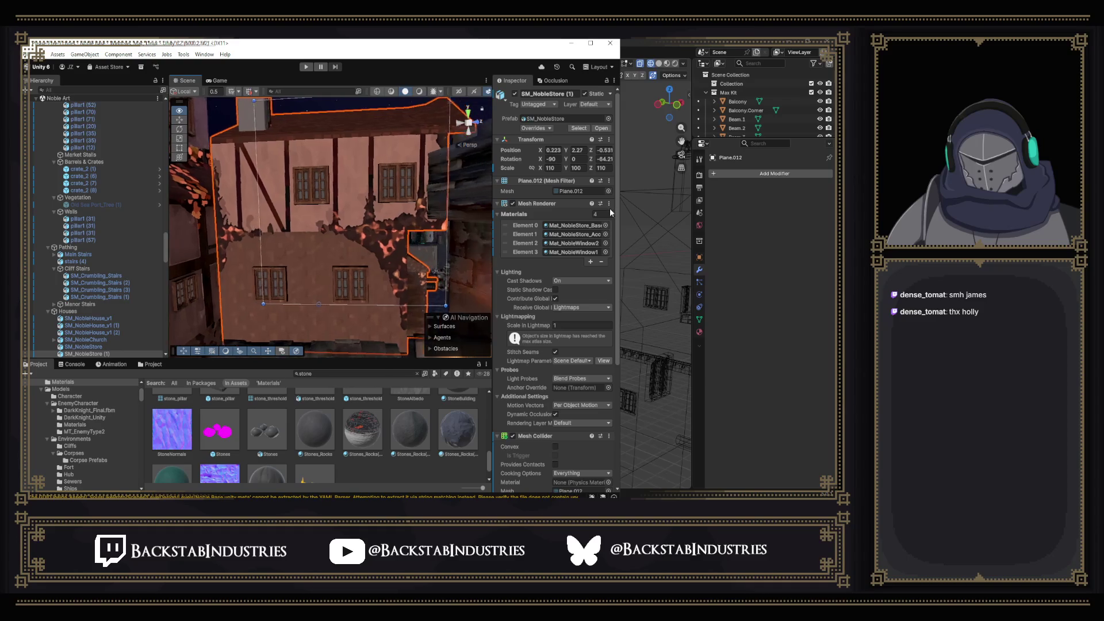
mouse_move(345, 201)
left_mouse_down()
mouse_move(204, 184)
mouse_move(429, 174)
mouse_move(138, 175)
left_mouse_up()
key("f")
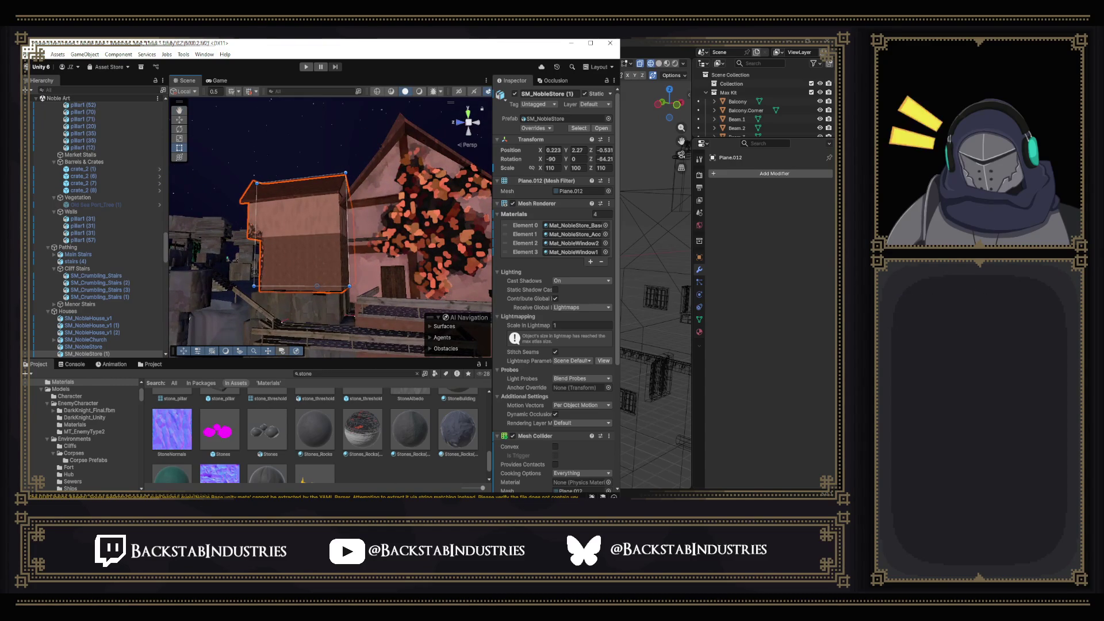
key("alt+Tab")
scroll(441, 372, "up", 5)
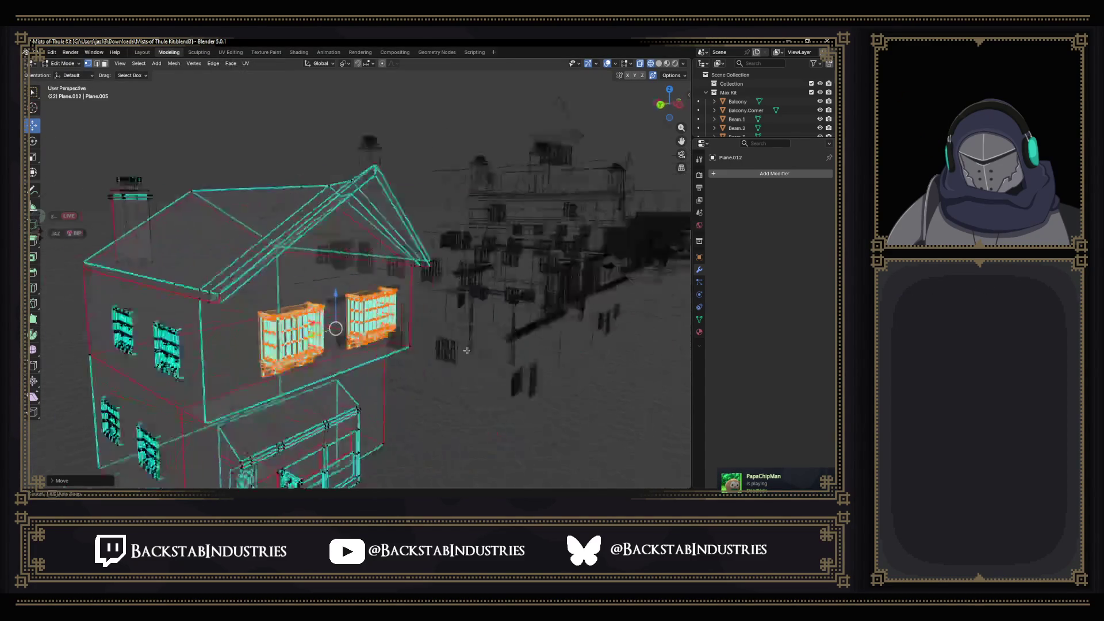
Orbit around the house's wall and right side, framing the selected windows in solid and wireframe shading.
left_click_drag(441, 372, 468, 313)
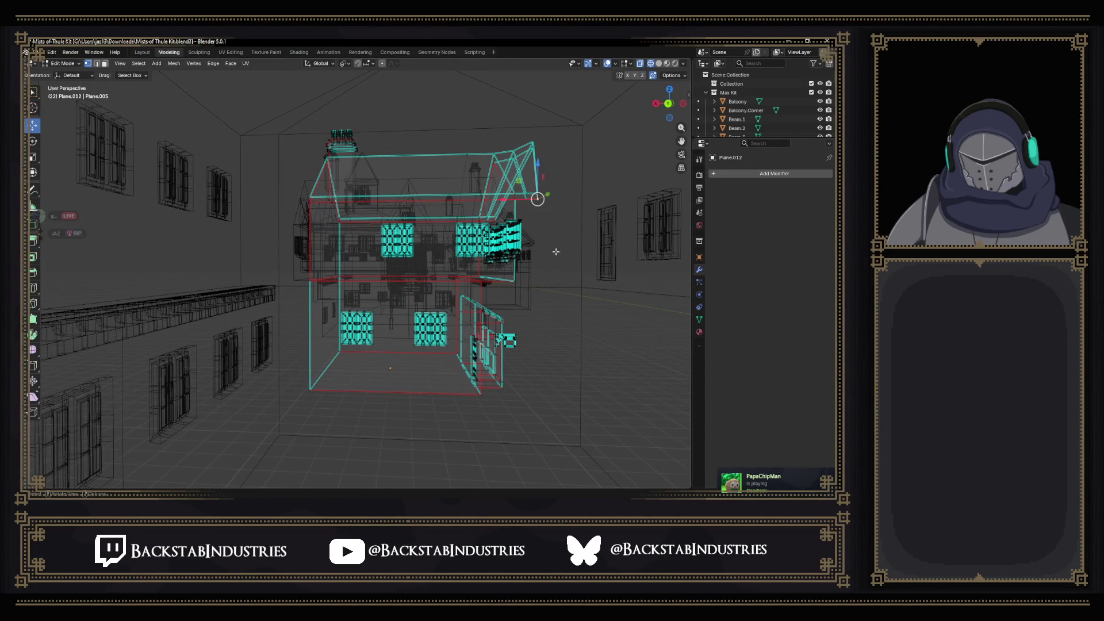
left_click_drag(556, 245, 644, 40)
left_click(659, 64)
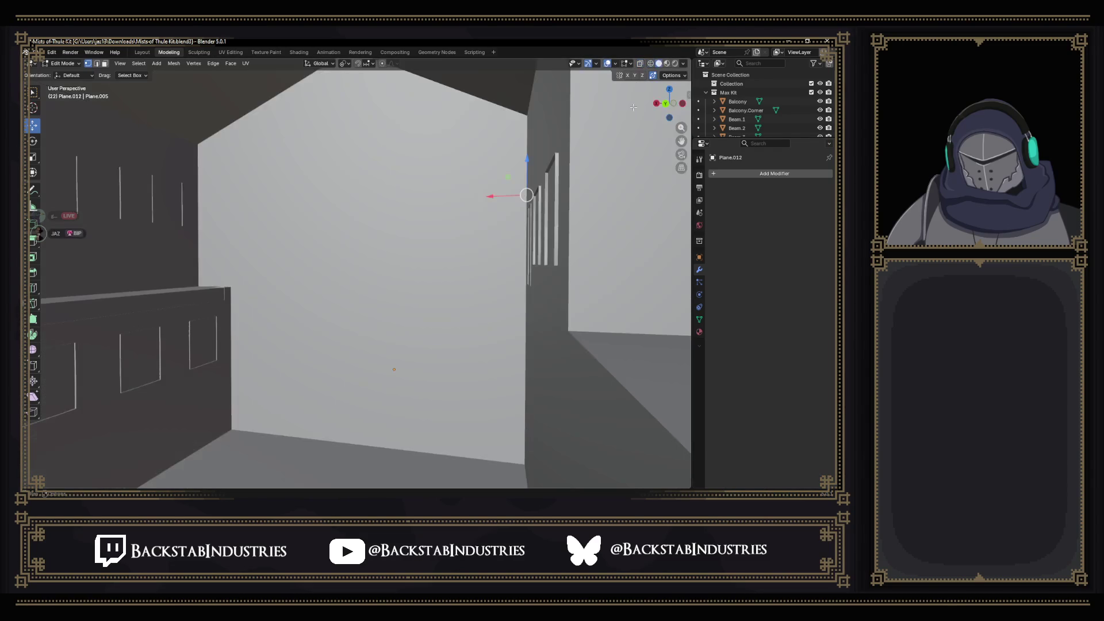
key("KP_Decimal")
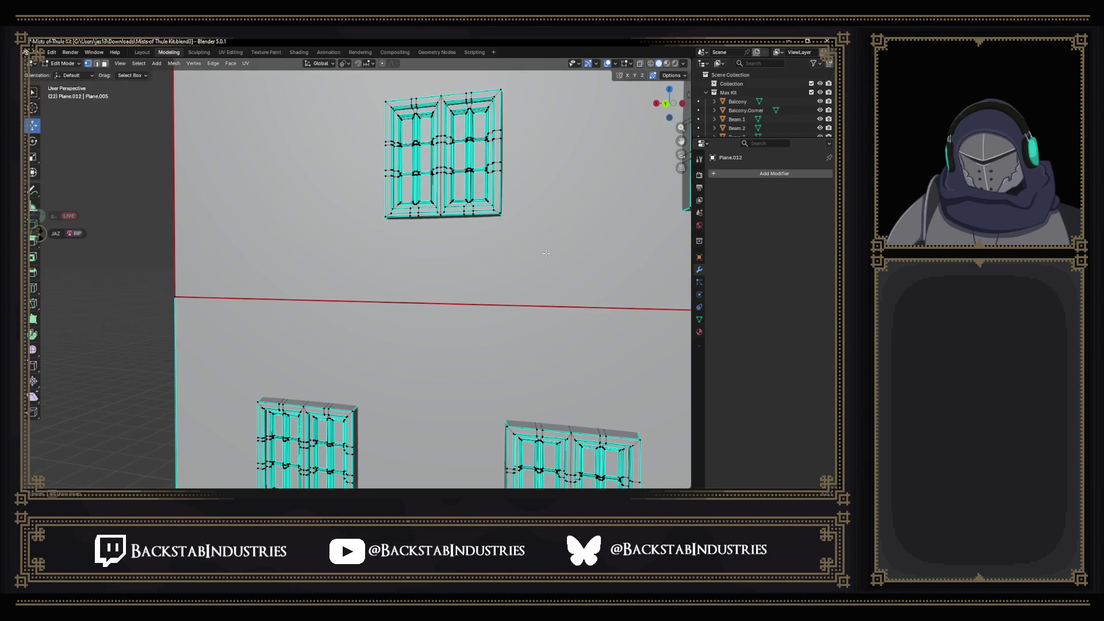
scroll(545, 253, "up", 5)
left_click(650, 64)
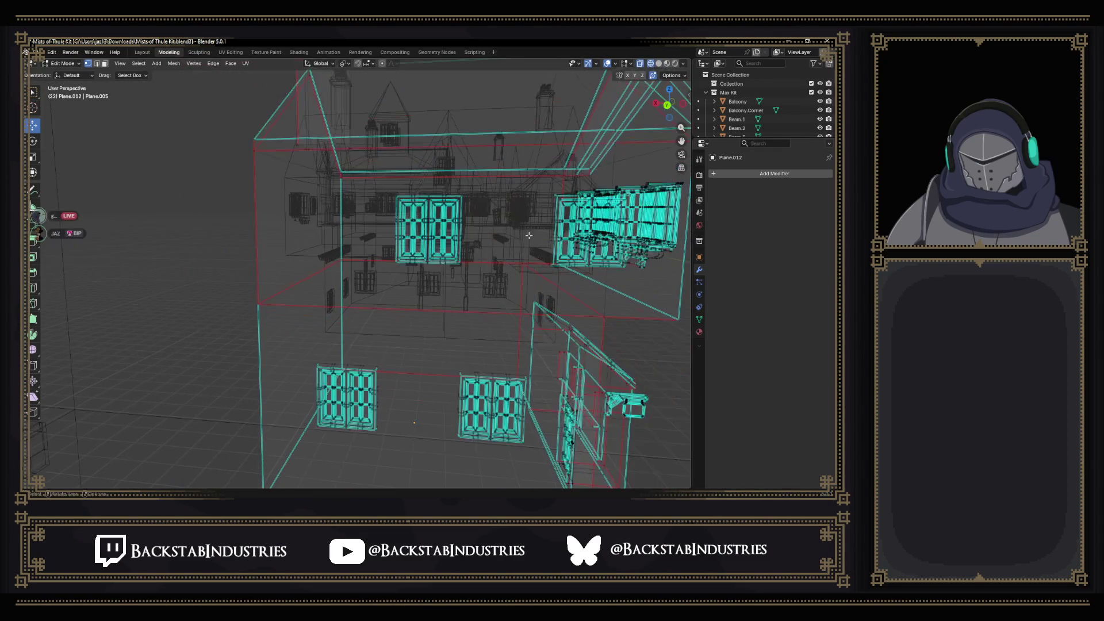
mouse_move(479, 279)
left_mouse_down()
mouse_move(433, 247)
mouse_move(478, 290)
mouse_move(467, 280)
left_mouse_up()
Box-select the wall faces plus the lower-left and lower-middle windows, then check them in solid shading.
mouse_move(368, 207)
left_mouse_down()
mouse_move(443, 249)
mouse_move(452, 280)
left_mouse_up()
left_click_drag(356, 268, 322, 247)
mouse_move(283, 203)
left_mouse_down()
mouse_move(389, 281)
mouse_move(388, 268)
left_mouse_up()
mouse_move(257, 349)
left_mouse_down()
mouse_move(326, 440)
mouse_move(318, 431)
left_mouse_up()
left_click_drag(372, 340, 440, 433)
scroll(357, 287, "up", 5)
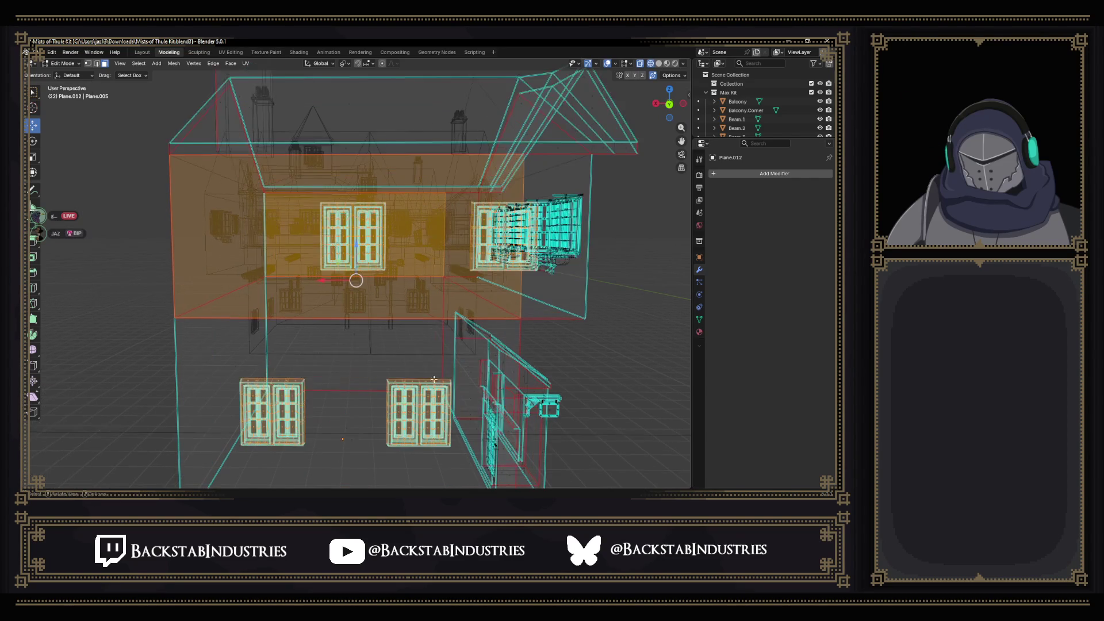
left_click_drag(356, 287, 344, 284)
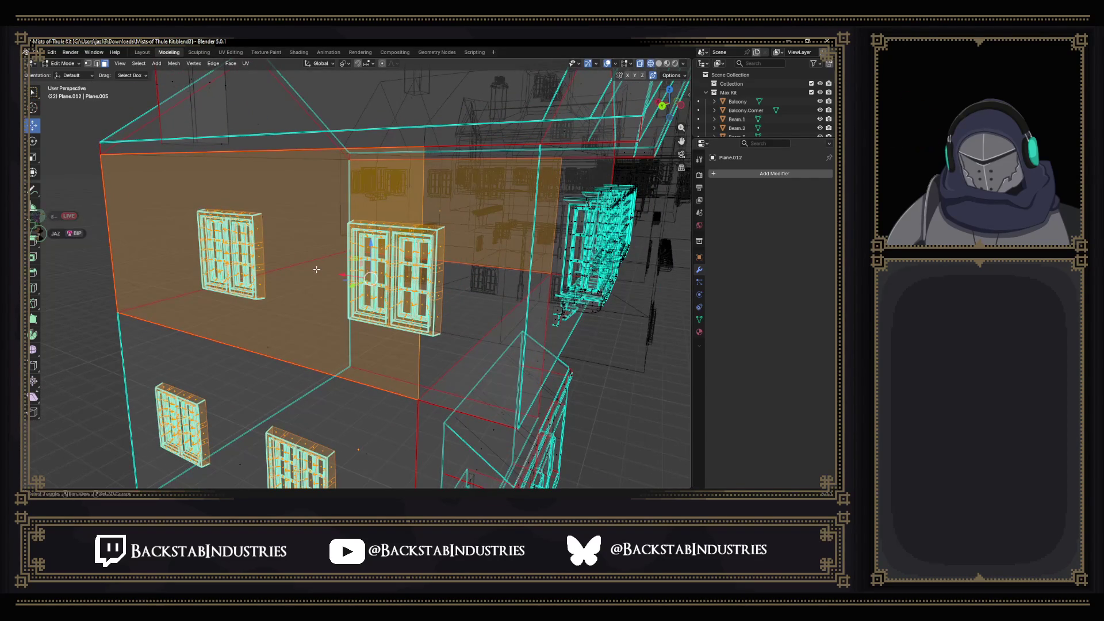
left_click(659, 63)
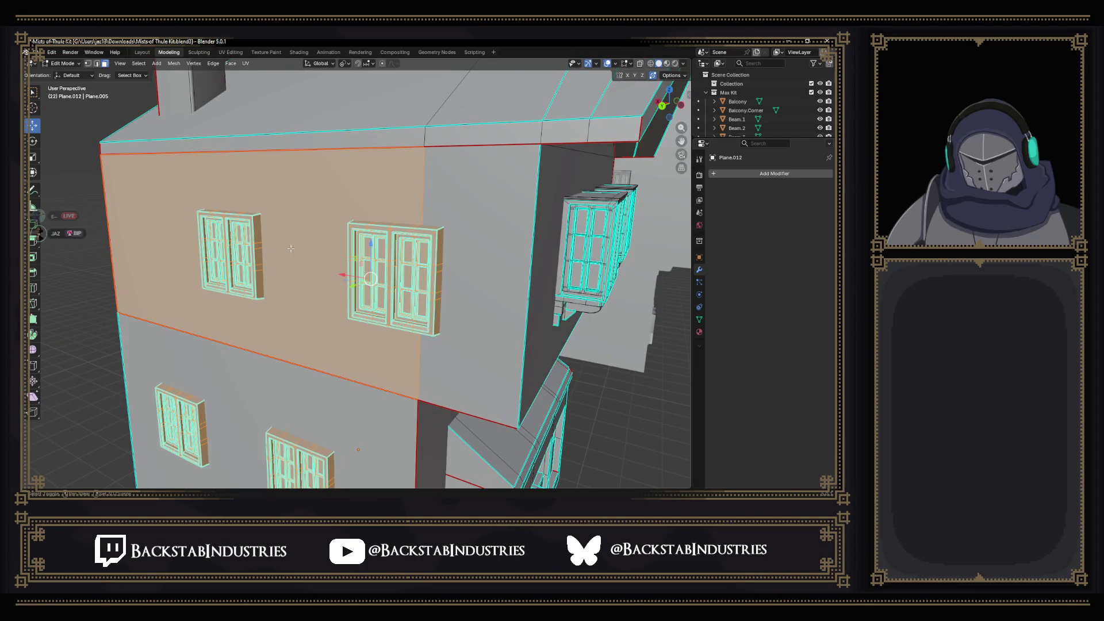
scroll(283, 248, "down", 5)
mouse_move(283, 248)
left_mouse_down()
mouse_move(473, 262)
mouse_move(476, 278)
mouse_move(325, 298)
left_mouse_up()
Move the window pieces along Y and mirror them with a Y scale of -1.
key("g")
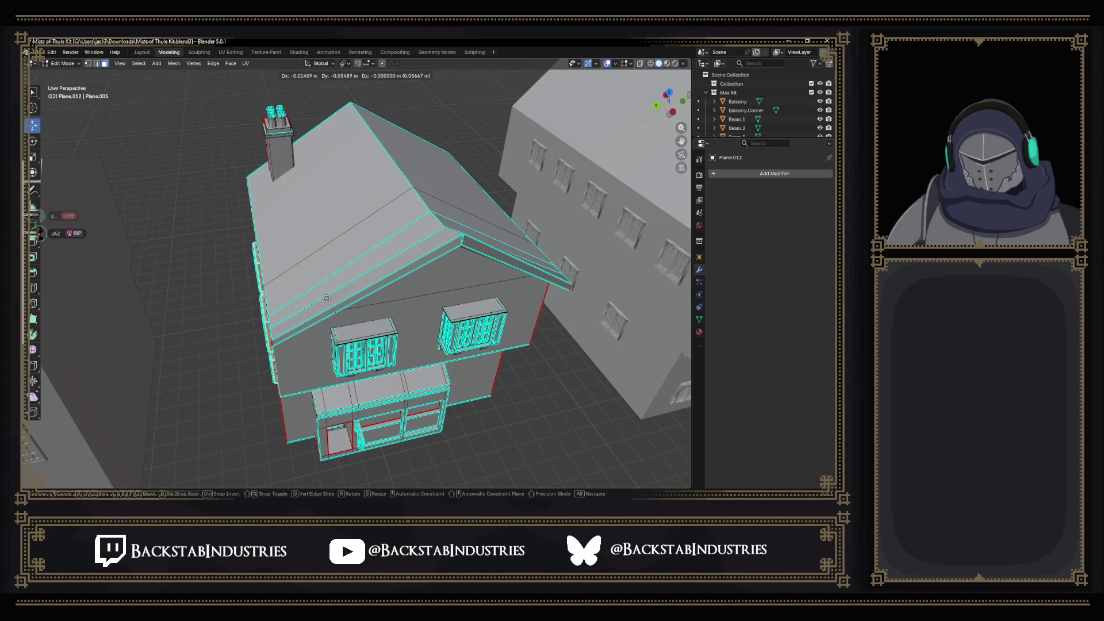
key("y")
left_click(575, 282)
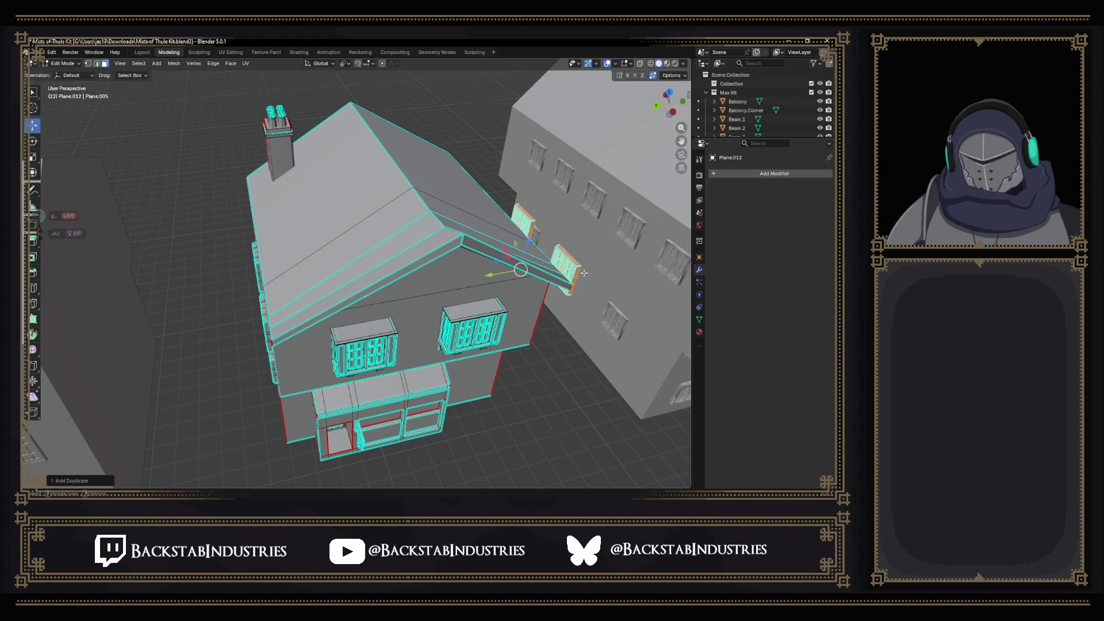
scroll(586, 313, "up", 3)
mouse_move(586, 313)
left_mouse_down()
mouse_move(566, 293)
mouse_move(490, 309)
left_mouse_up()
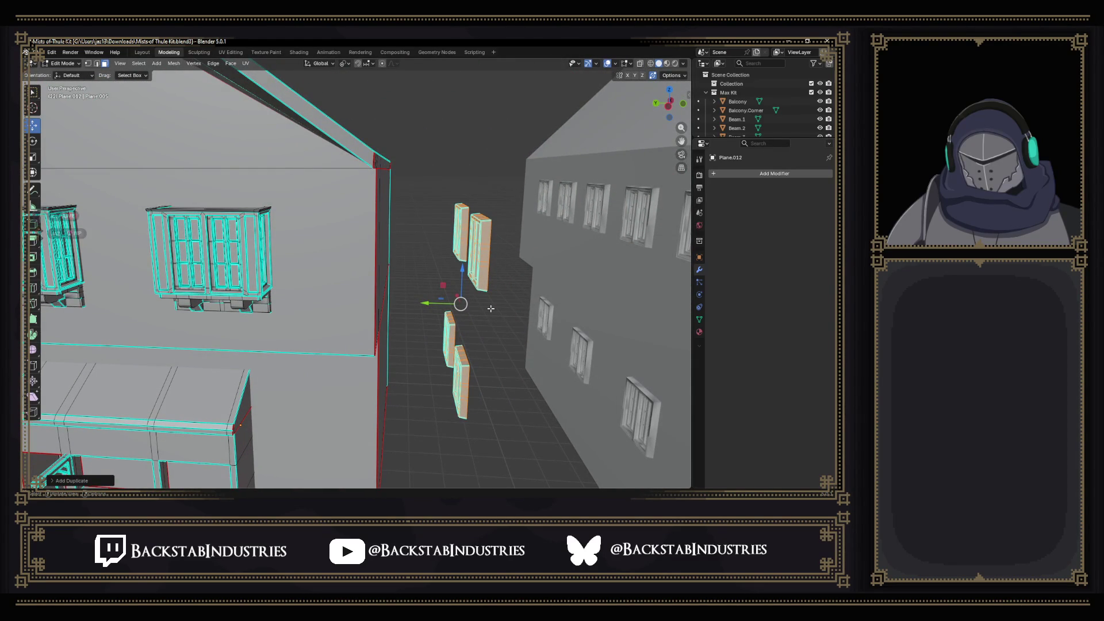
type("sy-1")
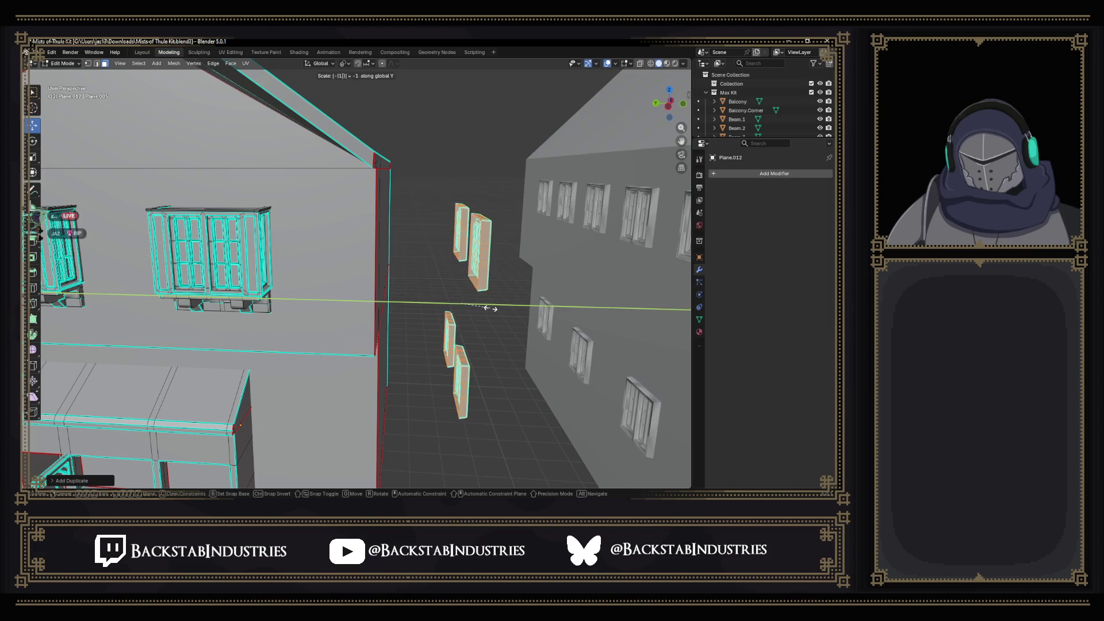
key("Return")
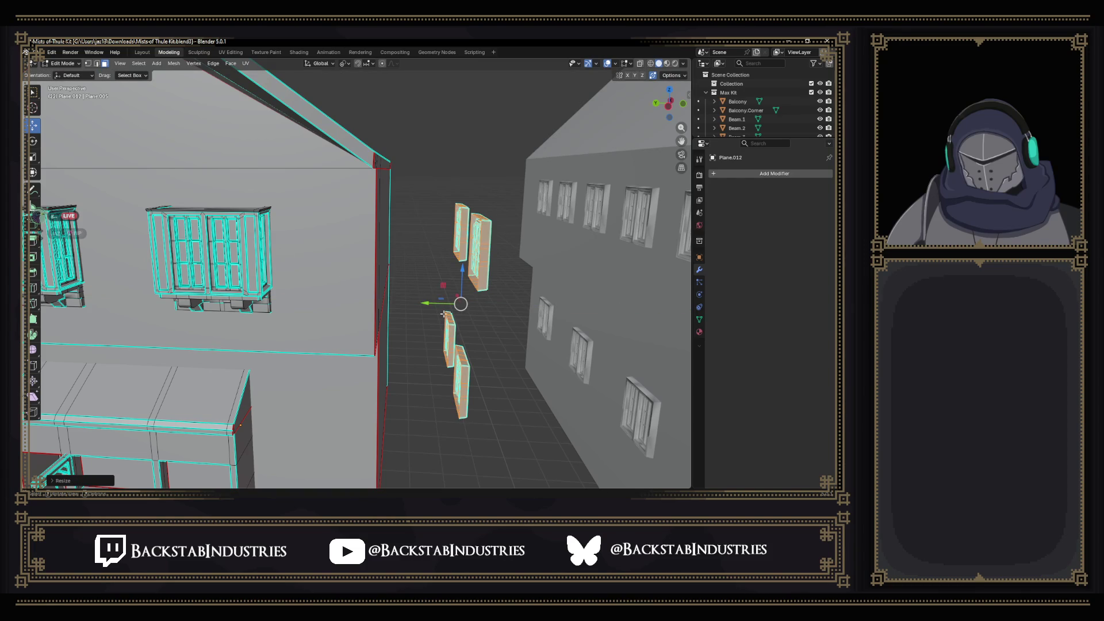
Slide the mirrored windows along Y onto the opposite side wall, checking them in Left Orthographic view.
key("g")
key("y")
left_click(443, 330)
key("KP_Decimal")
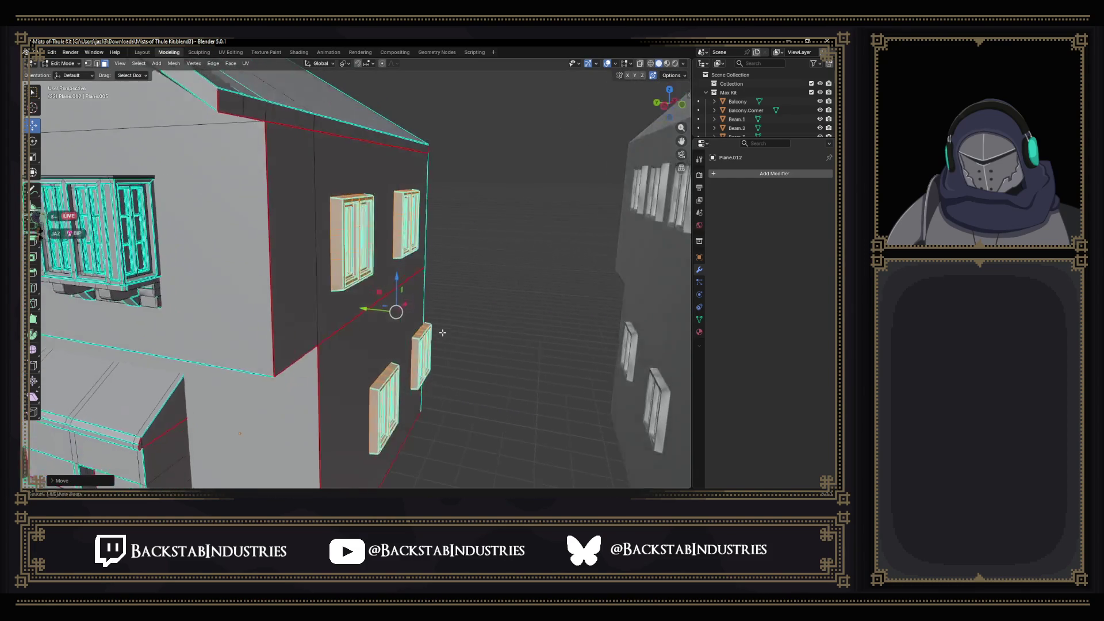
key("g")
key("y")
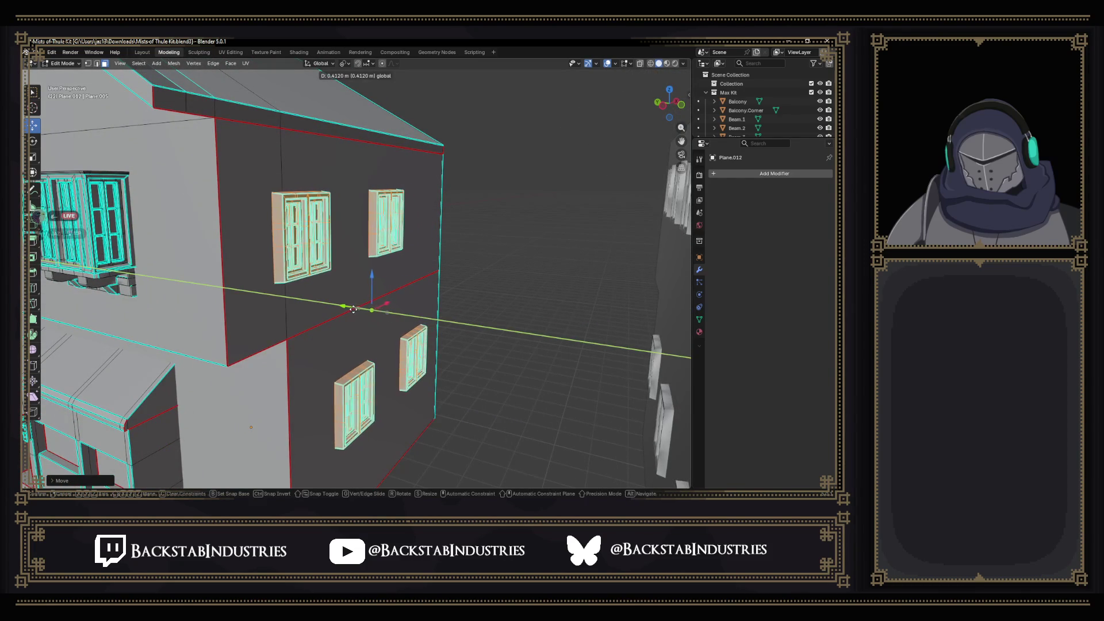
left_click(305, 310)
scroll(304, 310, "down", 3)
mouse_move(304, 310)
left_mouse_down()
mouse_move(382, 285)
mouse_move(365, 301)
mouse_move(609, 153)
left_mouse_up()
left_click(664, 102)
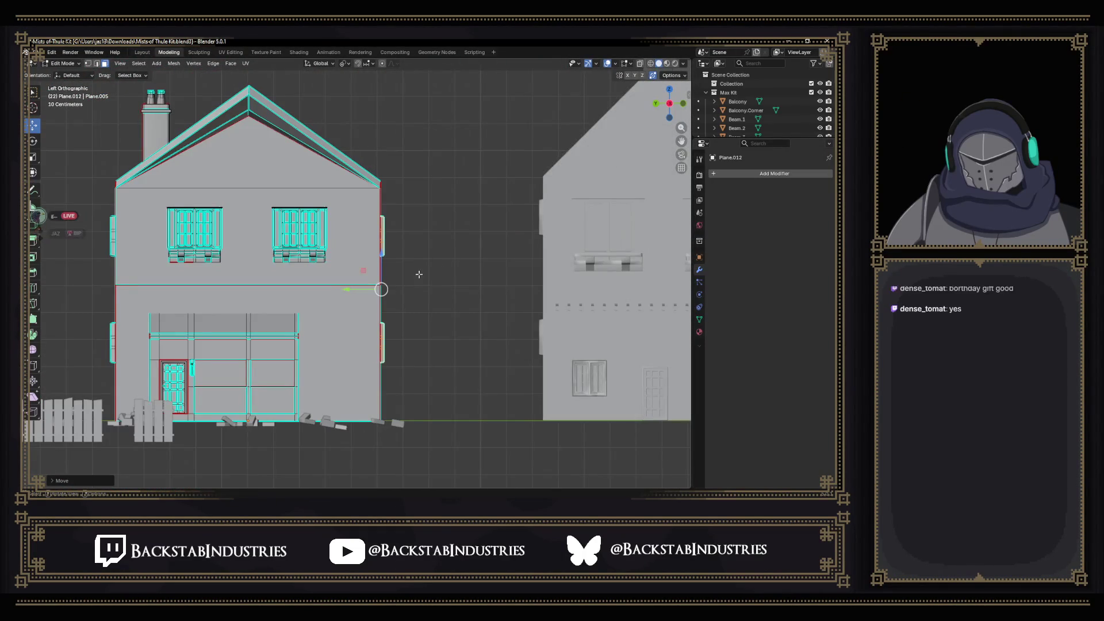
Nudge the side windows slightly along Y and save the Mists of Thule Kit file.
left_click_drag(393, 276, 411, 273)
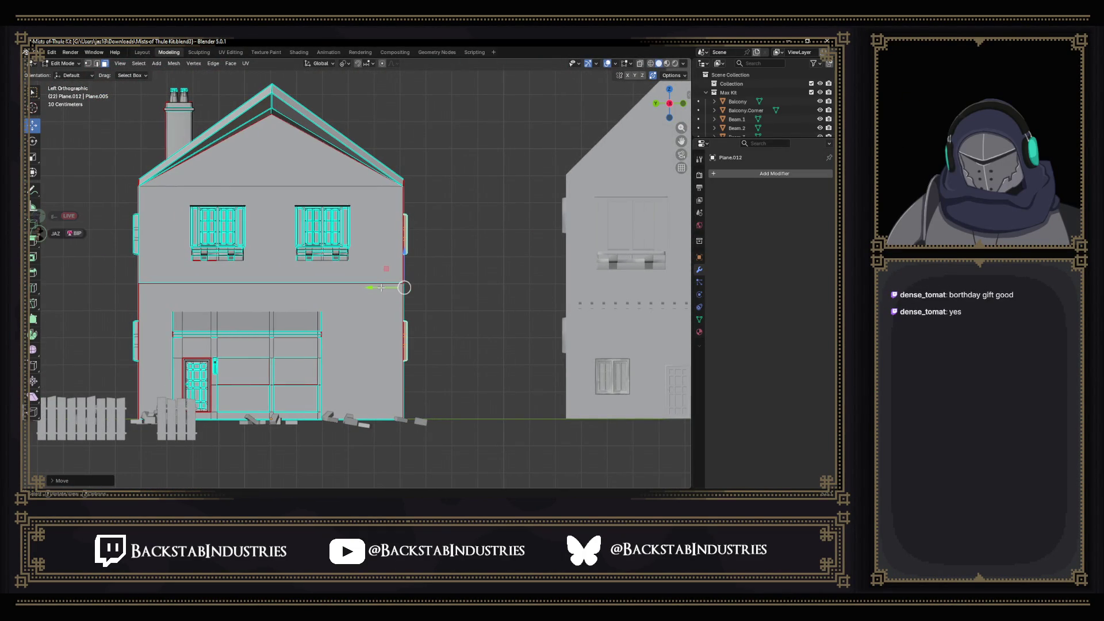
left_click_drag(381, 287, 382, 288)
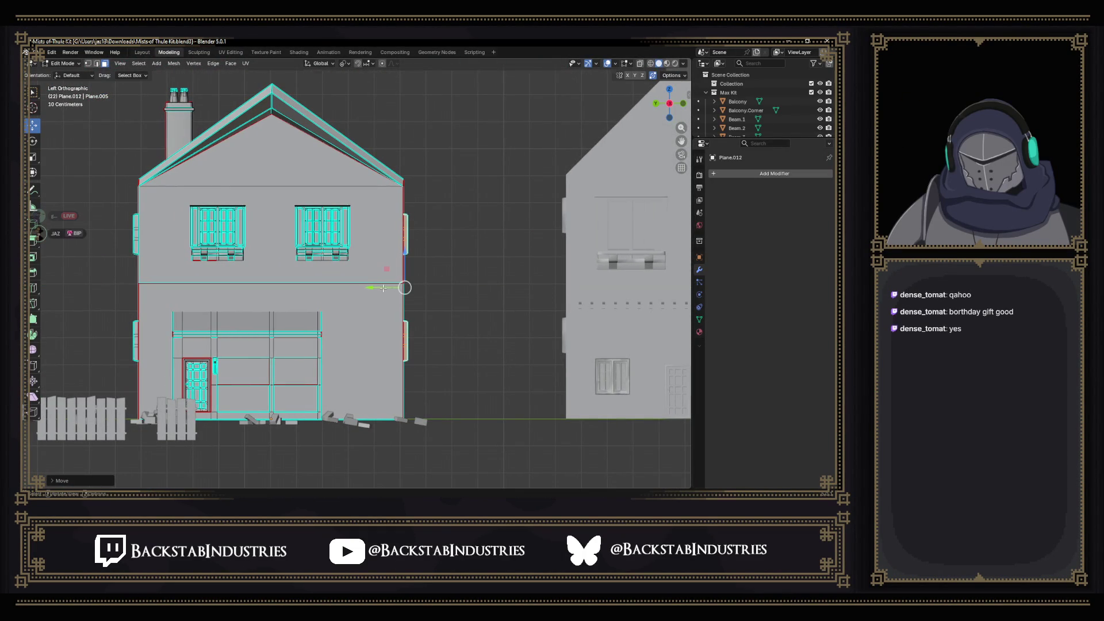
key("ctrl+s")
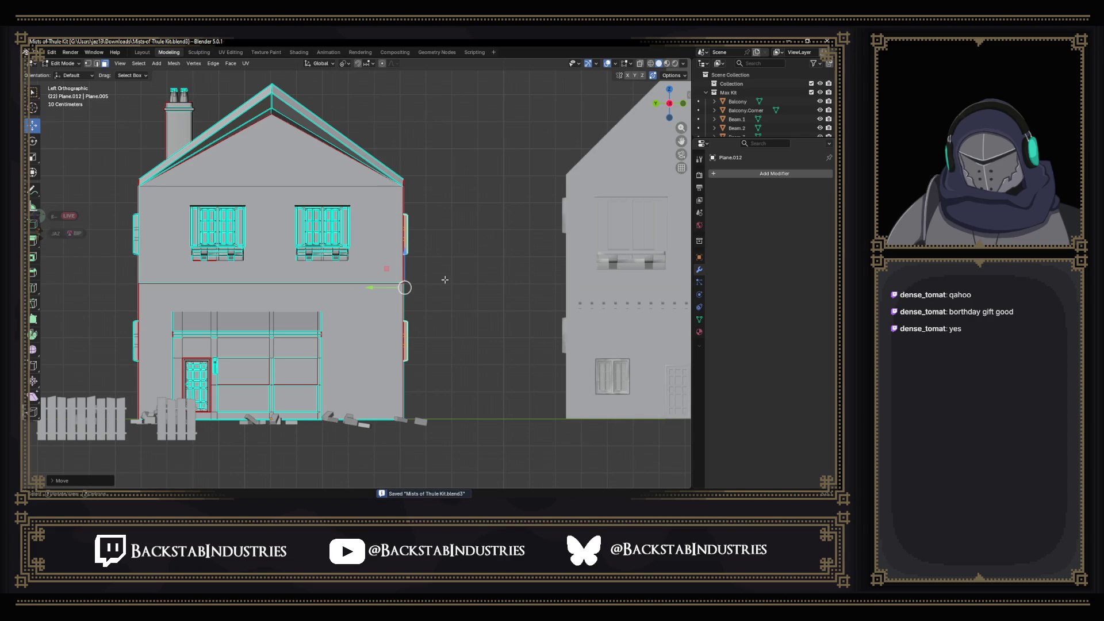
left_click_drag(445, 279, 468, 270)
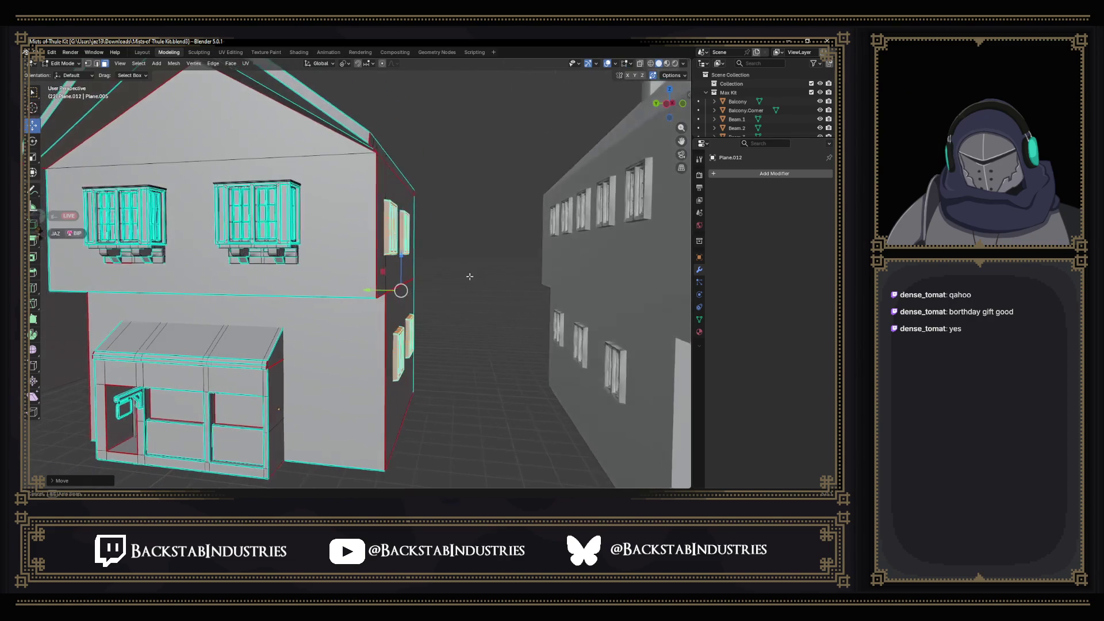
scroll(467, 271, "up", 5)
scroll(418, 279, "down", 5)
left_click_drag(333, 291, 471, 316)
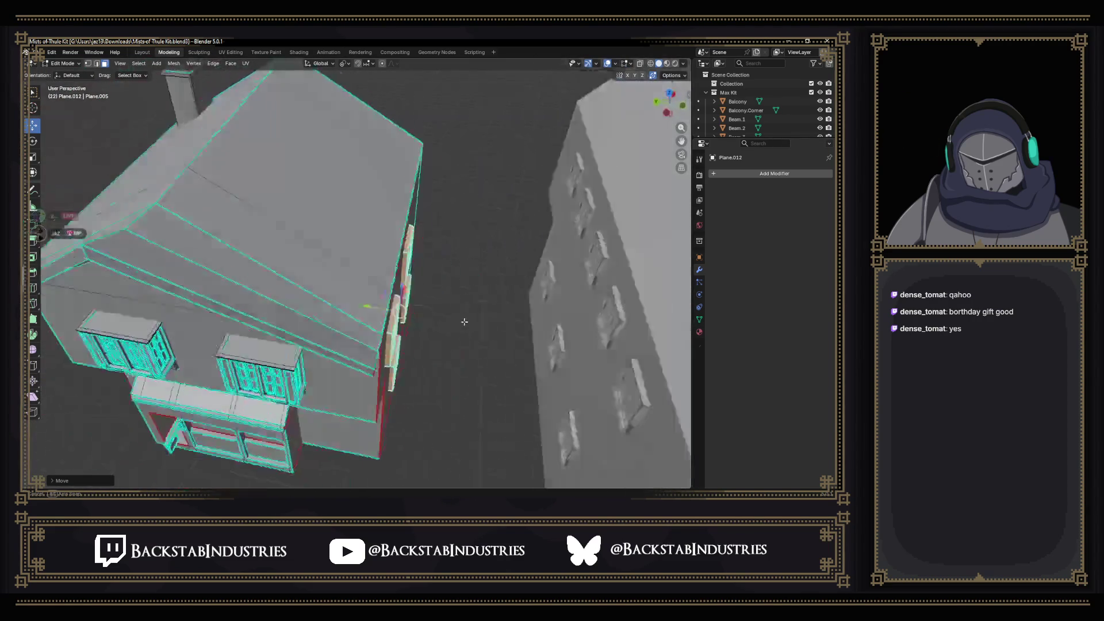
scroll(470, 315, "up", 5)
scroll(376, 332, "down", 4)
mouse_move(376, 332)
left_mouse_down()
mouse_move(394, 331)
mouse_move(315, 333)
mouse_move(482, 324)
mouse_move(480, 337)
left_mouse_up()
key("ctrl+s")
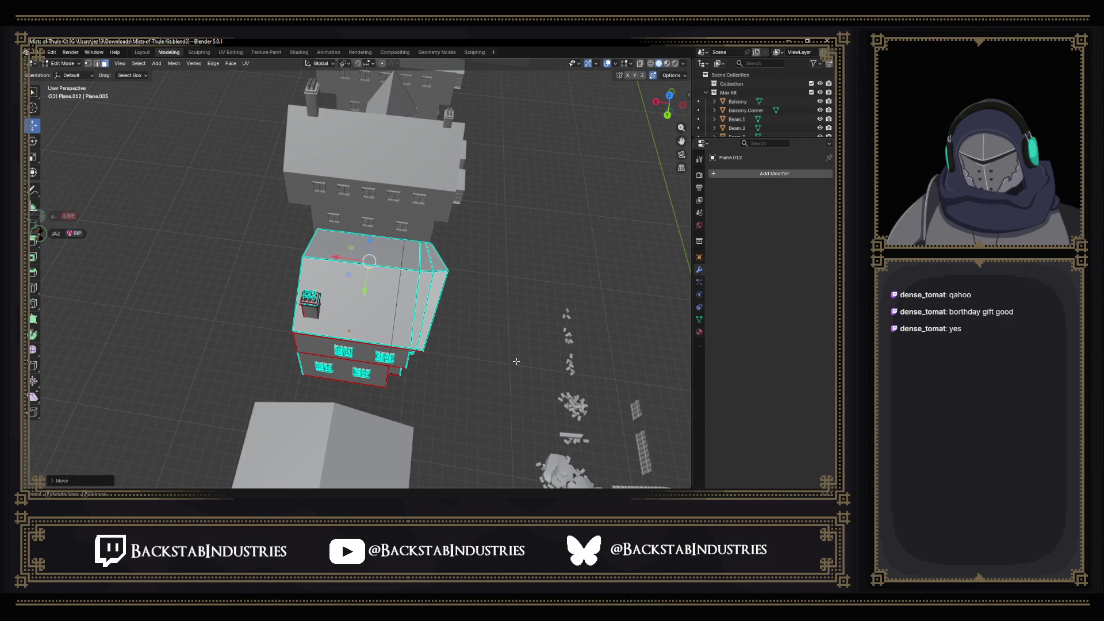
Inspect the house front from low angles, then return to Object Mode and open the File menu.
scroll(516, 361, "up", 4)
mouse_move(515, 361)
left_mouse_down()
mouse_move(443, 308)
mouse_move(474, 327)
left_mouse_up()
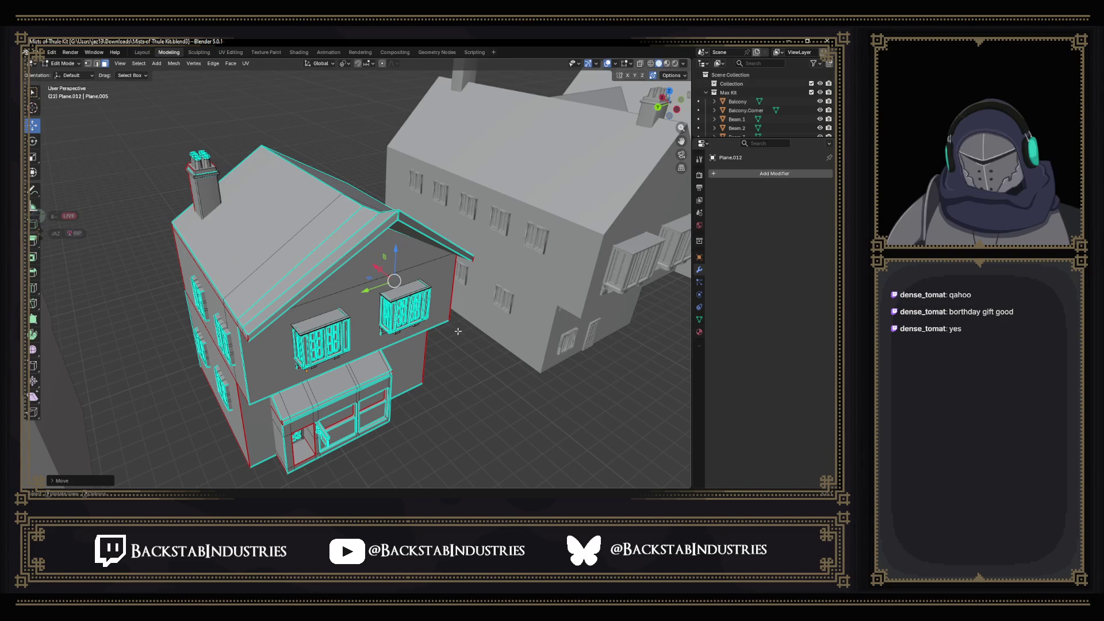
scroll(459, 330, "down", 3)
left_click_drag(458, 330, 382, 336)
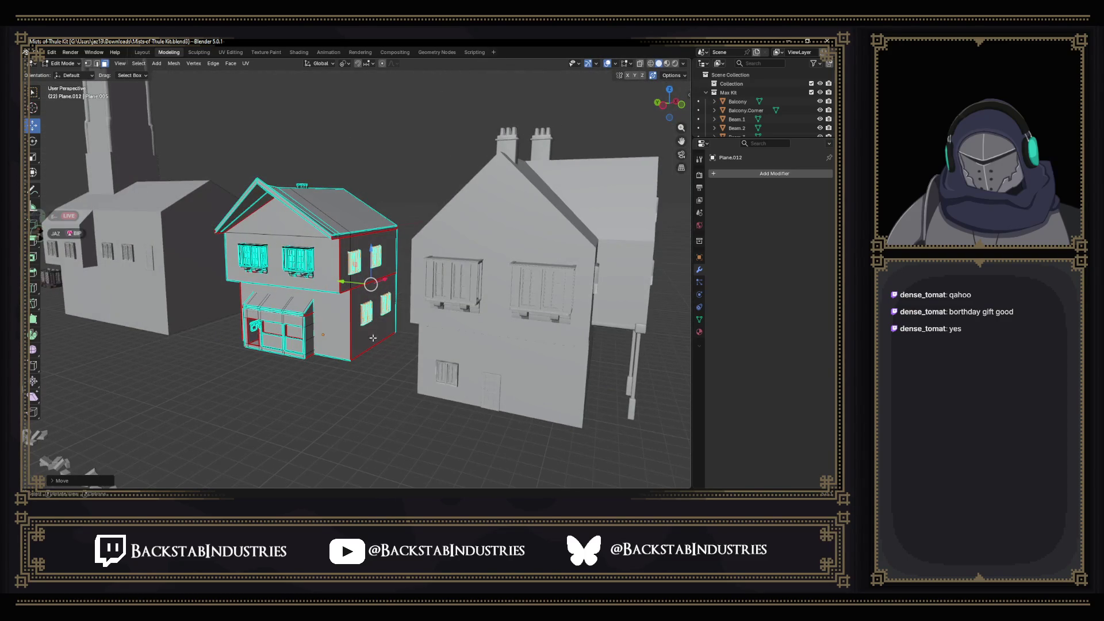
key("Tab")
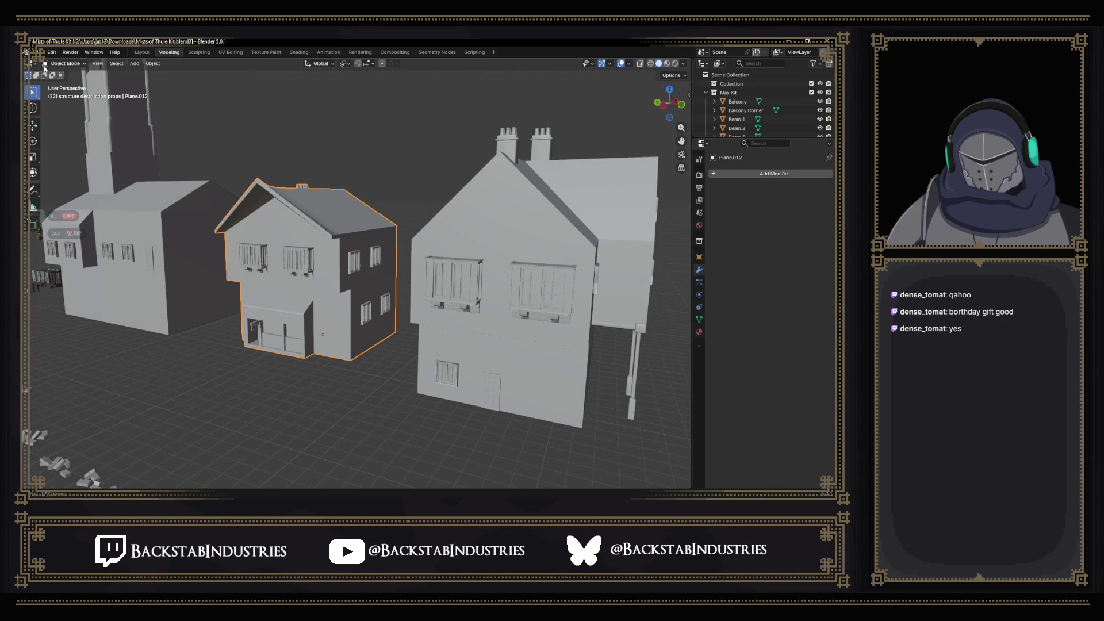
left_click(36, 52)
Choose FBX format, pick SM_NobleStore.fbx in the file list and export over it.
mouse_move(86, 187)
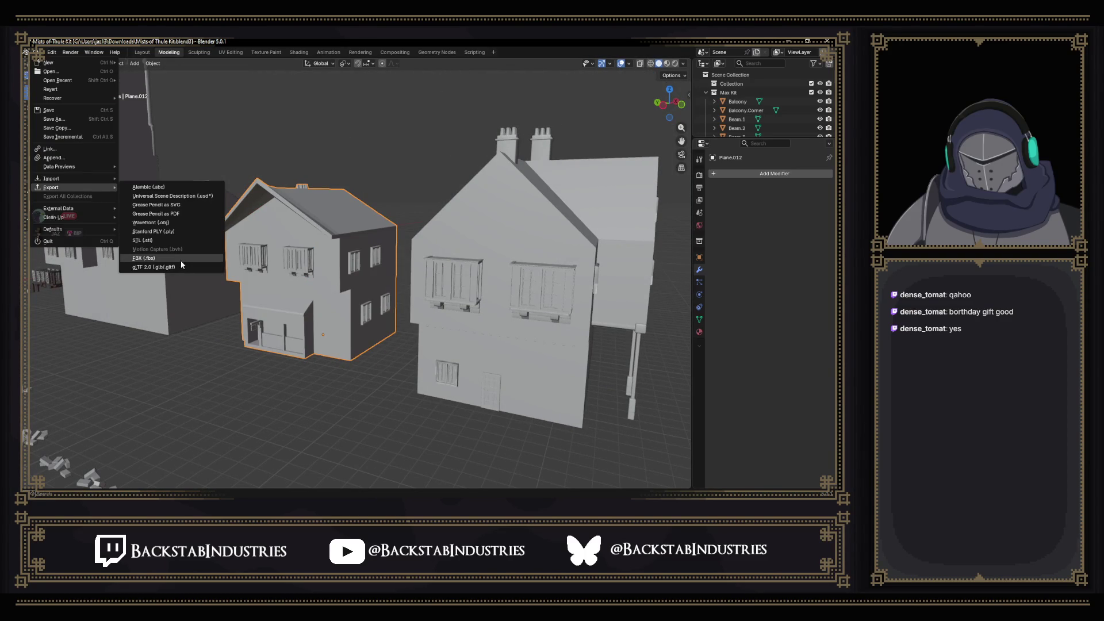
left_click(180, 260)
scroll(216, 199, "down", 10)
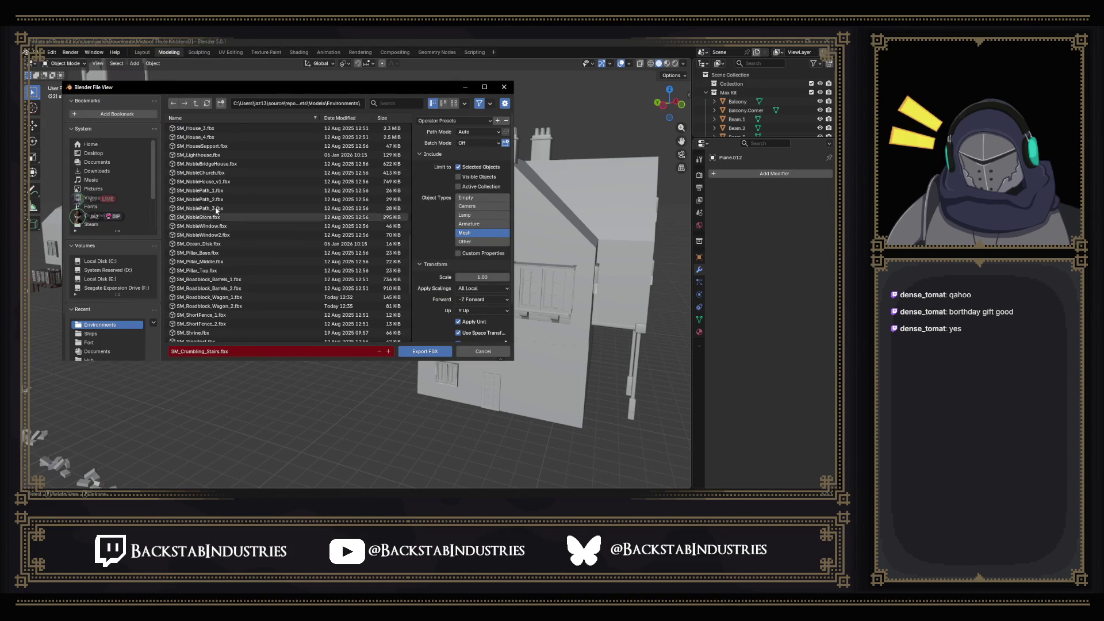
left_click(229, 216)
scroll(454, 287, "down", 3)
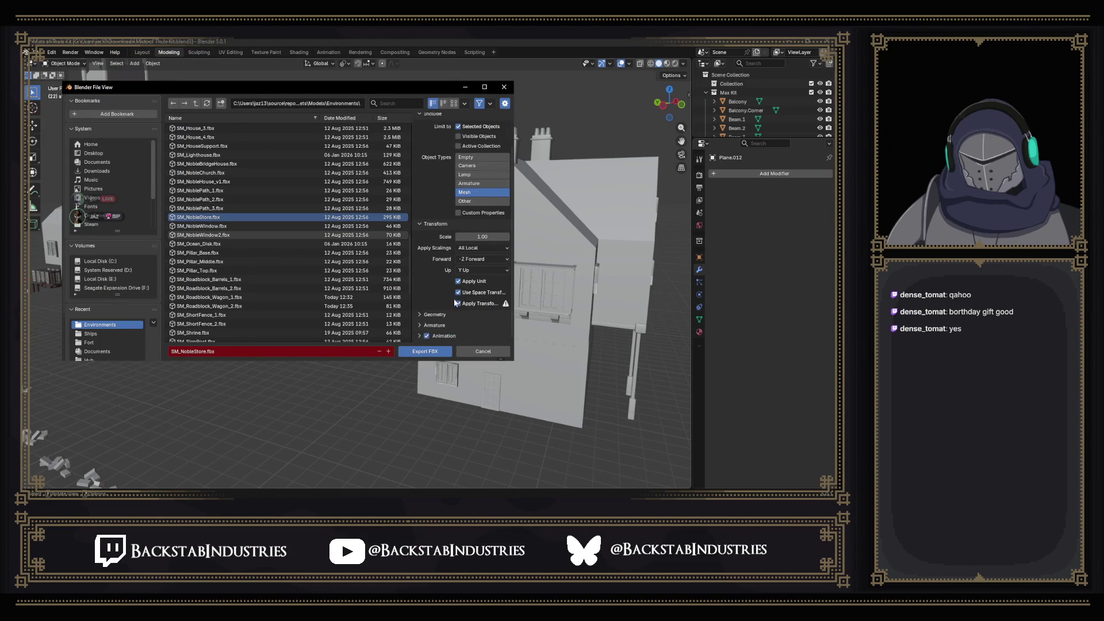
left_click(427, 353)
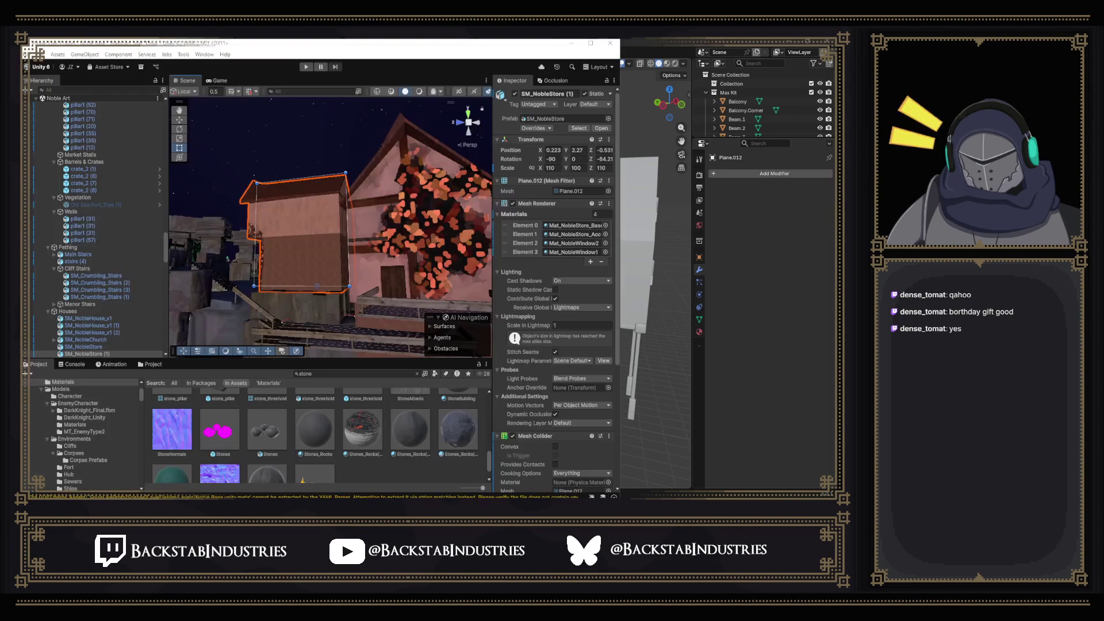
key("alt+Tab")
Set the reimported noble store's Scale X to 1.1 by entering 110/100.
mouse_move(399, 254)
left_mouse_down()
mouse_move(376, 173)
mouse_move(410, 194)
left_mouse_up()
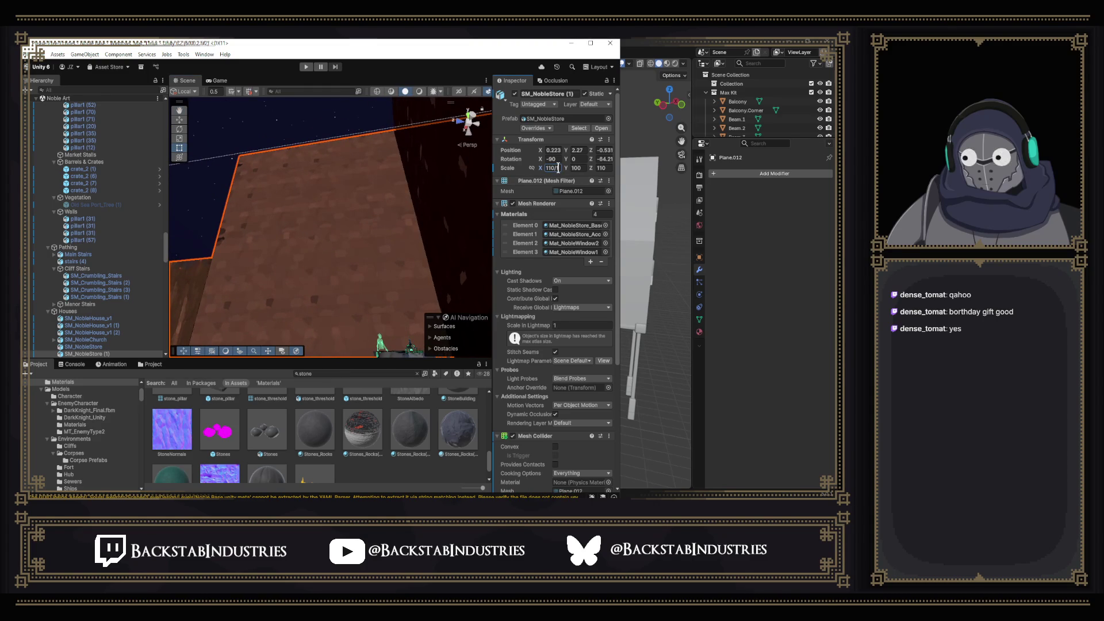
type("/10")
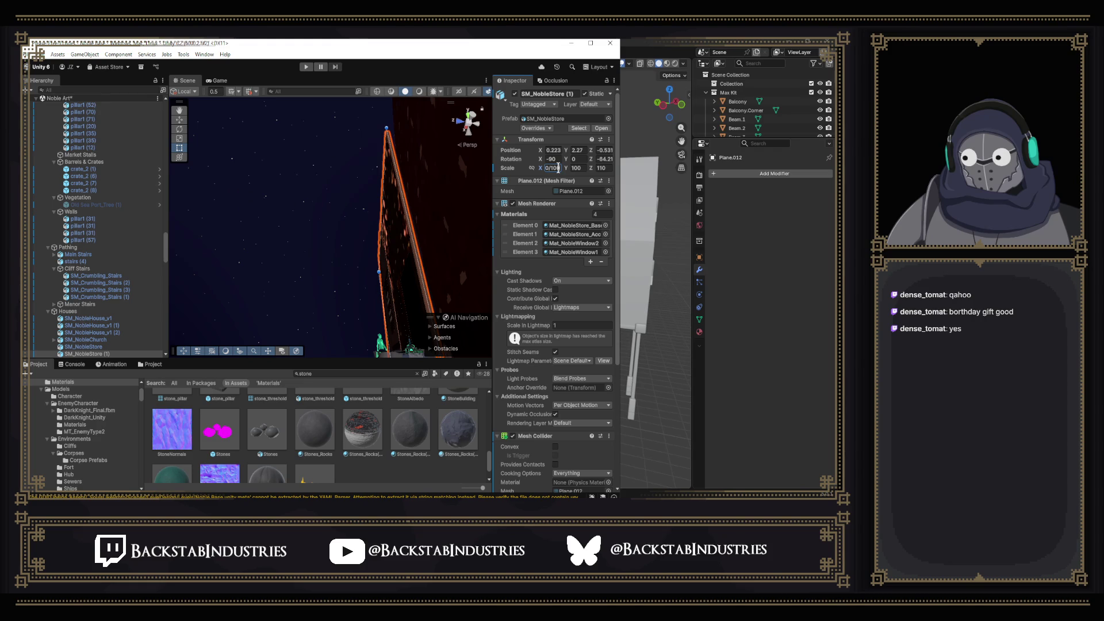
key("BackSpace")
key("BackSpace")
key("BackSpace")
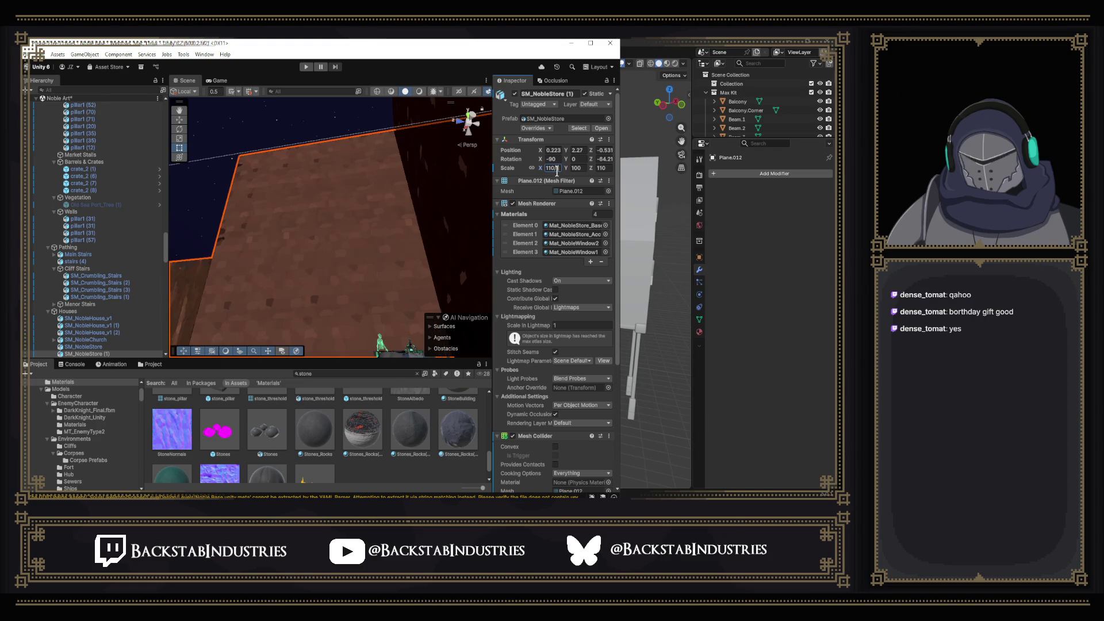
type("/100")
key("Return")
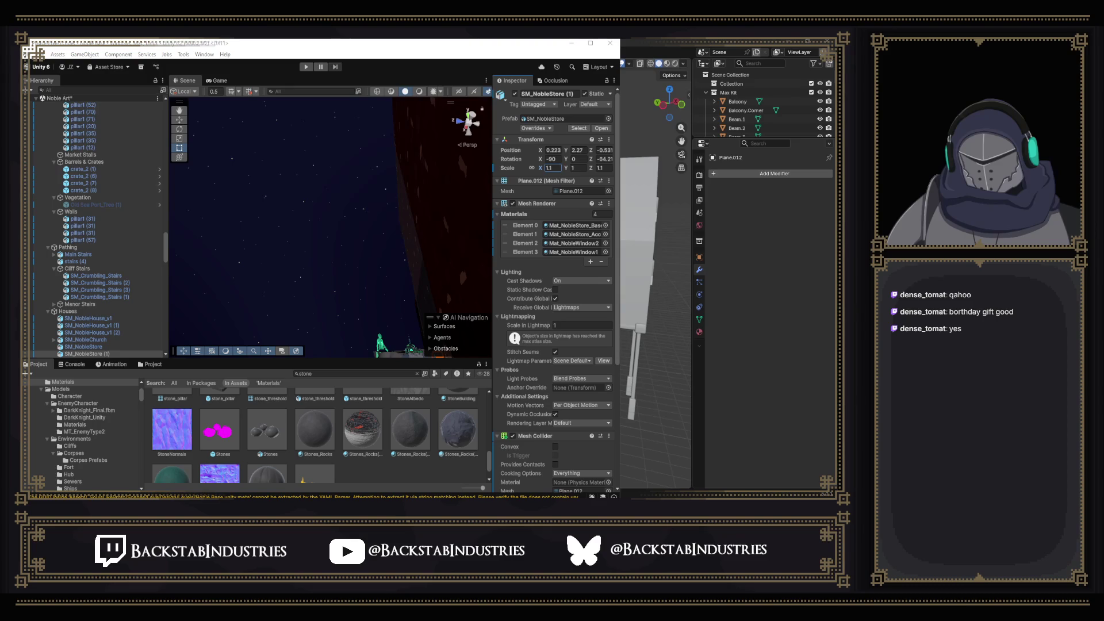
Select the SM_NobleStore house, set its Rotation X to 0, and view the whole house.
mouse_move(369, 239)
left_mouse_down()
mouse_move(406, 322)
mouse_move(415, 309)
mouse_move(430, 320)
mouse_move(405, 176)
mouse_move(415, 215)
mouse_move(341, 230)
mouse_move(339, 242)
left_mouse_up()
left_click(357, 270)
type("0")
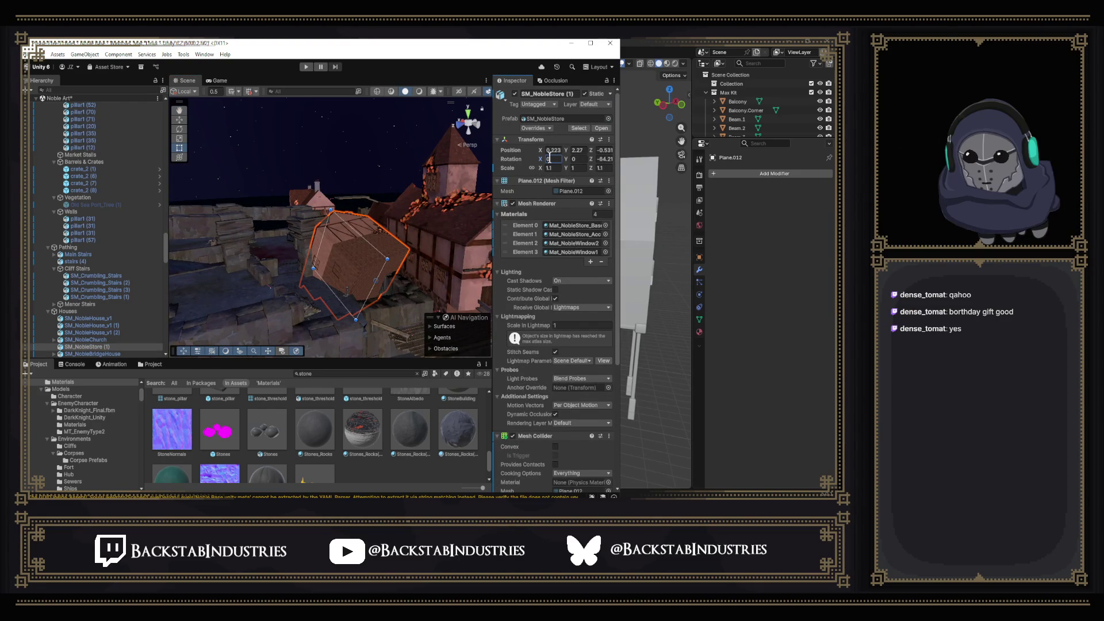
type("0")
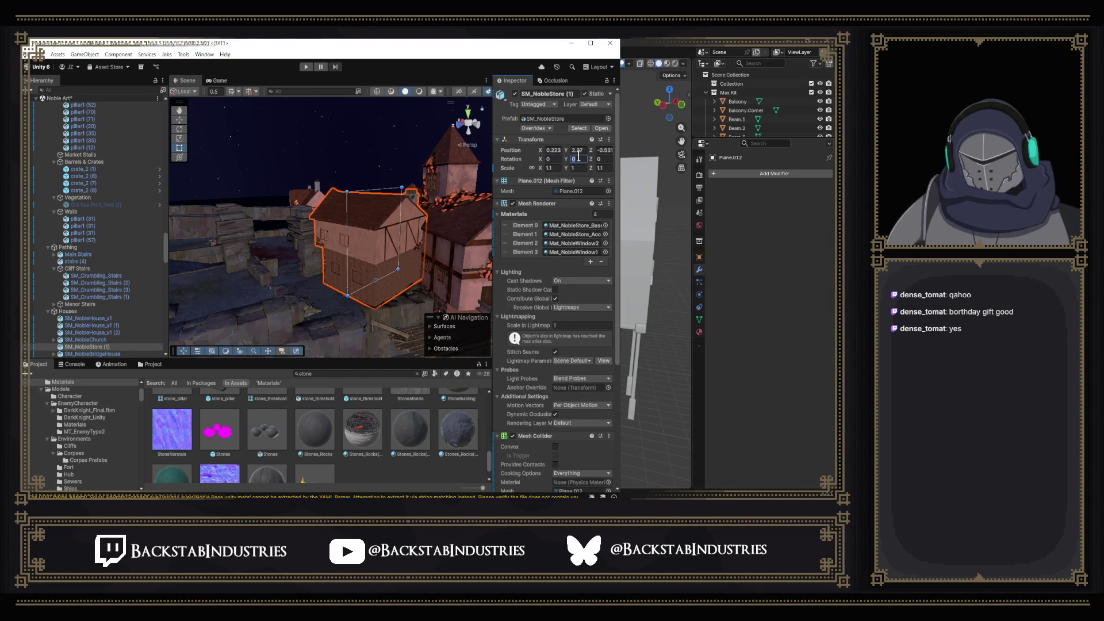
type("64")
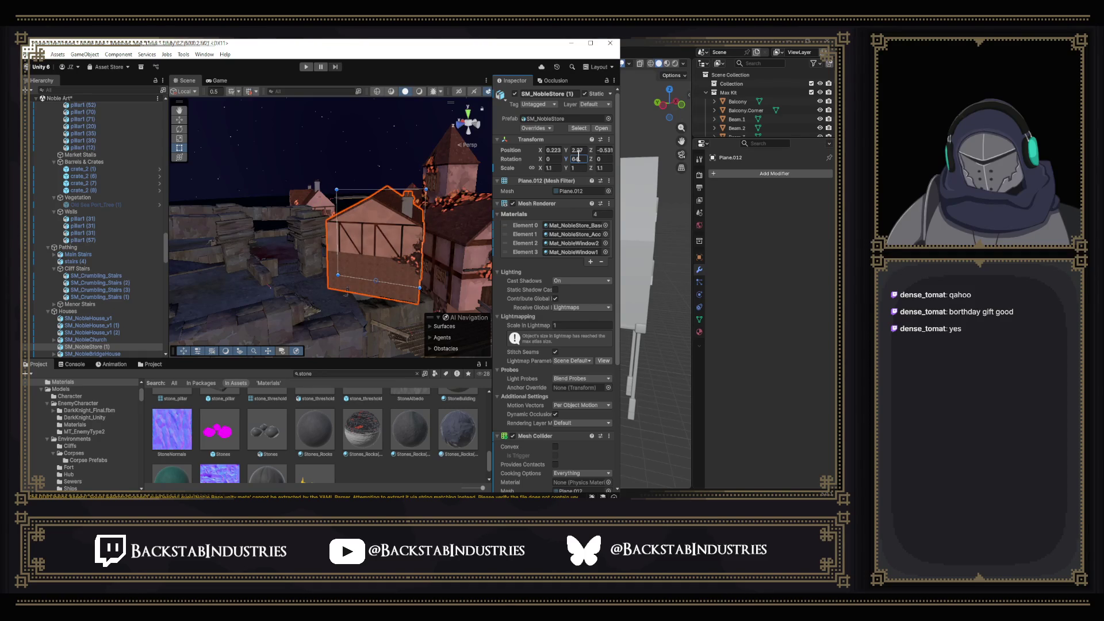
type("-90")
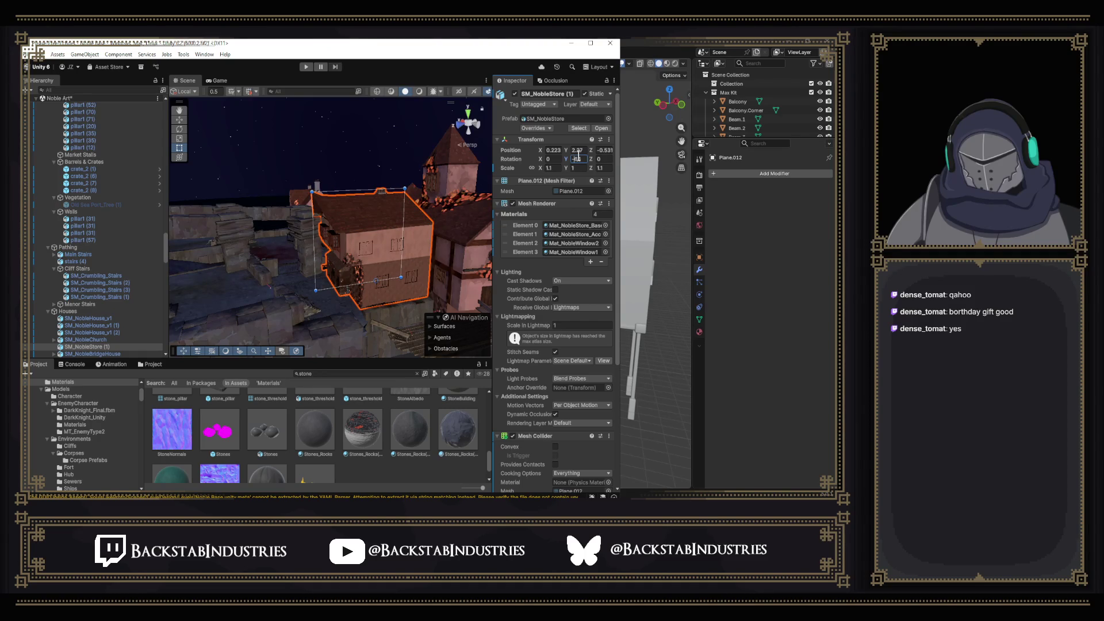
scroll(437, 190, "up", 10)
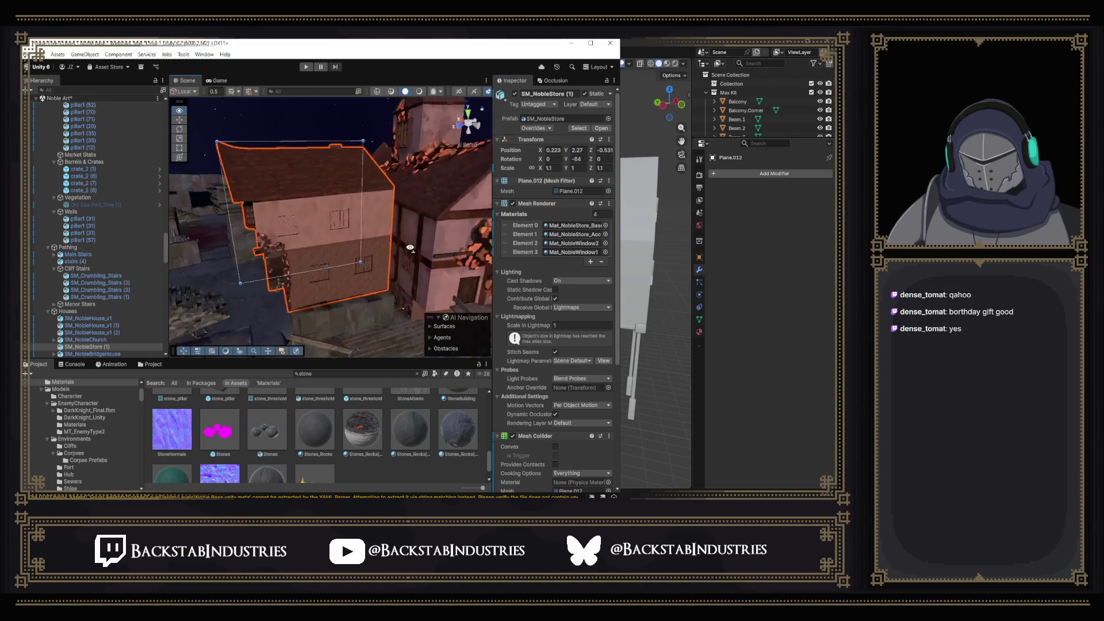
mouse_move(434, 246)
left_mouse_down()
mouse_move(626, 215)
mouse_move(459, 217)
mouse_move(633, 219)
mouse_move(460, 227)
left_mouse_up()
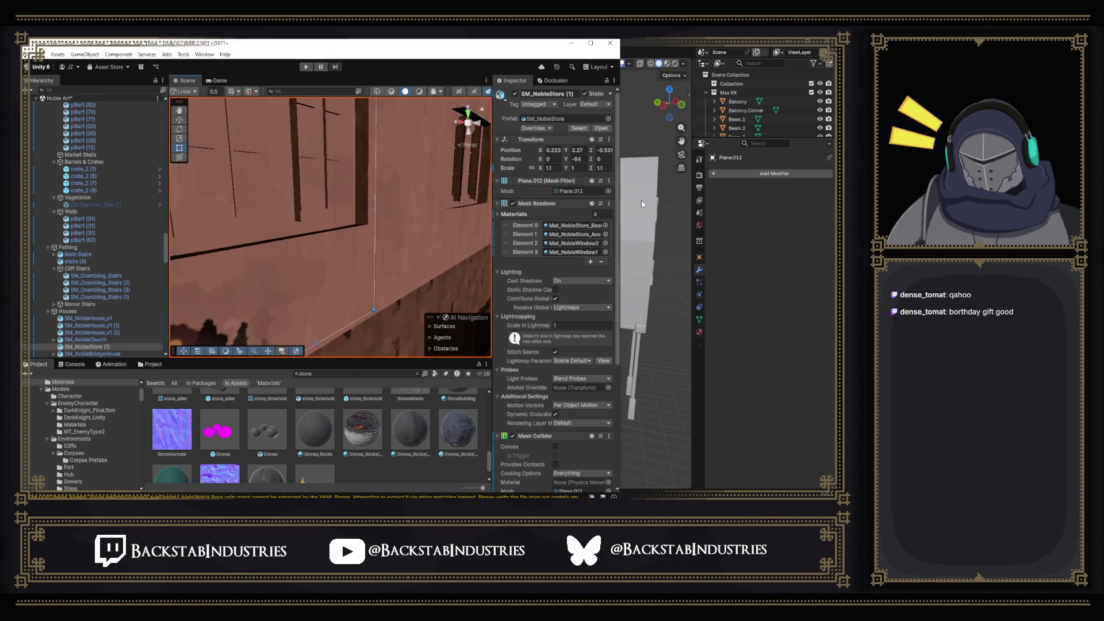
Back in Blender, enter Edit Mode on the house and delete the selected faces.
left_click(639, 40)
scroll(409, 372, "up", 5)
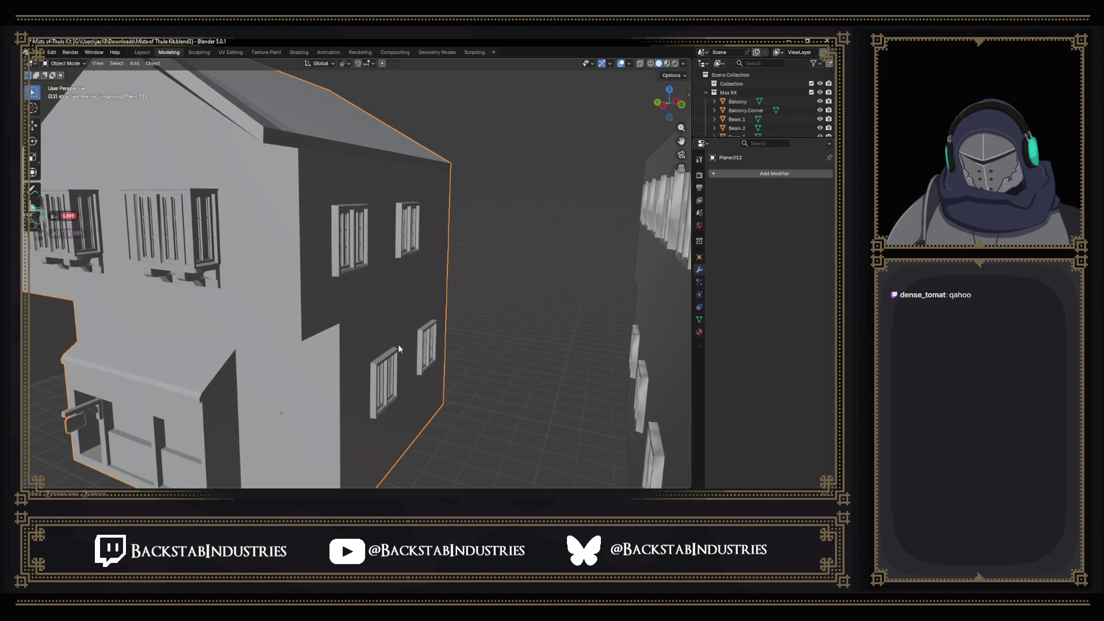
left_click_drag(385, 301, 396, 308)
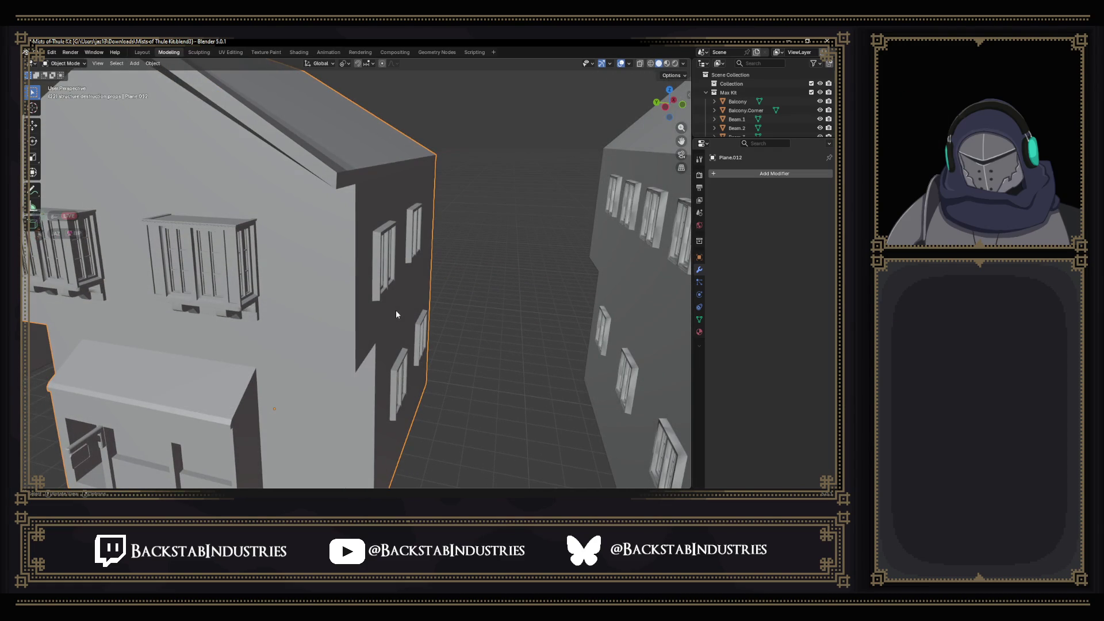
key("Tab")
key("KP_Decimal")
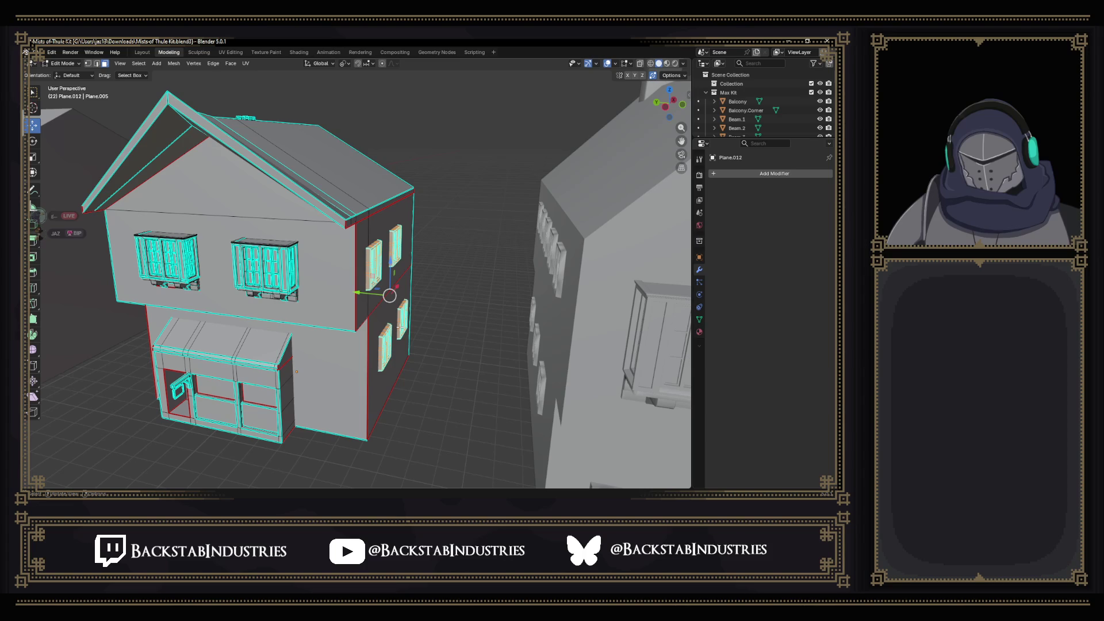
key("x")
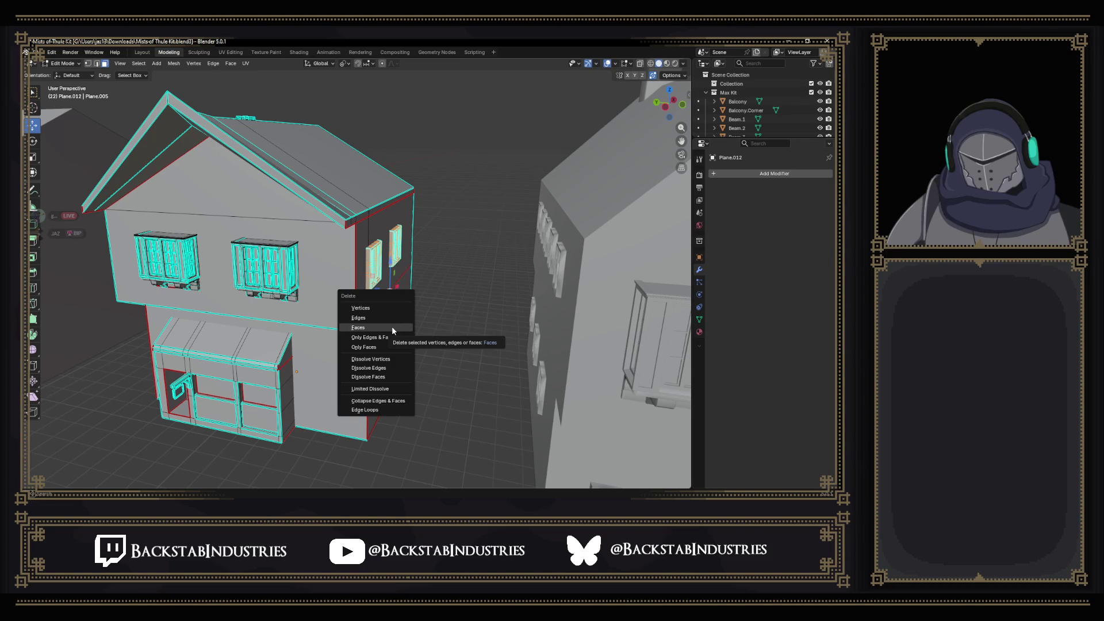
left_click(392, 326)
In wireframe, select a wall window and corner part, then view the house straight from the back.
left_click_drag(411, 334, 407, 333)
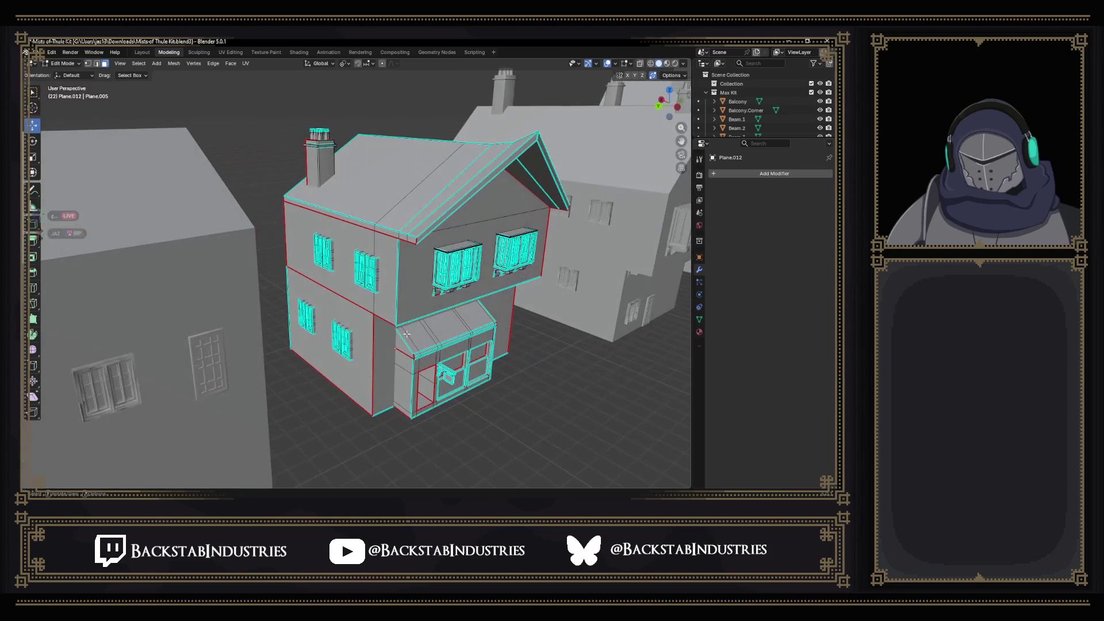
left_click(654, 63)
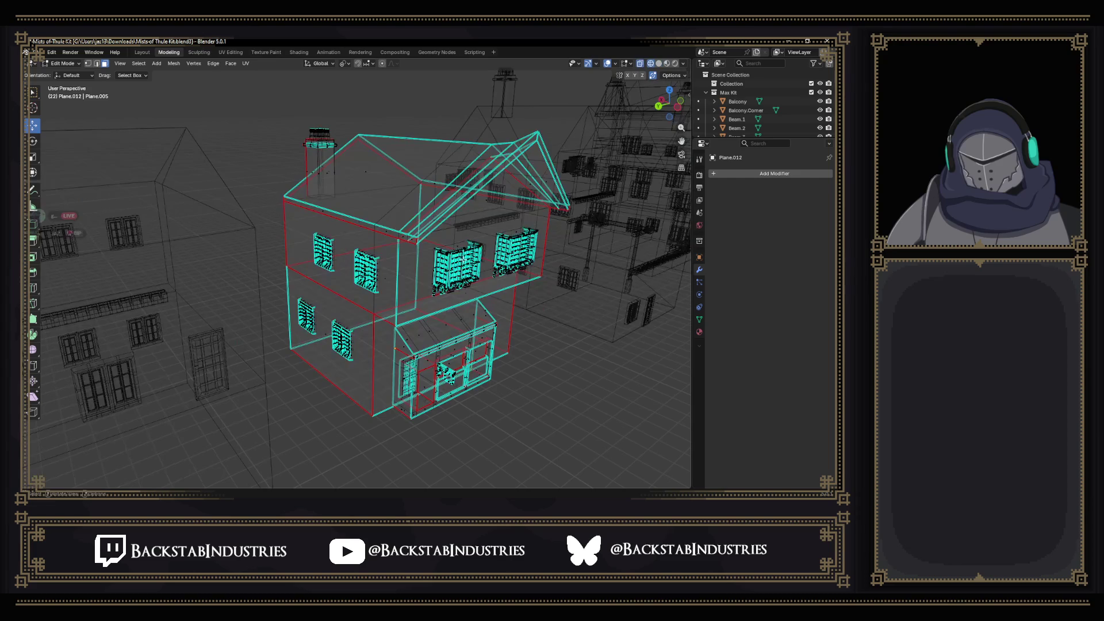
left_click_drag(351, 241, 377, 299)
scroll(344, 293, "up", 2)
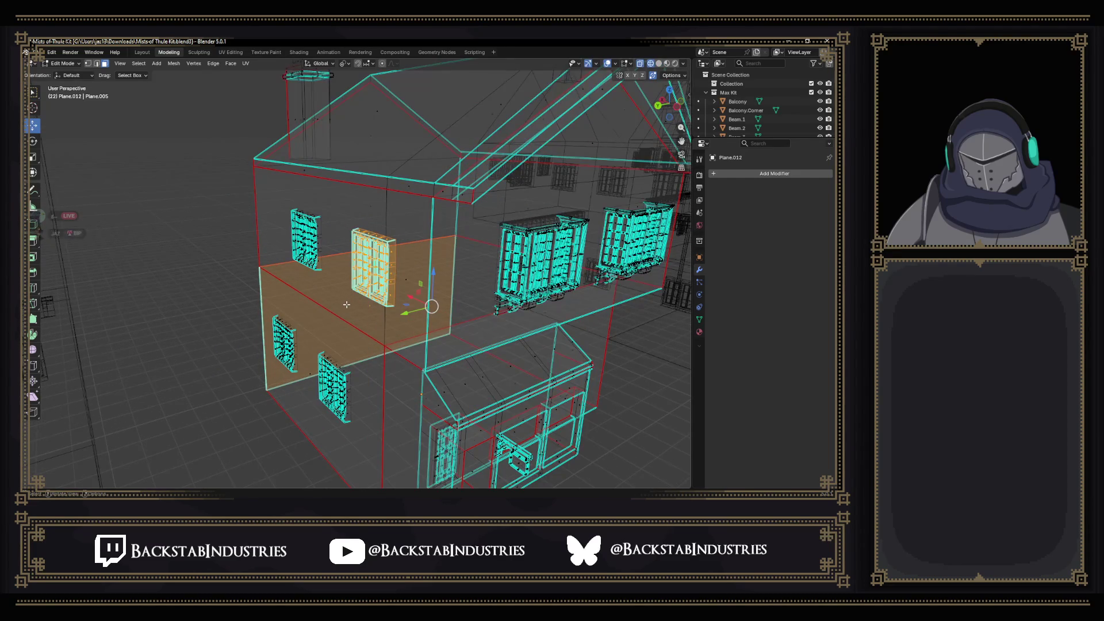
scroll(347, 304, "down", 6)
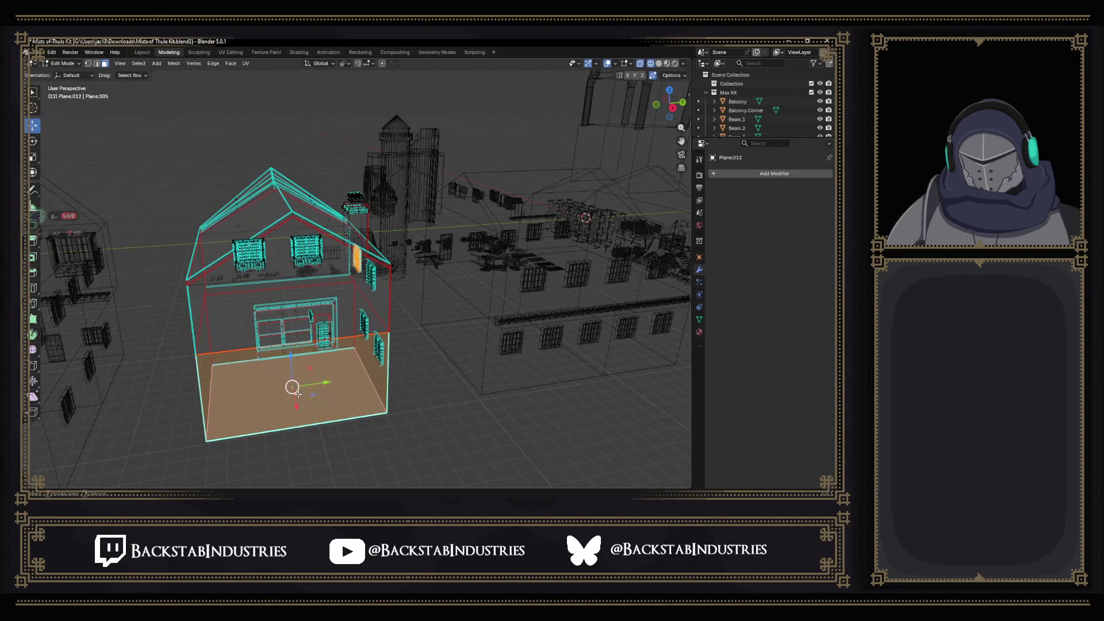
scroll(325, 393, "up", 2)
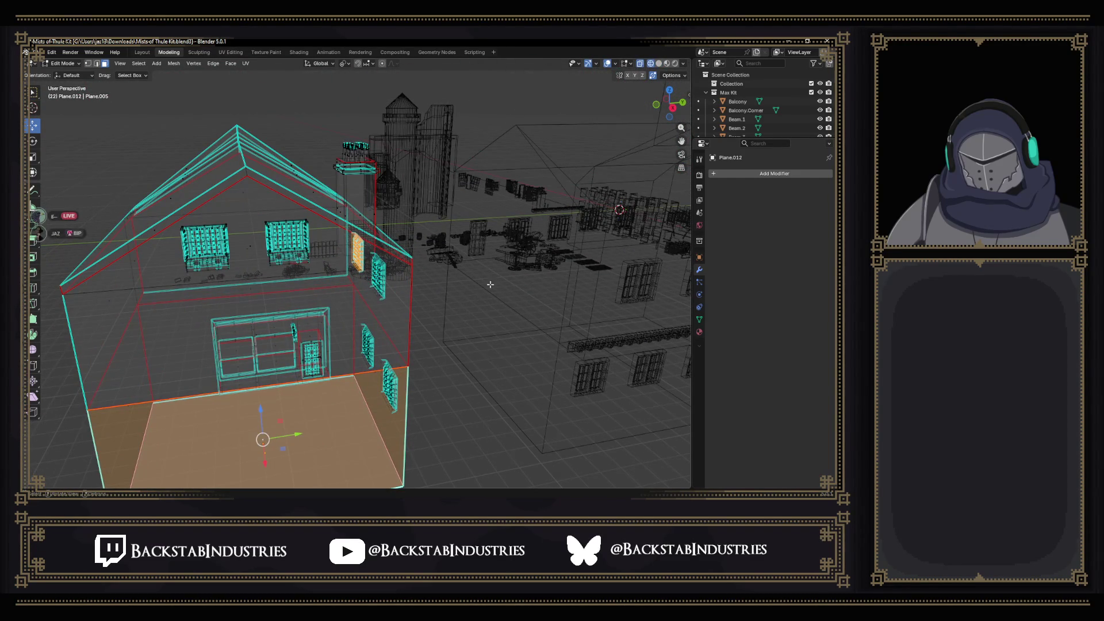
scroll(455, 326, "up", 1)
left_click(425, 387)
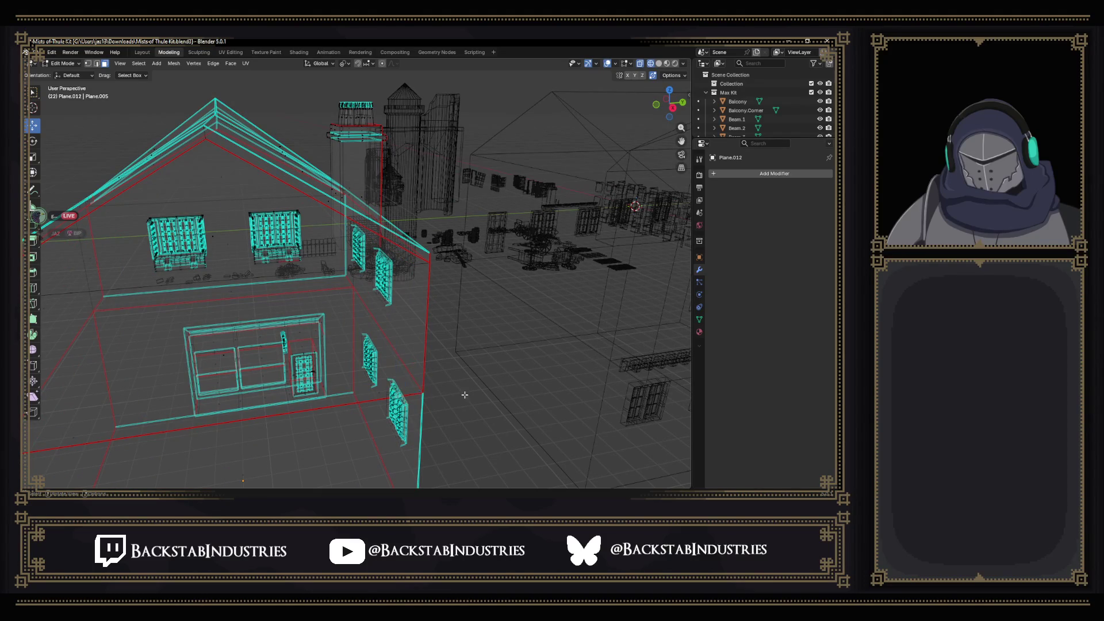
left_click(682, 103)
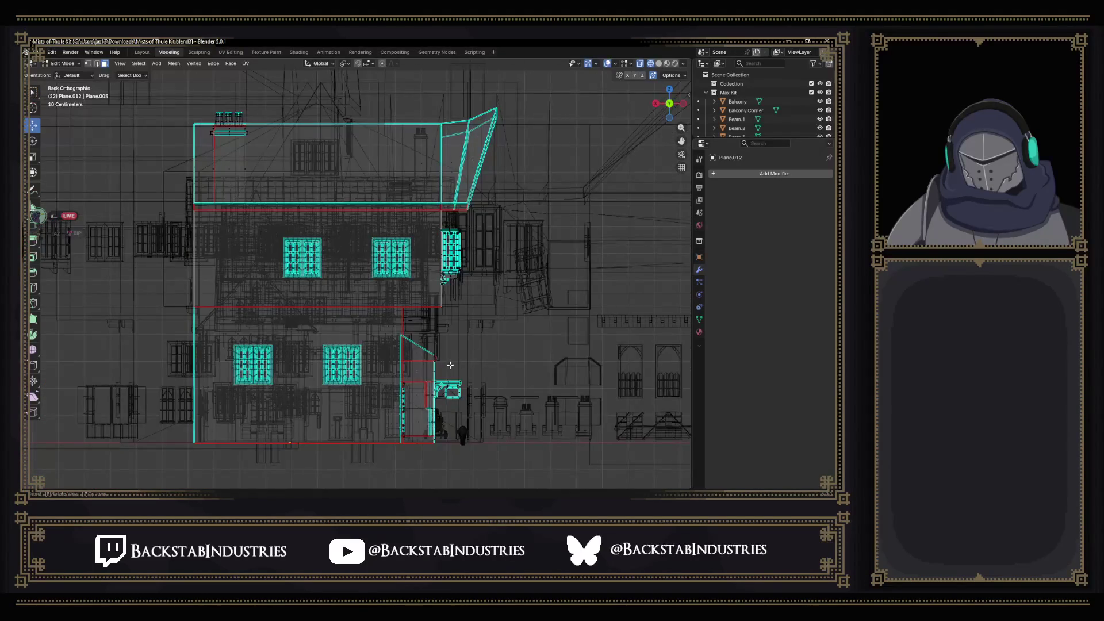
scroll(452, 365, "up", 5)
scroll(445, 362, "down", 2)
Box-select the upper-middle window, big wall face, left and lower-middle windows, then return to solid shading.
left_click_drag(366, 194, 471, 287)
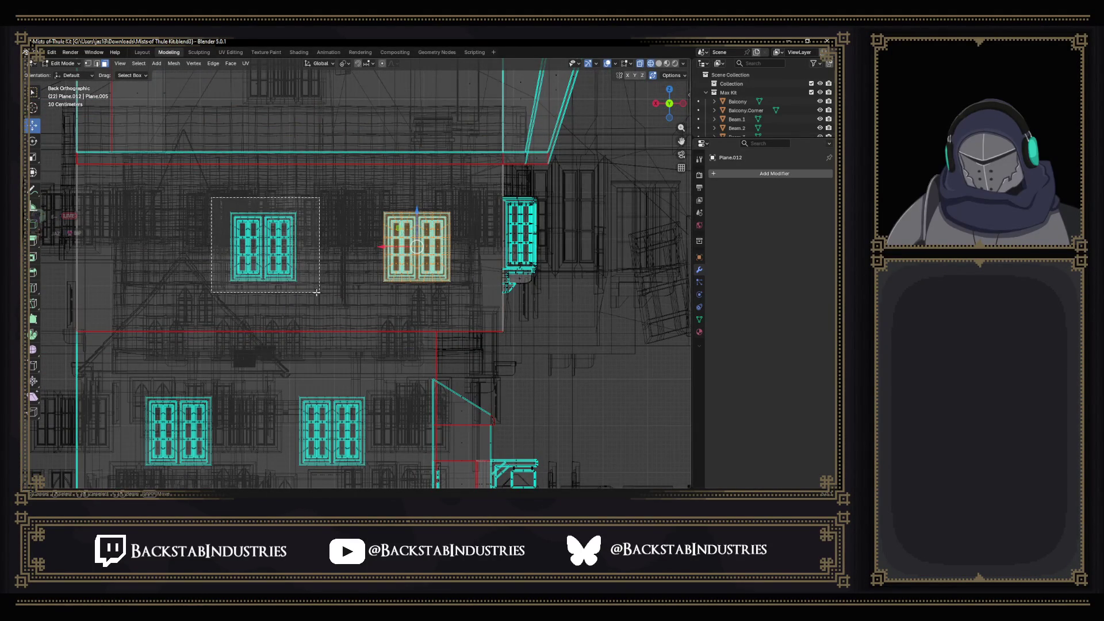
left_click_drag(303, 291, 303, 293)
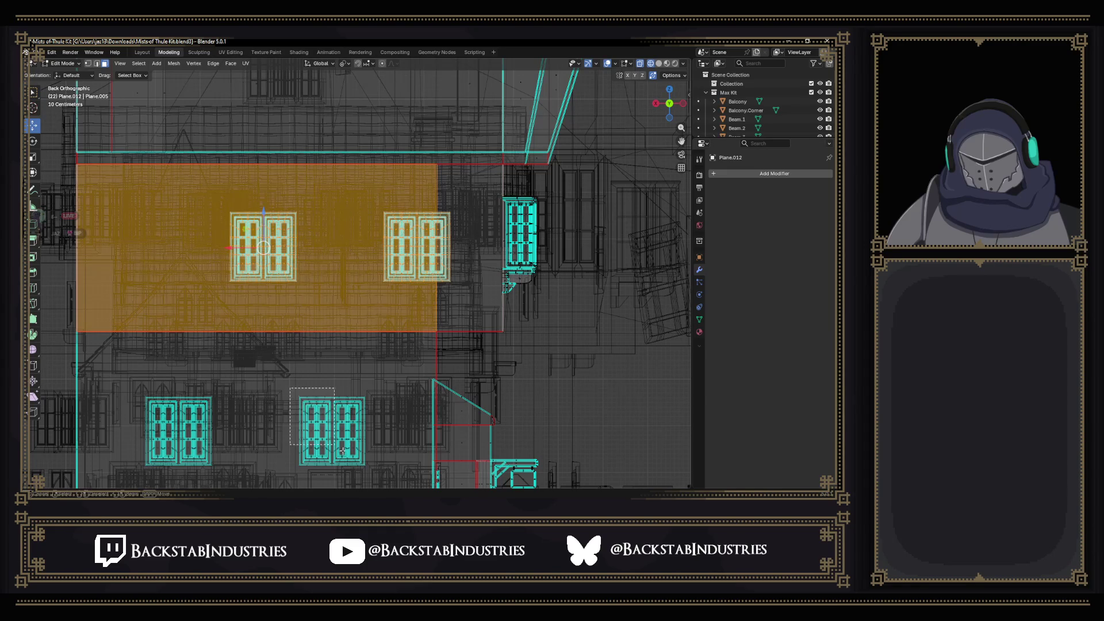
left_click_drag(331, 441, 351, 472)
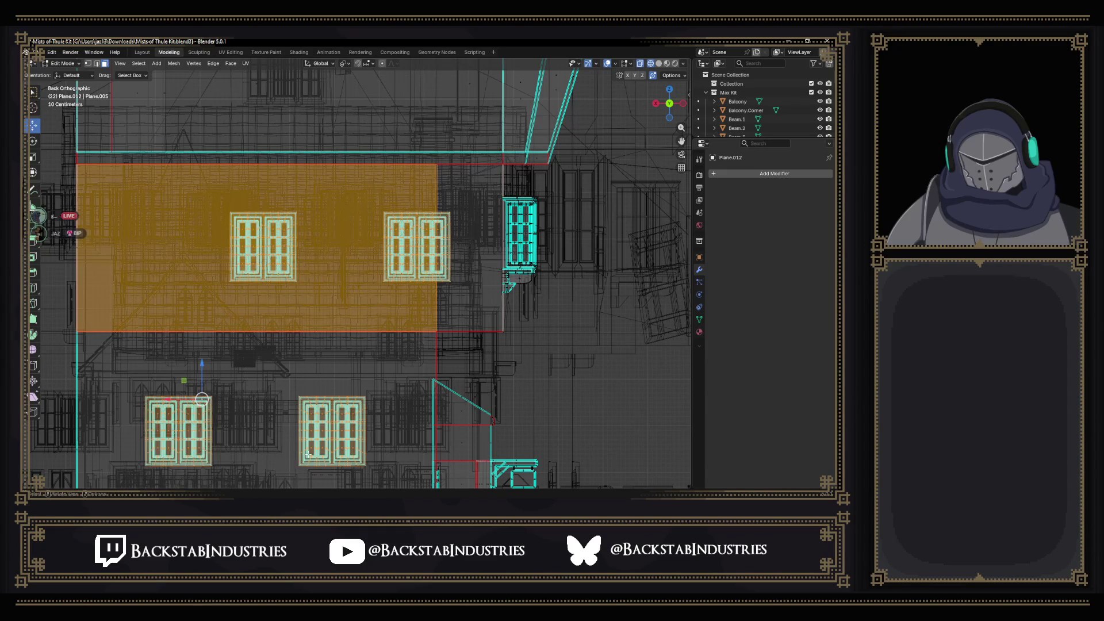
left_click_drag(497, 304, 493, 302)
left_click(658, 63)
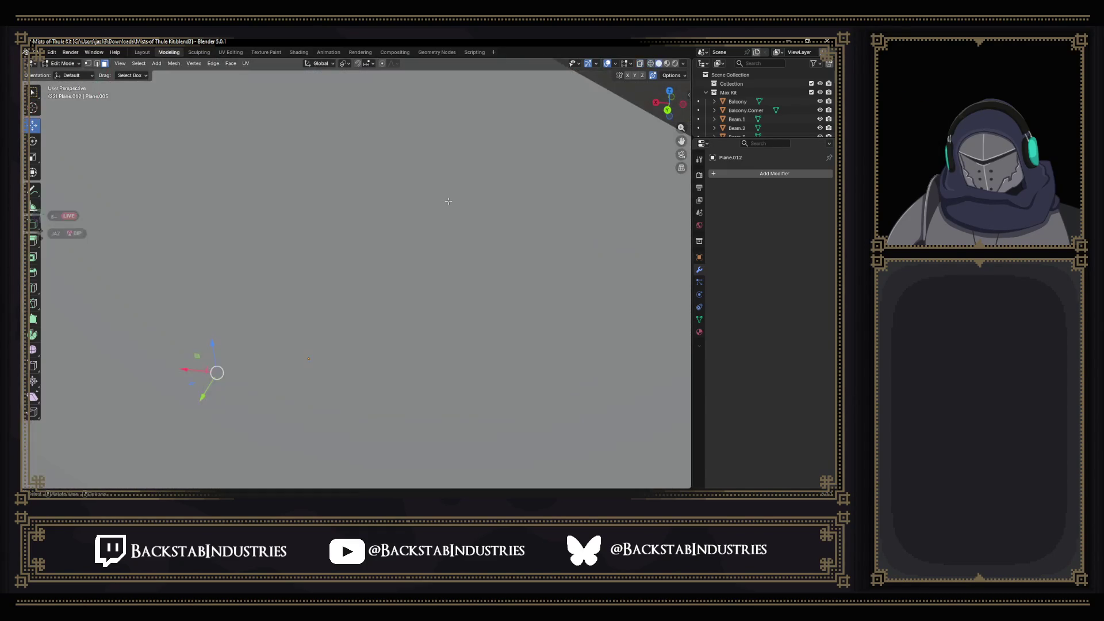
scroll(447, 219, "up", 2)
mouse_move(338, 219)
left_mouse_down()
mouse_move(322, 230)
mouse_move(393, 280)
left_mouse_up()
scroll(394, 280, "down", 5)
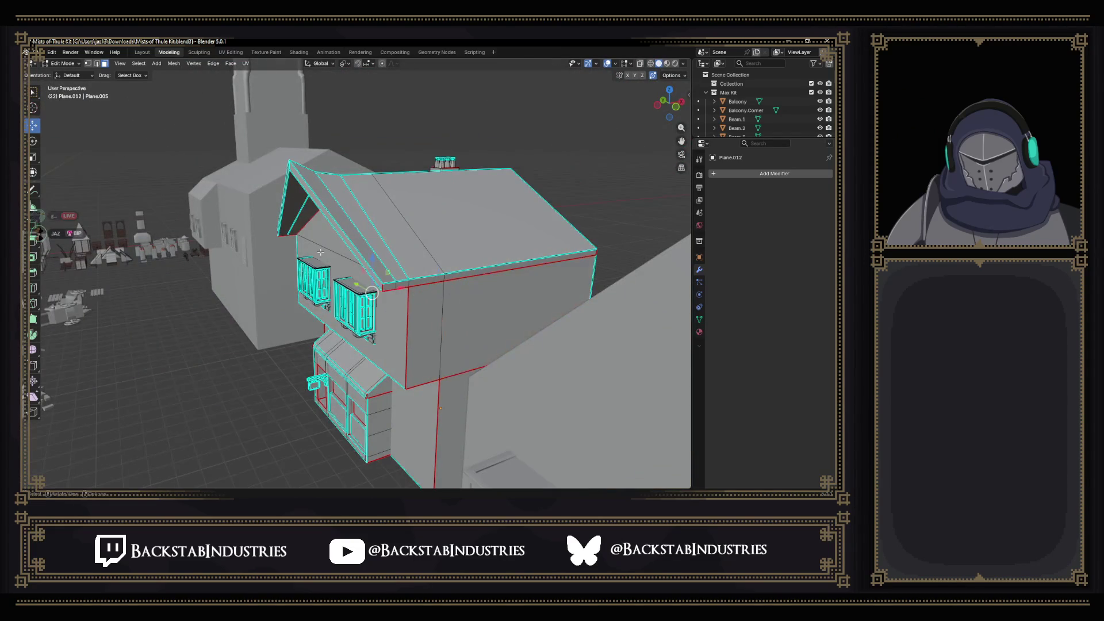
scroll(320, 249, "down", 3)
scroll(320, 249, "up", 3)
mouse_move(321, 249)
left_mouse_down()
mouse_move(437, 304)
mouse_move(502, 301)
mouse_move(490, 301)
left_mouse_up()
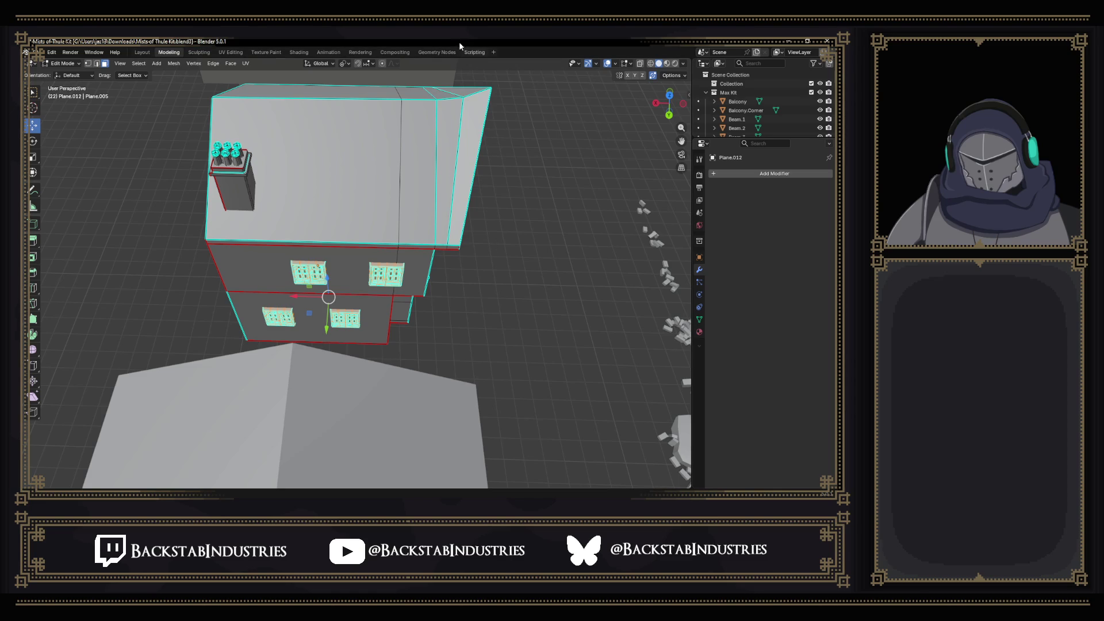
Place the duplicated window panels and set their rotation to exactly 180°.
left_click(491, 182)
scroll(402, 265, "down", 5)
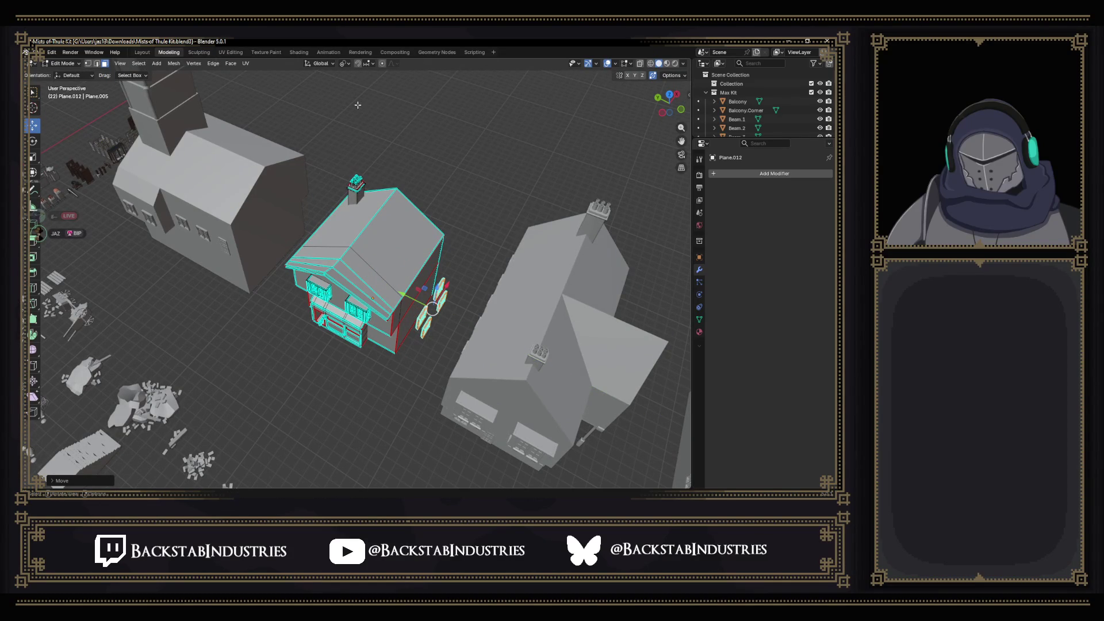
scroll(455, 319, "up", 3)
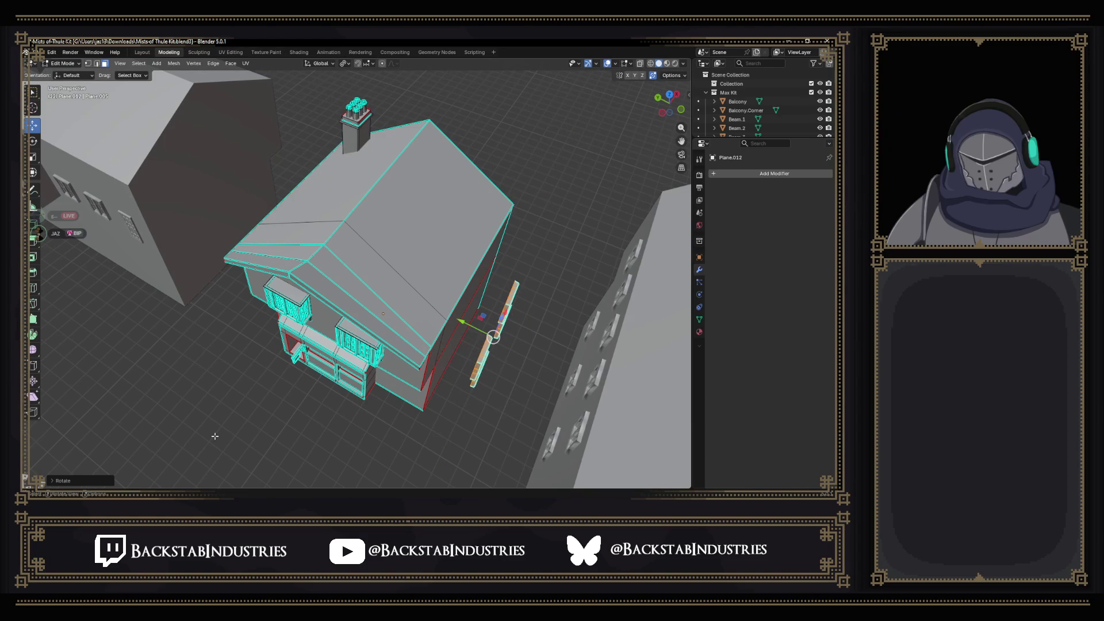
left_click(84, 480)
left_click(144, 438)
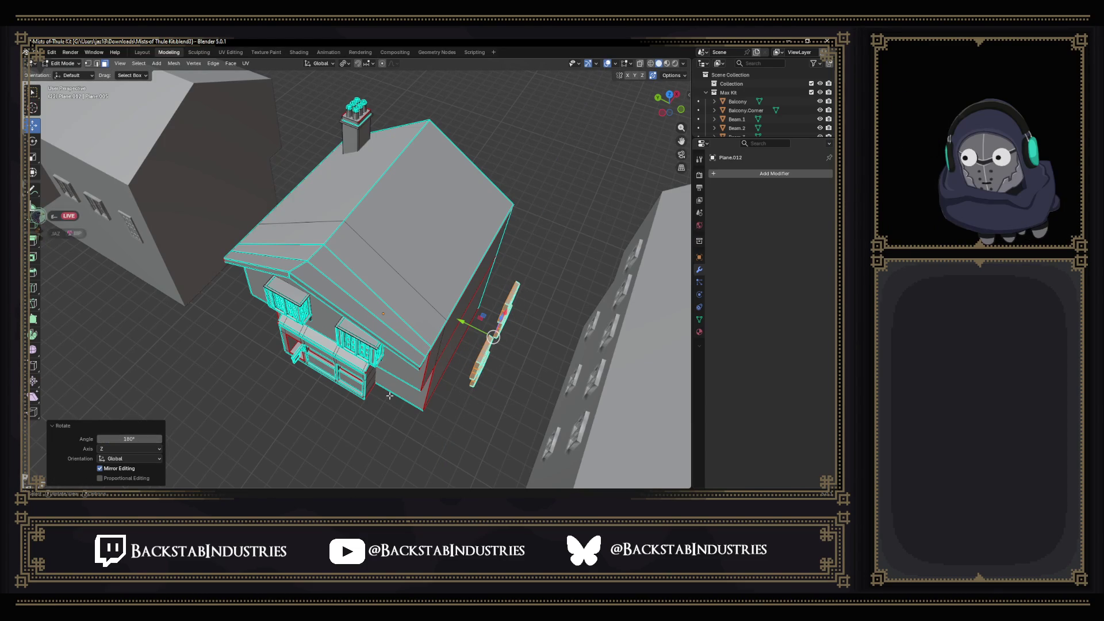
scroll(435, 196, "up", 5)
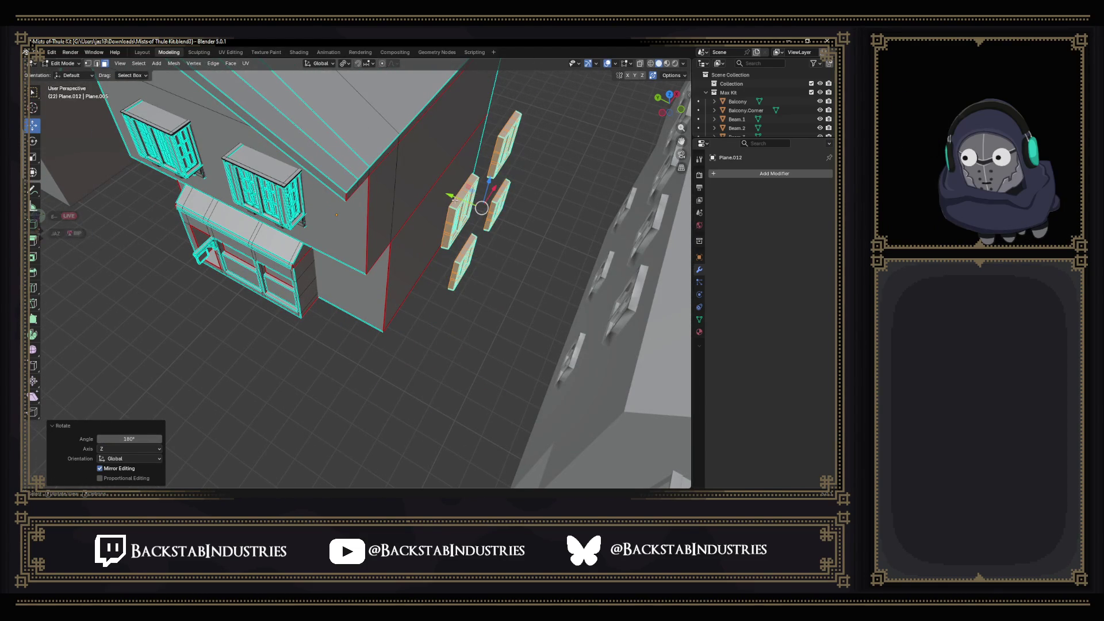
Move the rotated window panels 1.7416 m along Y onto the opposite side wall.
key("g")
key("y")
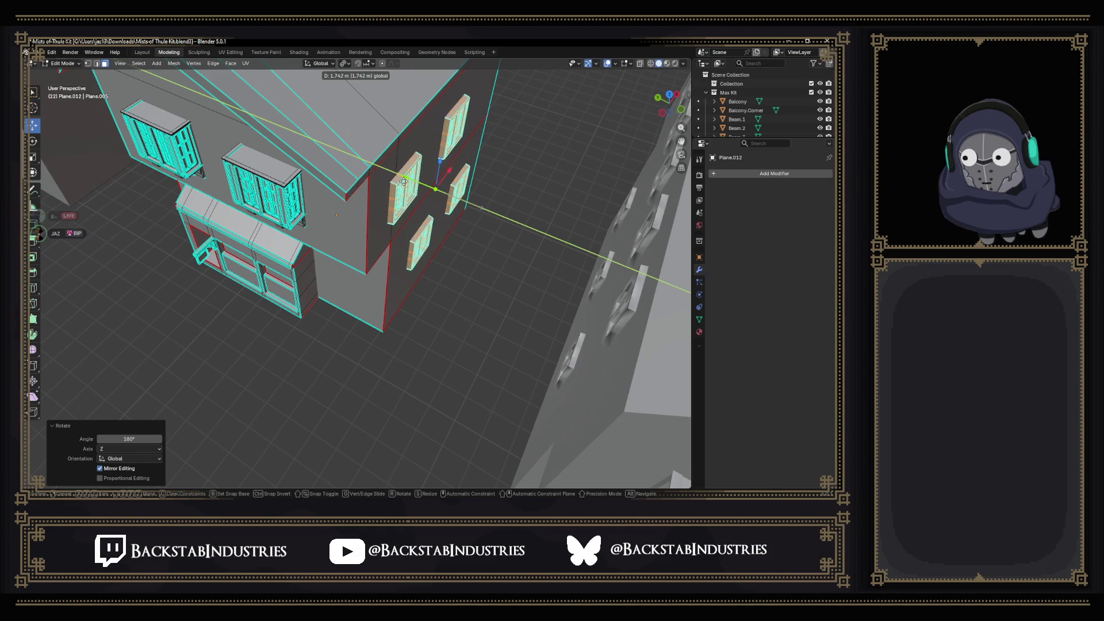
left_click(404, 181)
scroll(405, 175, "up", 8)
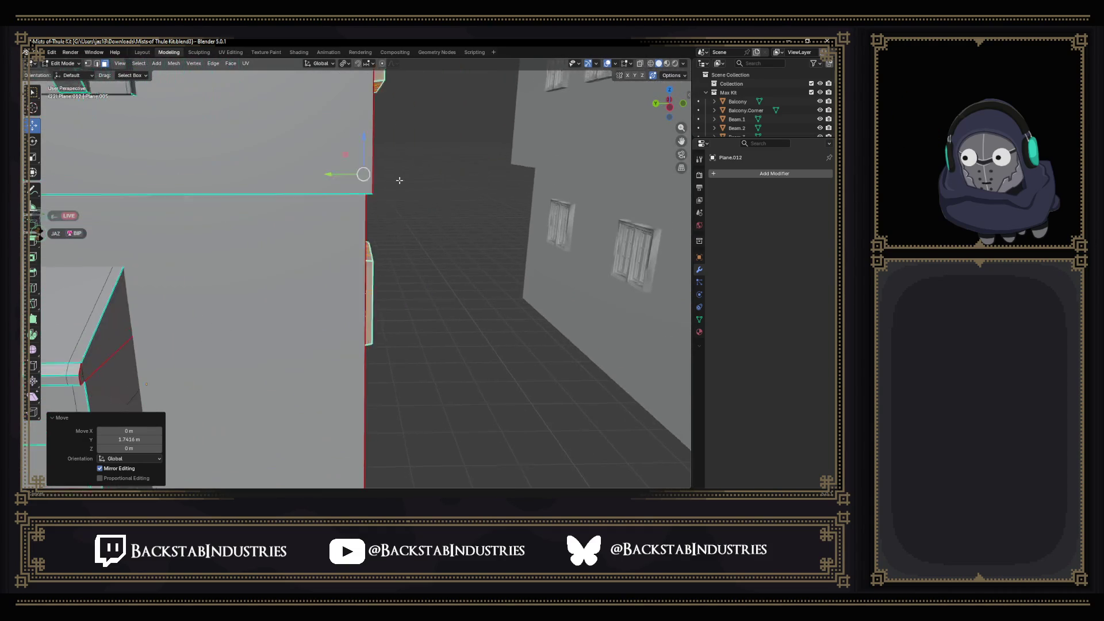
scroll(408, 170, "down", 6)
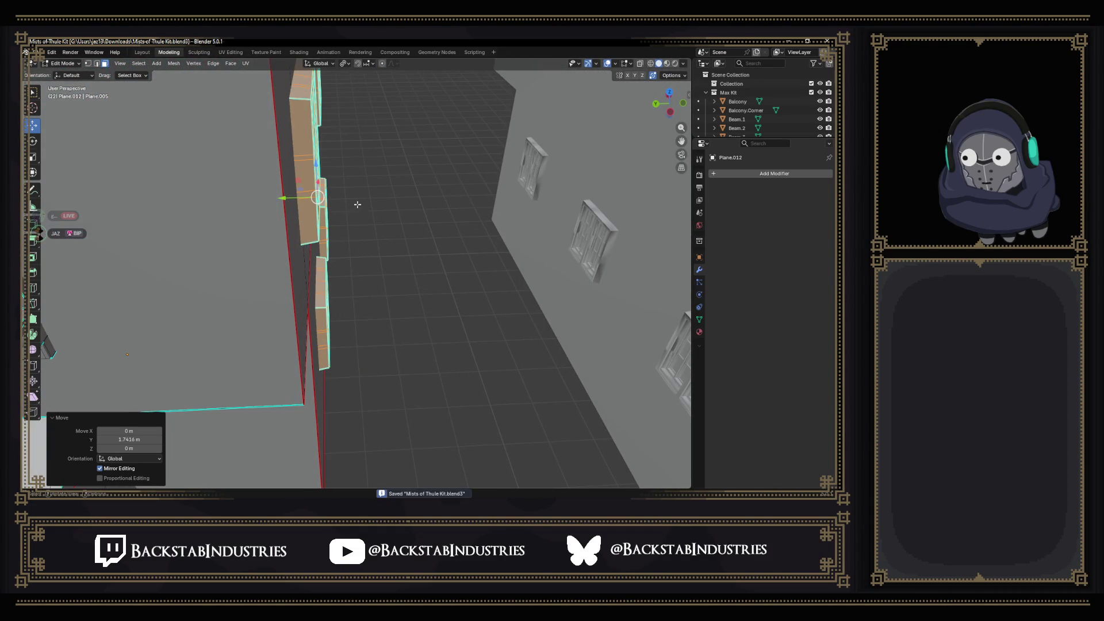
Return to Object Mode and export the house as SM_NobleStore.fbx.
key("Tab")
scroll(407, 232, "down", 10)
left_click(40, 52)
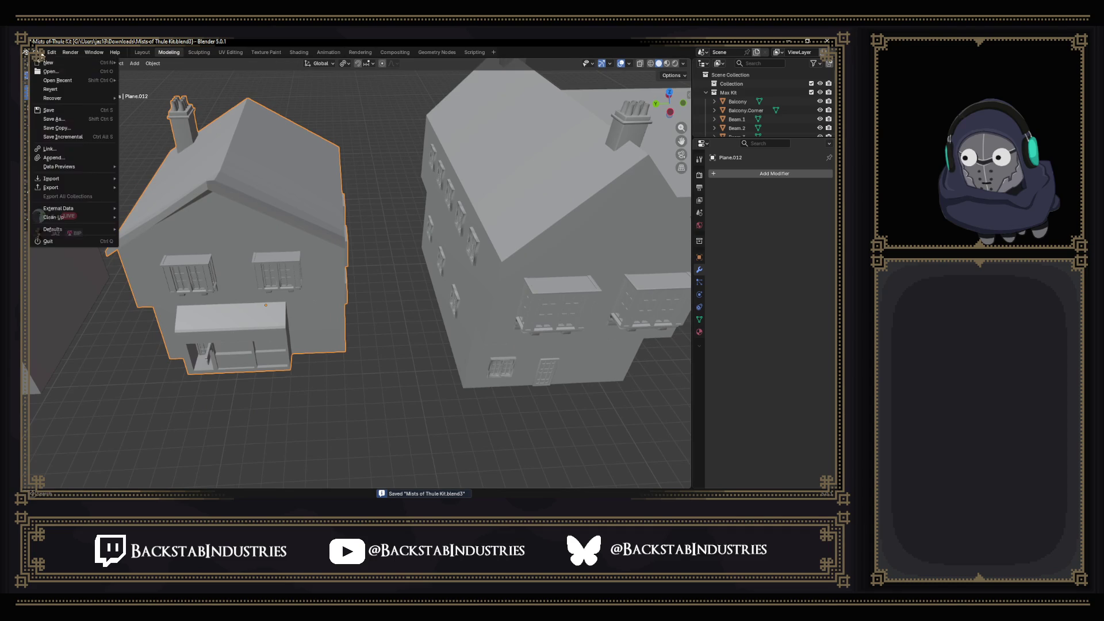
mouse_move(81, 187)
left_click(172, 258)
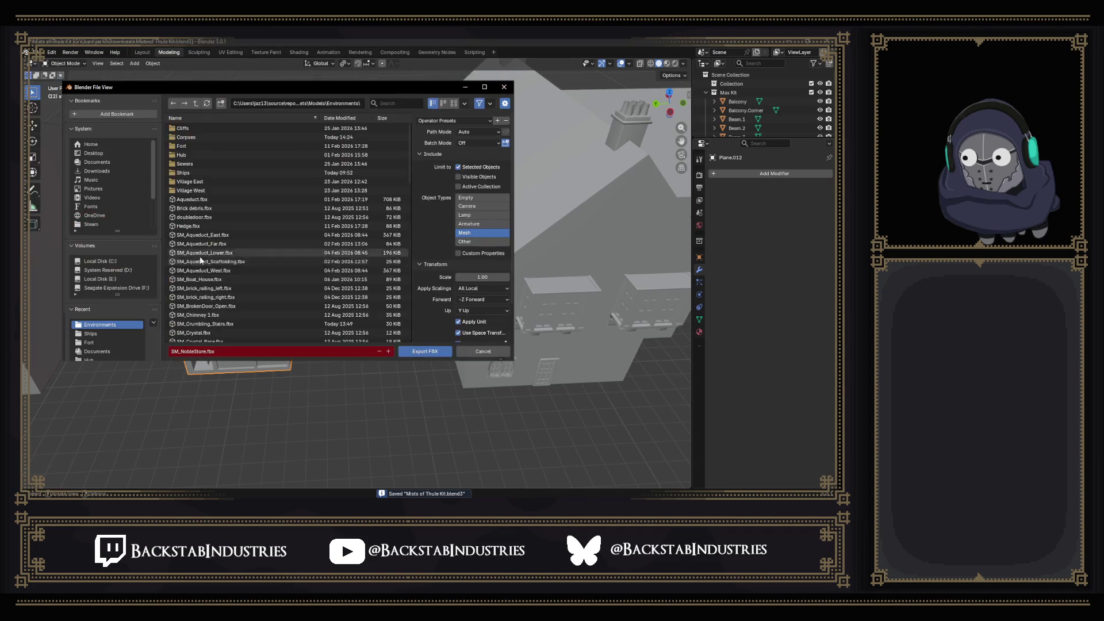
left_click(429, 350)
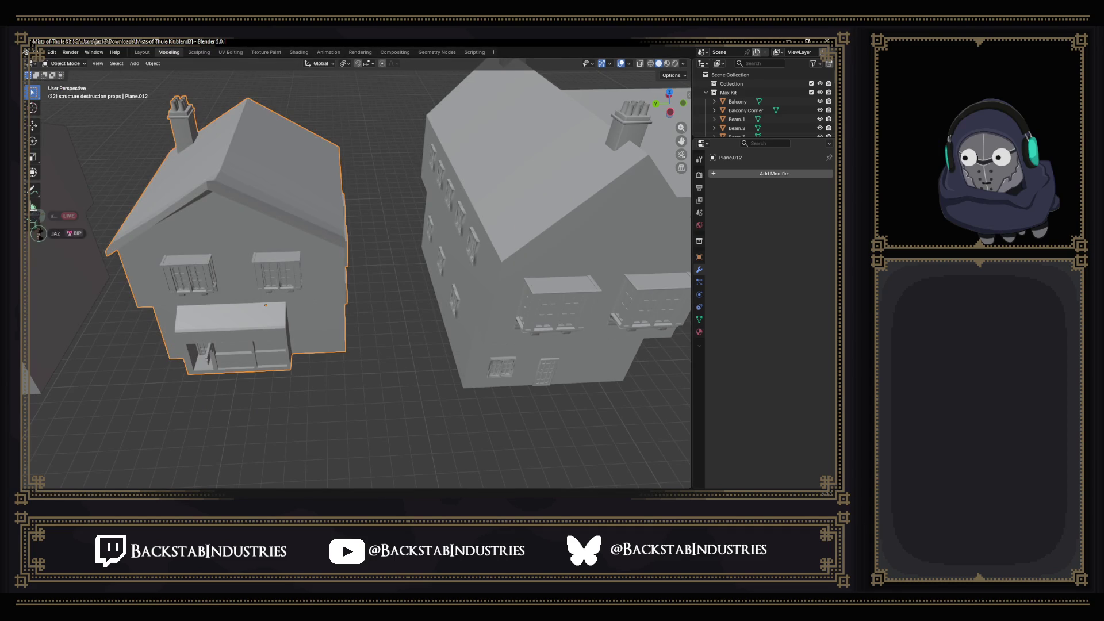
key("alt+Tab")
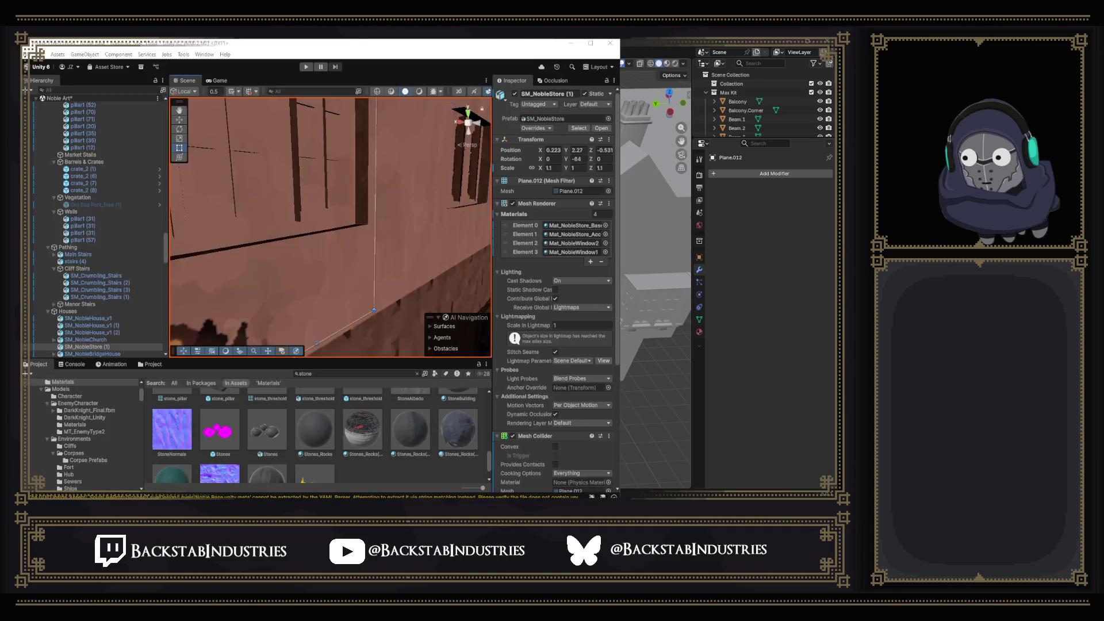
Fly the Scene camera back from the noble store's wall to a wide view of the town.
mouse_move(364, 209)
left_mouse_down()
mouse_move(281, 204)
mouse_move(667, 225)
mouse_move(615, 221)
left_mouse_up()
mouse_move(308, 218)
left_mouse_down()
mouse_move(156, 184)
mouse_move(128, 191)
mouse_move(336, 232)
mouse_move(267, 253)
mouse_move(484, 213)
mouse_move(375, 233)
mouse_move(489, 275)
mouse_move(528, 277)
mouse_move(517, 278)
mouse_move(614, 319)
mouse_move(541, 271)
mouse_move(504, 279)
mouse_move(550, 281)
mouse_move(522, 274)
mouse_move(681, 229)
mouse_move(776, 233)
mouse_move(517, 190)
mouse_move(376, 182)
mouse_move(403, 204)
left_mouse_up()
Select SM_NobleHouse_v1 and set its X, Y and Z scale to 100.
left_click(416, 139)
mouse_move(416, 139)
left_mouse_down()
mouse_move(370, 158)
mouse_move(300, 286)
mouse_move(253, 202)
left_mouse_up()
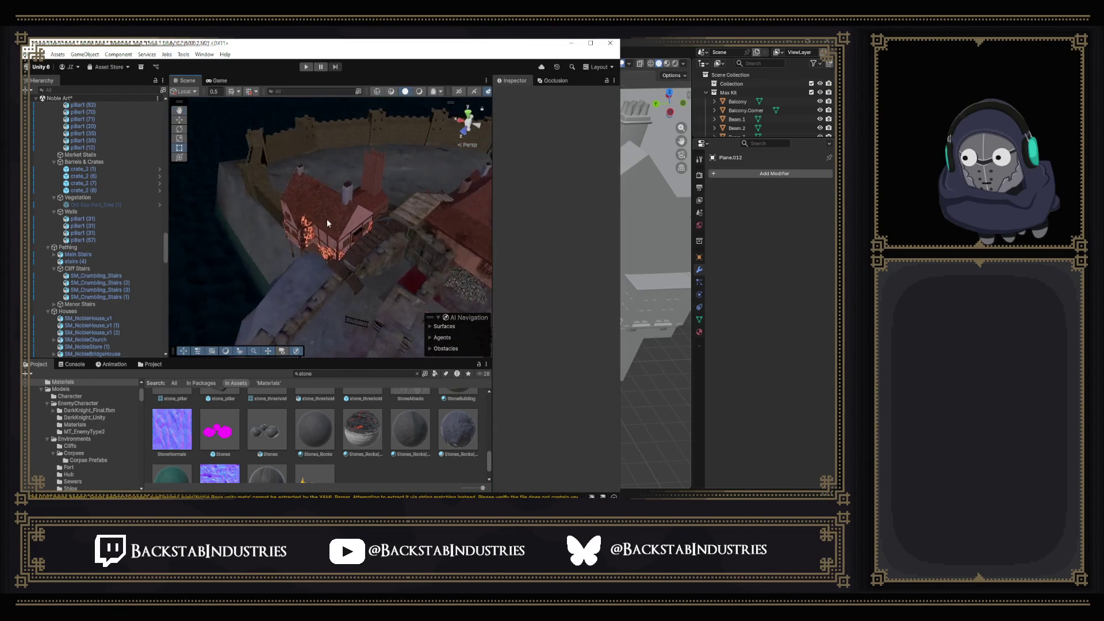
left_click(305, 219)
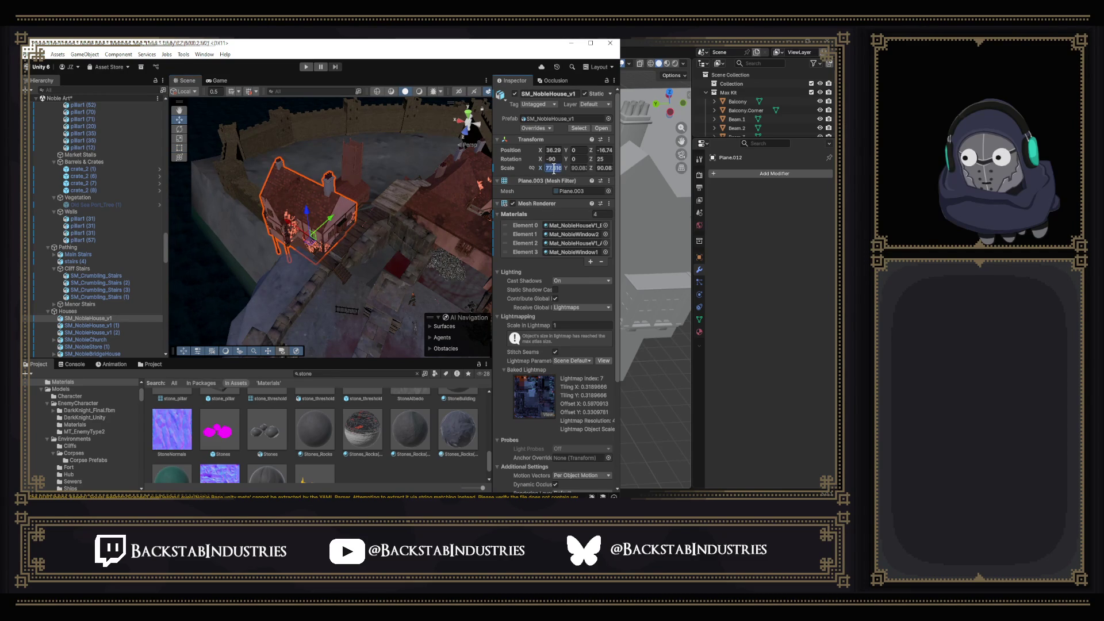
type("100")
key("Tab")
type("100")
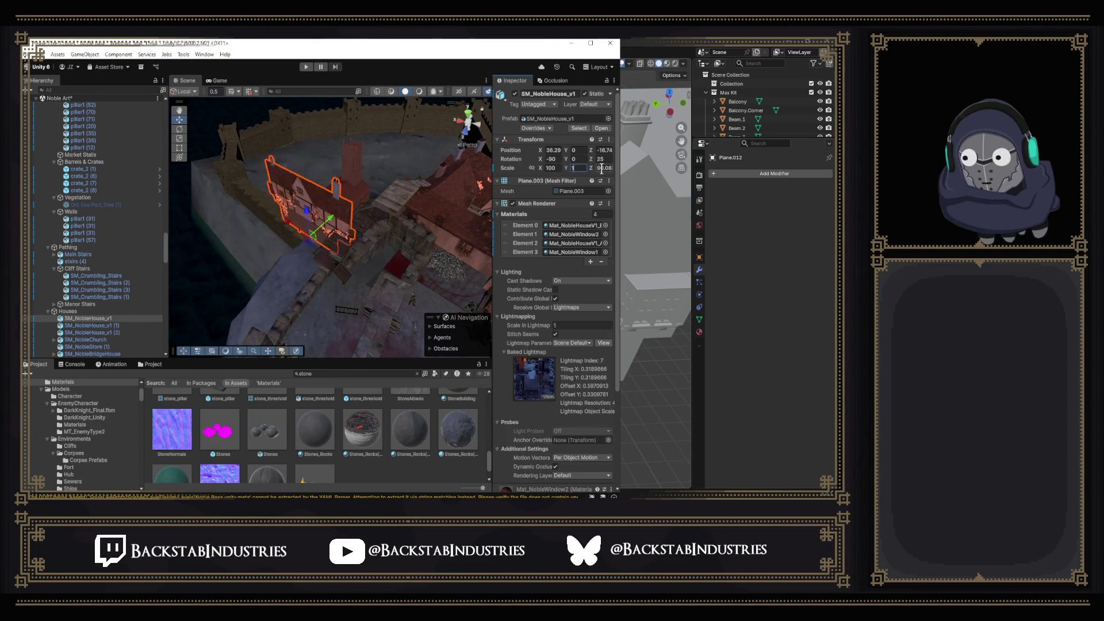
key("Tab")
type("100")
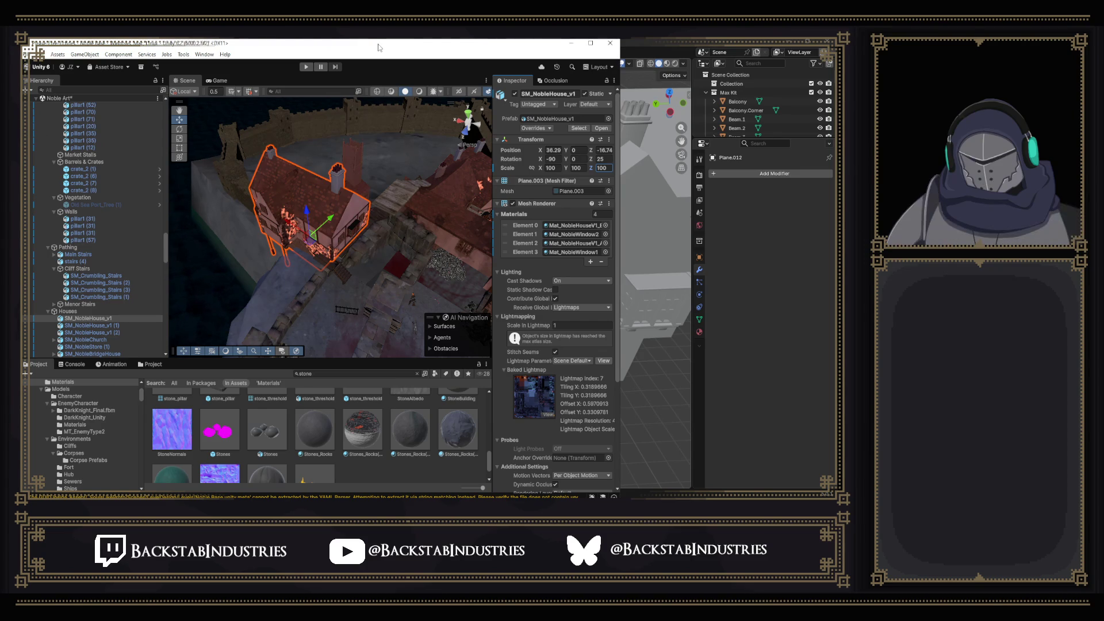
Move the noble house to X 21, Z -14.43 beside the updated store.
scroll(311, 220, "up", 5)
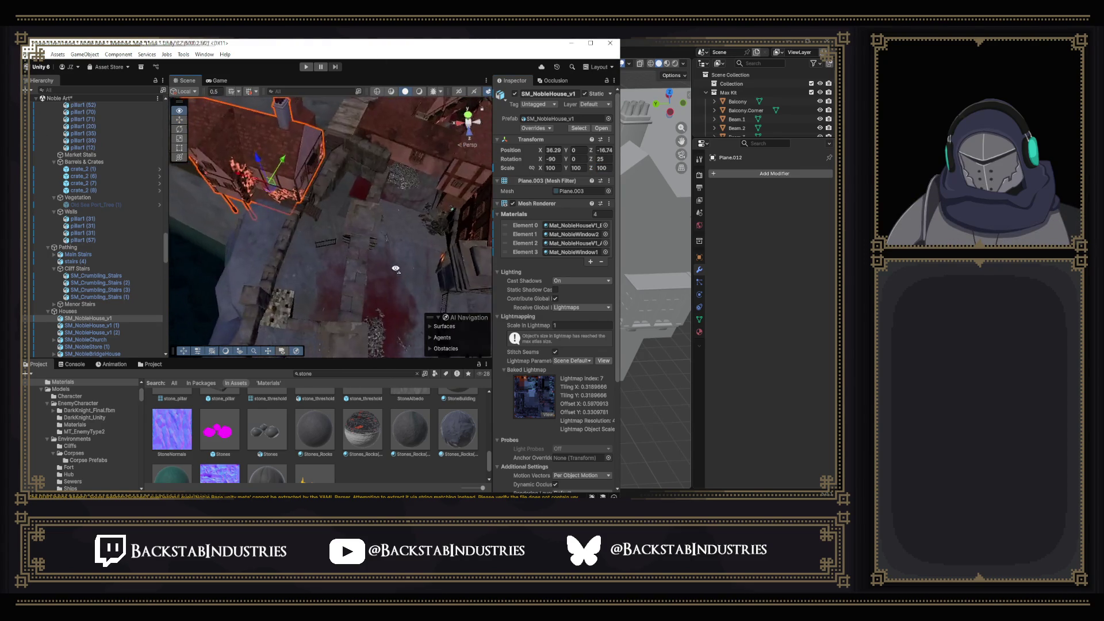
mouse_move(267, 194)
left_mouse_down()
mouse_move(341, 208)
mouse_move(340, 184)
mouse_move(211, 94)
mouse_move(433, 179)
mouse_move(426, 186)
mouse_move(443, 169)
mouse_move(563, 179)
mouse_move(471, 144)
mouse_move(343, 147)
mouse_move(342, 126)
mouse_move(373, 495)
mouse_move(422, 47)
mouse_move(329, 240)
mouse_move(458, 71)
mouse_move(384, 121)
mouse_move(221, 94)
left_mouse_up()
mouse_move(404, 170)
left_mouse_down()
mouse_move(377, 202)
mouse_move(361, 194)
mouse_move(617, 208)
mouse_move(580, 206)
left_mouse_up()
left_click(177, 197)
left_click(226, 215)
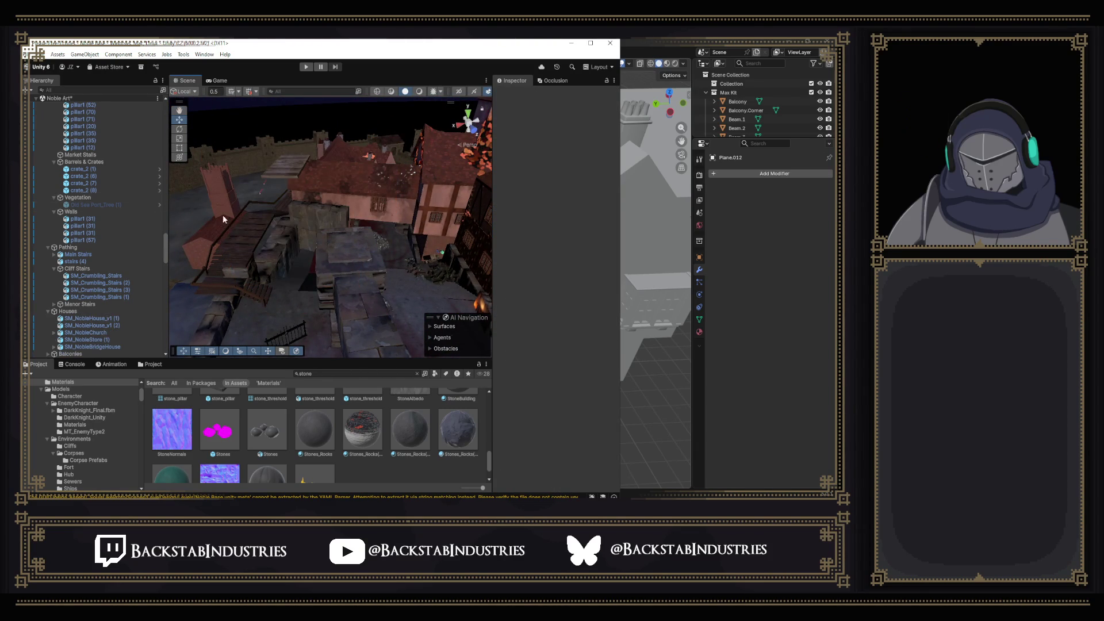
Lift SM_NobleChurch up so it sits at street level.
left_click_drag(274, 205, 263, 236)
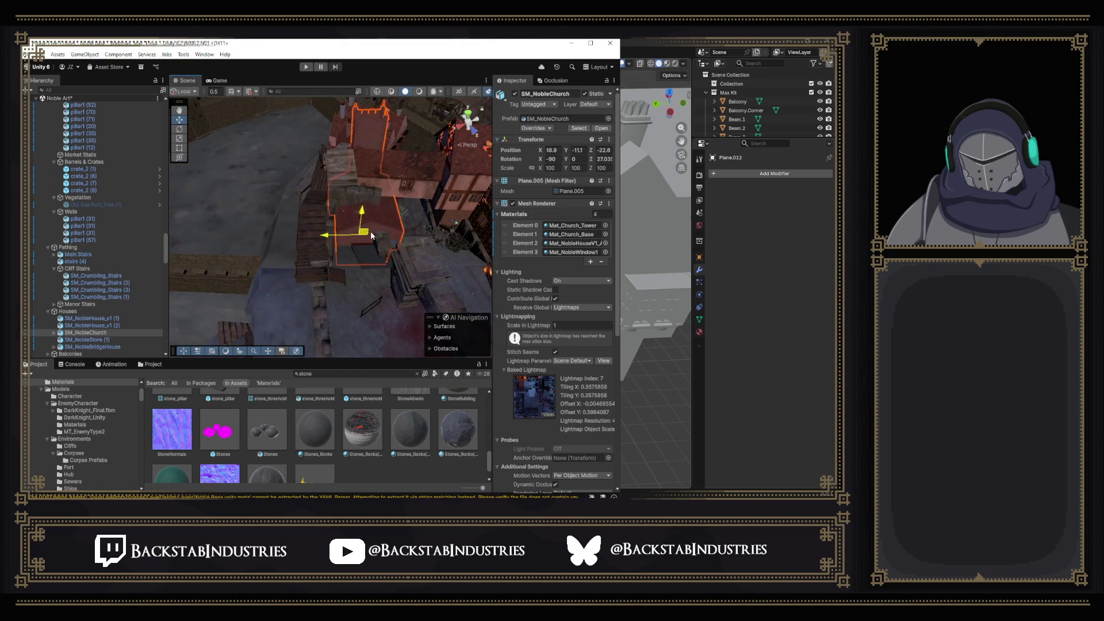
left_click_drag(371, 241, 338, 246)
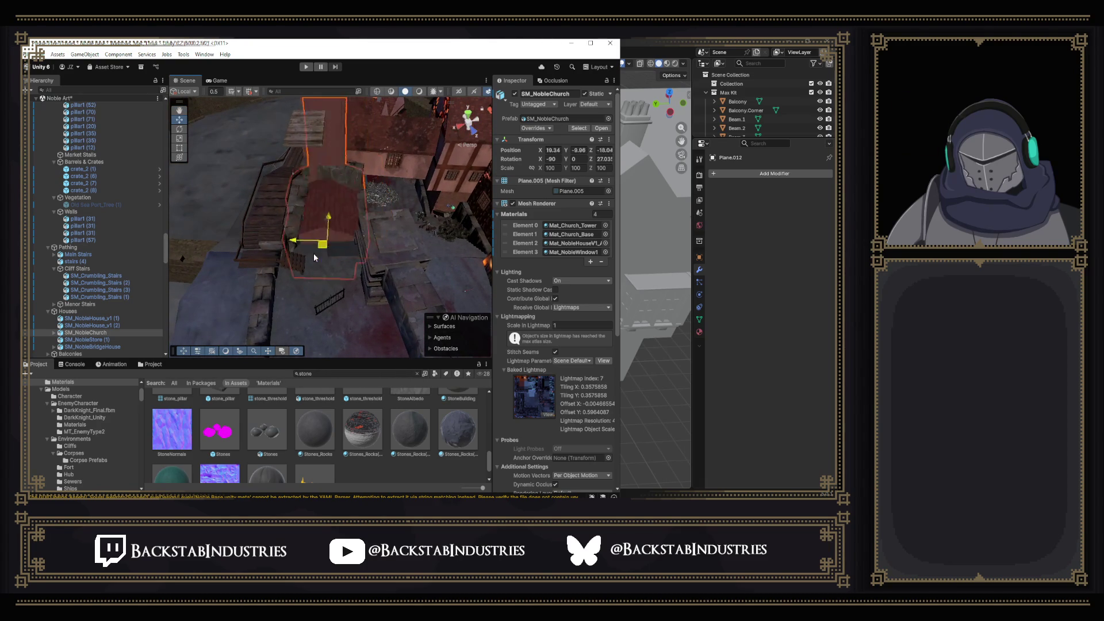
mouse_move(322, 222)
left_mouse_down()
mouse_move(301, 184)
mouse_move(359, 220)
mouse_move(304, 325)
left_mouse_up()
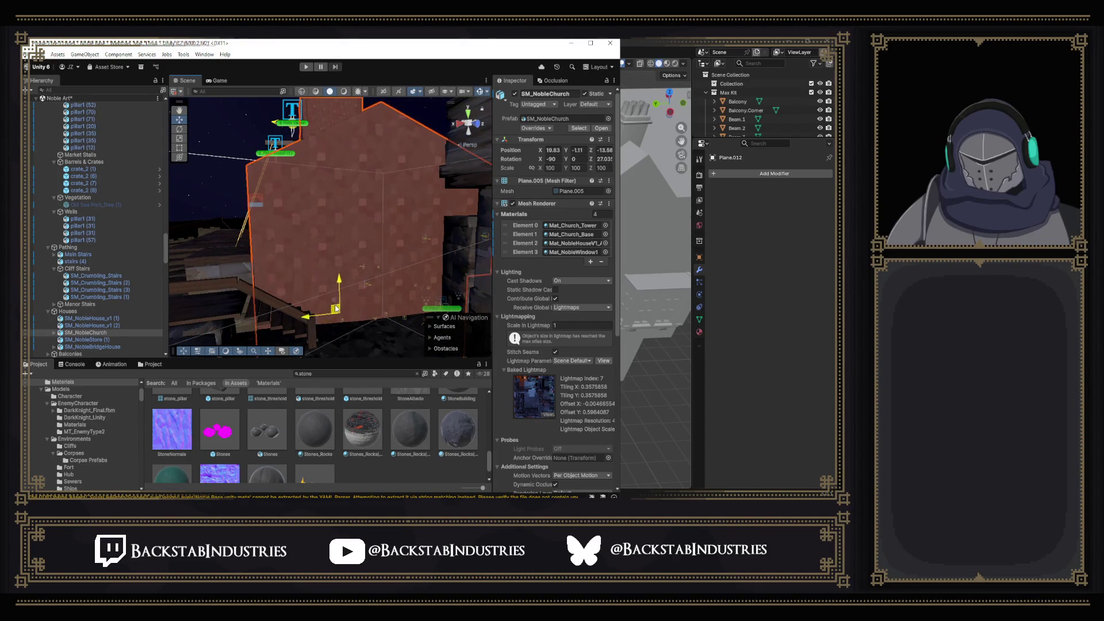
mouse_move(326, 271)
left_mouse_down()
mouse_move(192, 280)
mouse_move(276, 256)
mouse_move(325, 270)
left_mouse_up()
left_click_drag(363, 346, 362, 337)
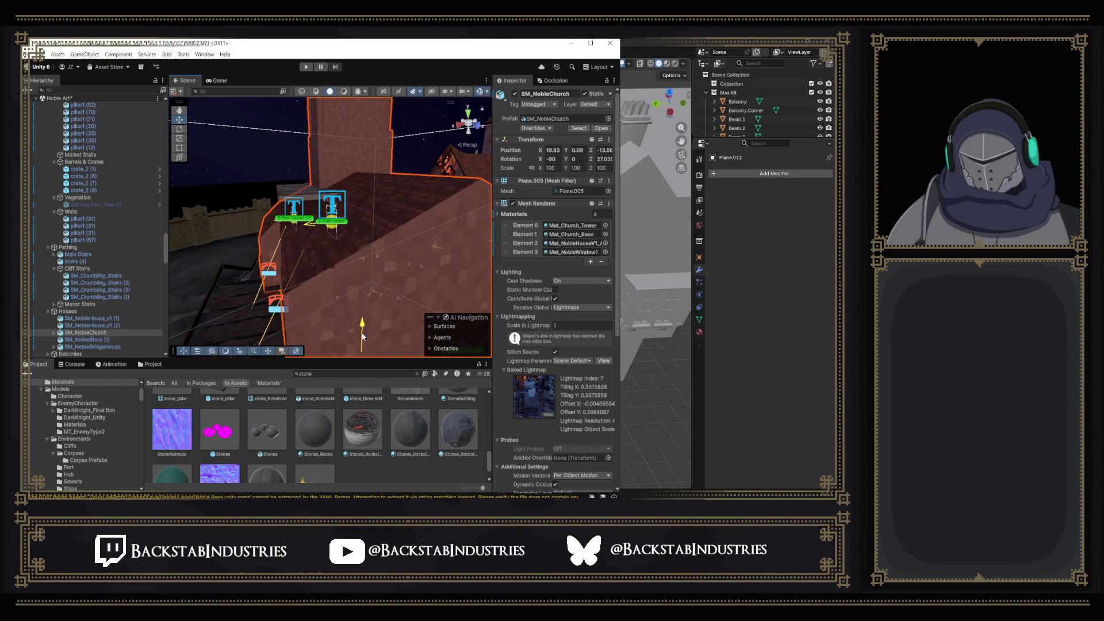
Inspect the raised church from several angles, including over the rooftops.
mouse_move(272, 257)
left_mouse_down()
mouse_move(282, 276)
mouse_move(347, 278)
mouse_move(386, 264)
mouse_move(461, 263)
mouse_move(388, 295)
mouse_move(443, 239)
mouse_move(427, 197)
mouse_move(393, 232)
mouse_move(410, 244)
mouse_move(403, 254)
mouse_move(149, 258)
mouse_move(341, 262)
left_mouse_up()
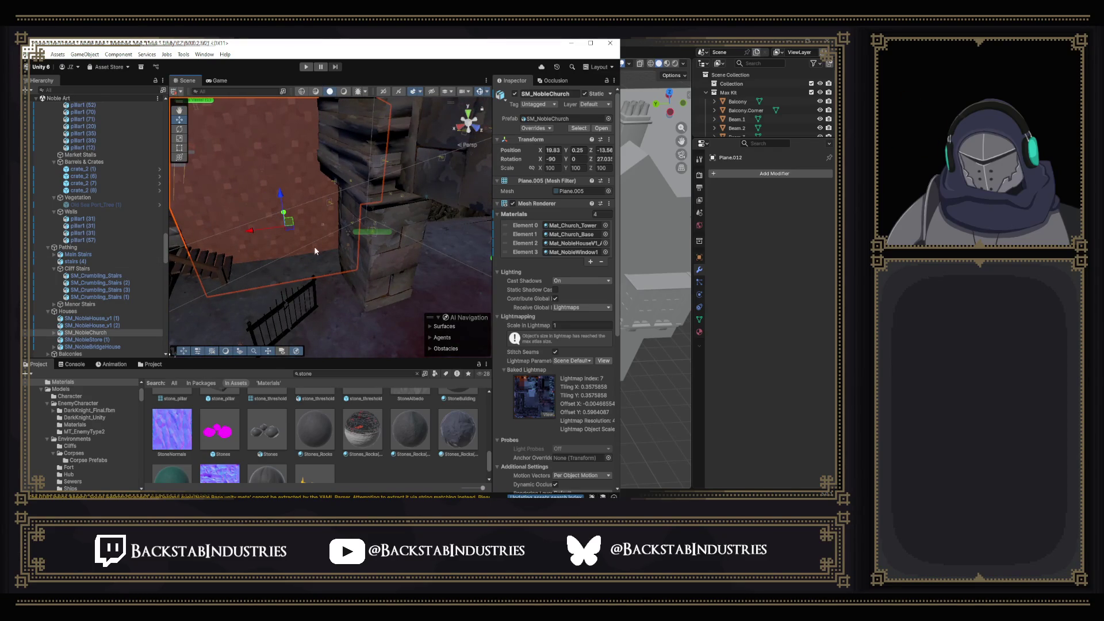
mouse_move(427, 257)
left_mouse_down()
mouse_move(299, 276)
mouse_move(421, 285)
mouse_move(437, 263)
mouse_move(374, 232)
left_mouse_up()
mouse_move(319, 219)
left_mouse_down()
mouse_move(338, 291)
mouse_move(390, 291)
mouse_move(437, 270)
left_mouse_up()
mouse_move(520, 243)
left_mouse_down()
mouse_move(778, 201)
mouse_move(23, 202)
mouse_move(746, 218)
mouse_move(359, 271)
mouse_move(624, 286)
mouse_move(454, 267)
mouse_move(212, 266)
left_mouse_up()
left_click(382, 259)
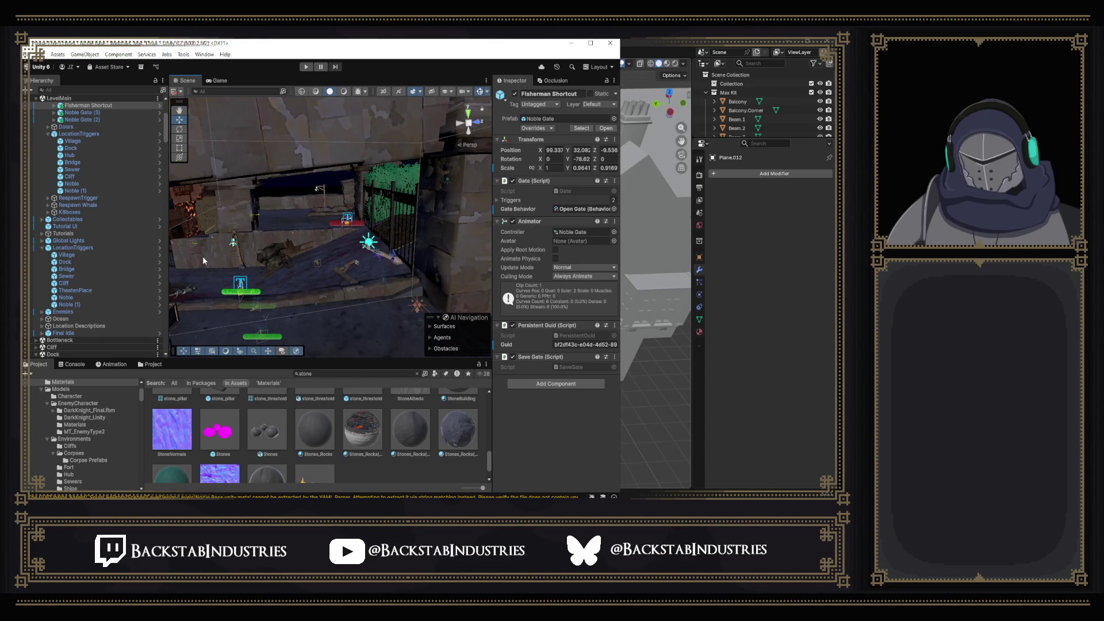
Frame the Fisherman Shortcut gate and orbit it to inspect its railing and stacked stone walls.
mouse_move(333, 238)
left_mouse_down()
mouse_move(427, 249)
mouse_move(352, 323)
left_mouse_up()
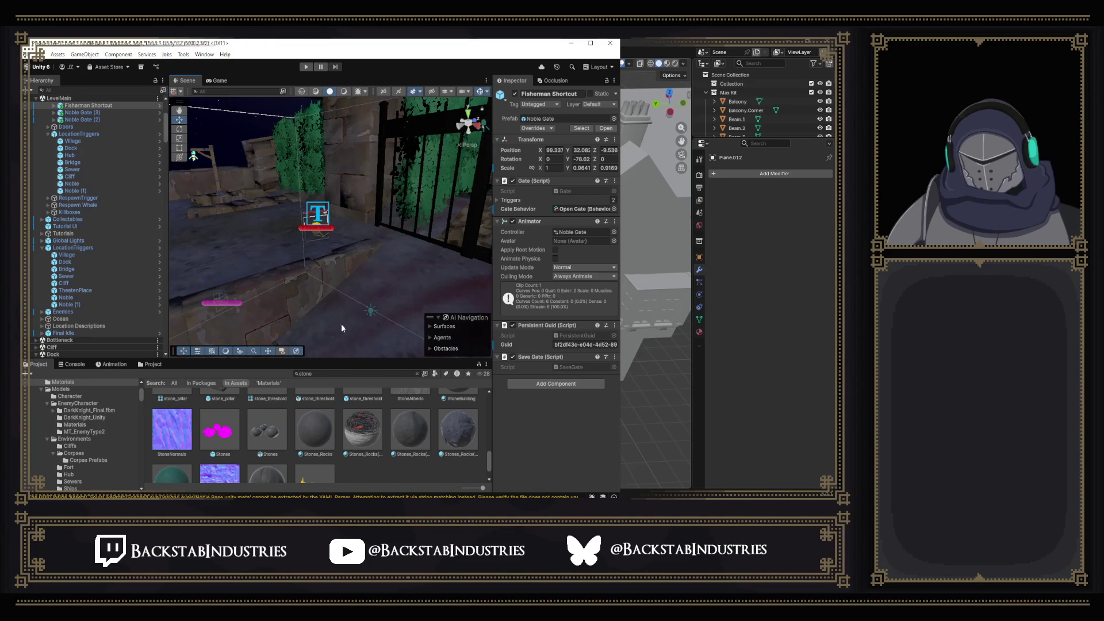
mouse_move(302, 243)
left_mouse_down()
mouse_move(274, 221)
mouse_move(545, 213)
left_mouse_up()
key("f")
left_click_drag(451, 229, 444, 229)
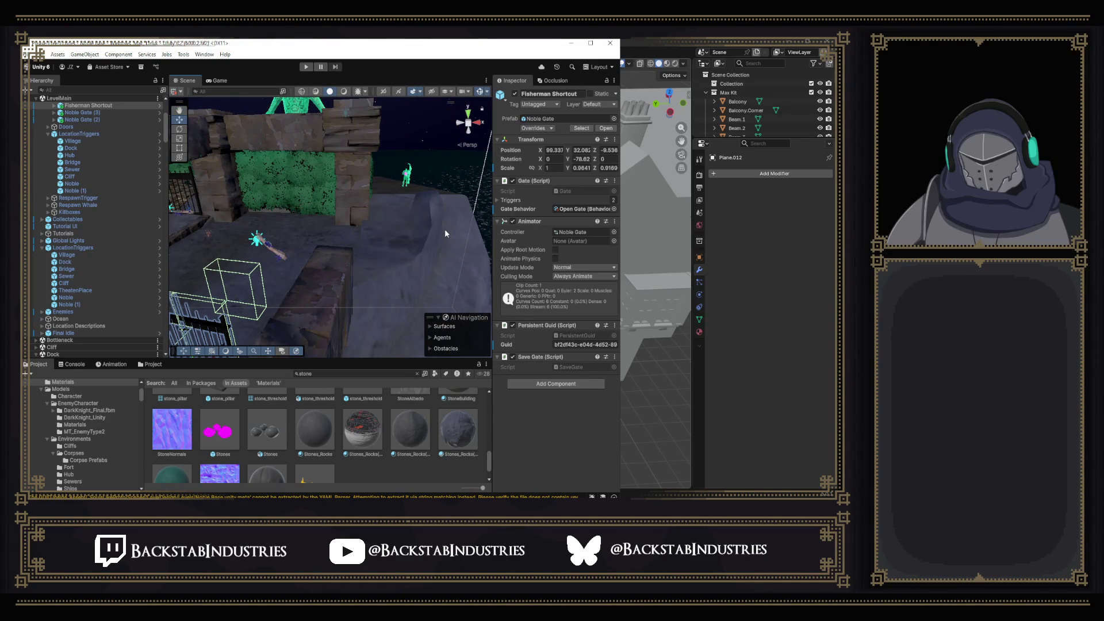
mouse_move(450, 226)
left_mouse_down()
mouse_move(435, 254)
mouse_move(341, 223)
mouse_move(357, 237)
left_mouse_up()
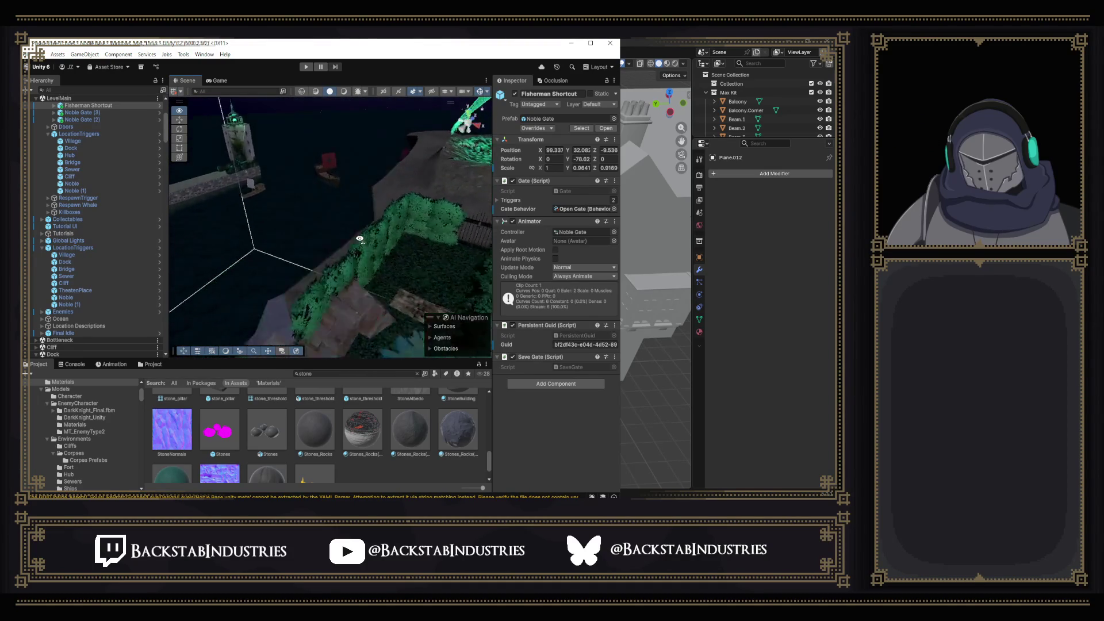
key("f")
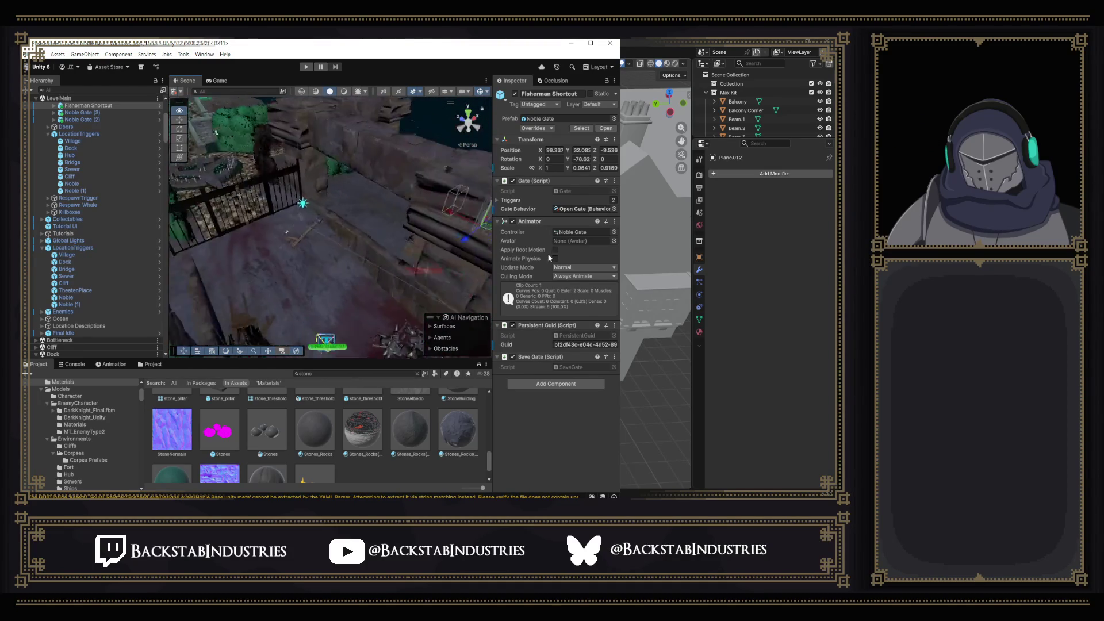
mouse_move(368, 225)
left_mouse_down()
mouse_move(347, 207)
mouse_move(238, 205)
mouse_move(256, 207)
left_mouse_up()
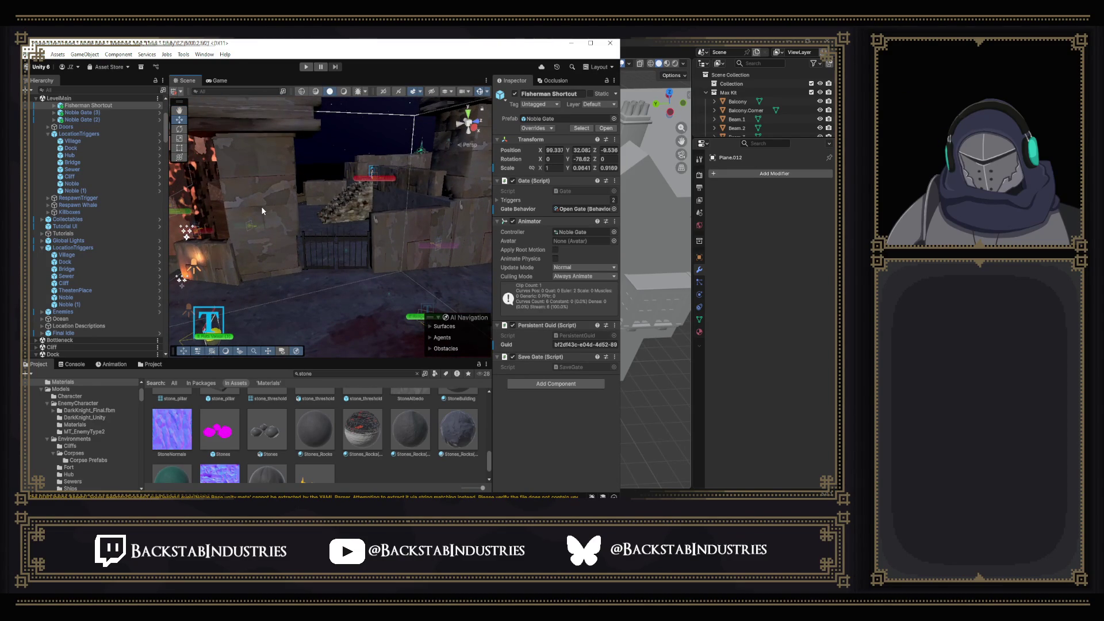
Select the pillar1 pieces beside the gate and stretch them upward with the Rect tool.
left_click(385, 233)
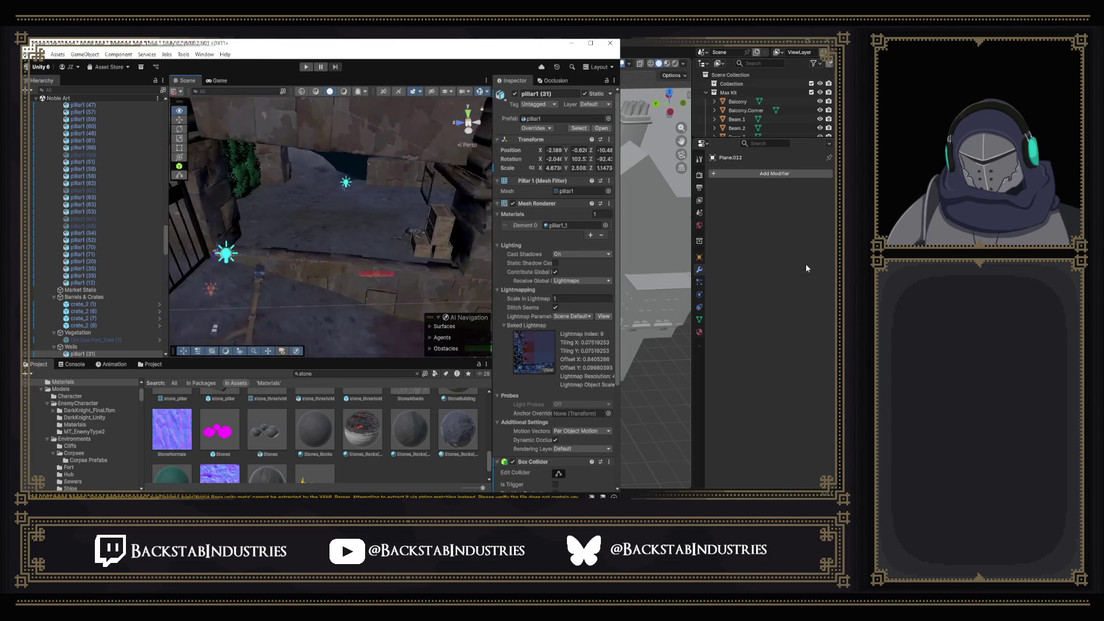
left_click(290, 262)
left_click(247, 272, "shift")
left_click(179, 148)
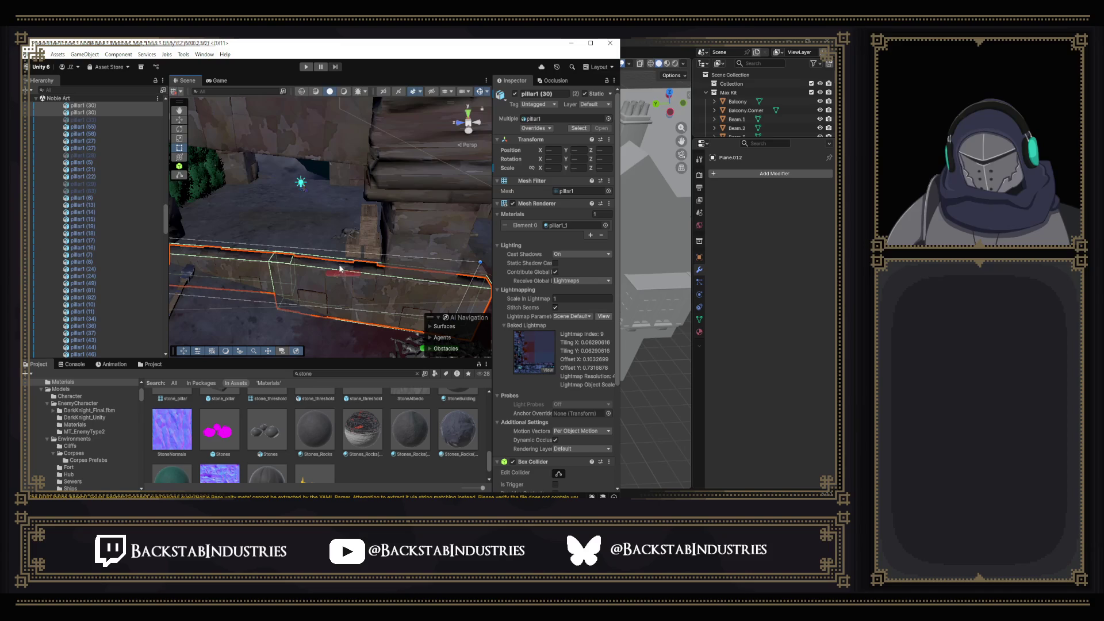
left_click_drag(395, 256, 413, 216)
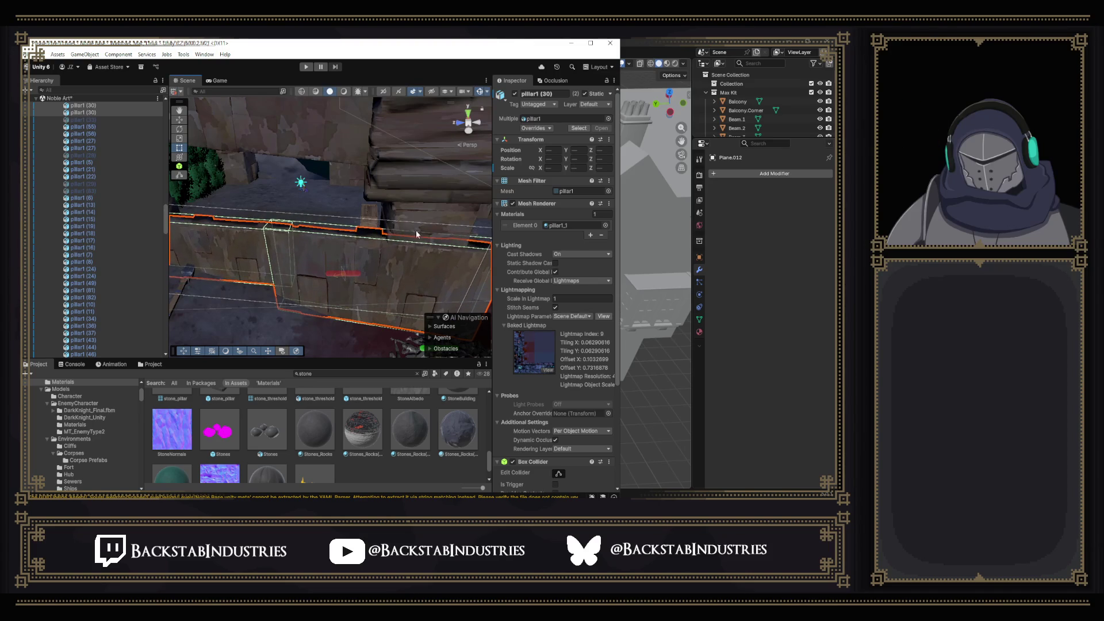
mouse_move(422, 282)
left_mouse_down()
mouse_move(329, 230)
mouse_move(245, 213)
mouse_move(315, 425)
left_mouse_up()
left_click_drag(337, 358, 337, 305)
Search the Project browser for 'wall' and scroll through the wall assets.
left_click(324, 320)
type("ll")
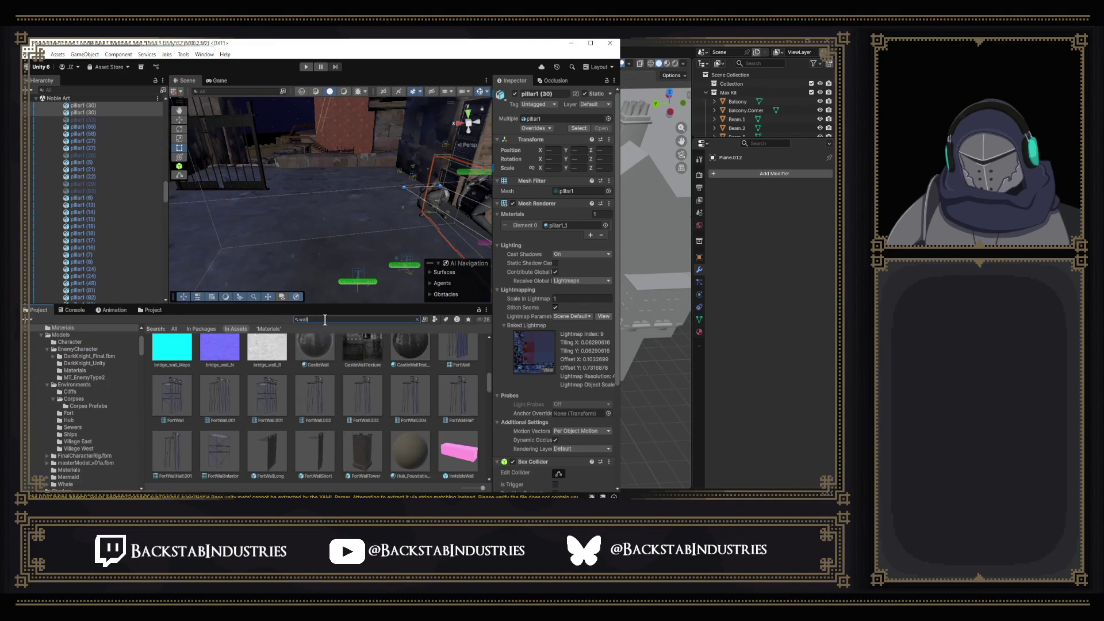
scroll(423, 419, "down", 5)
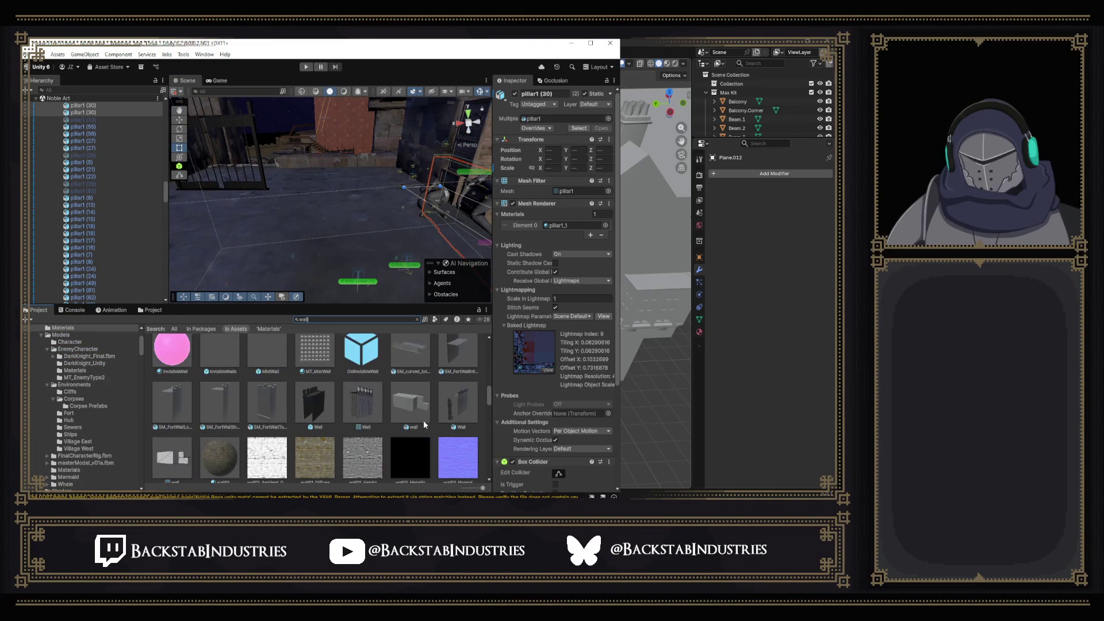
scroll(425, 422, "down", 10)
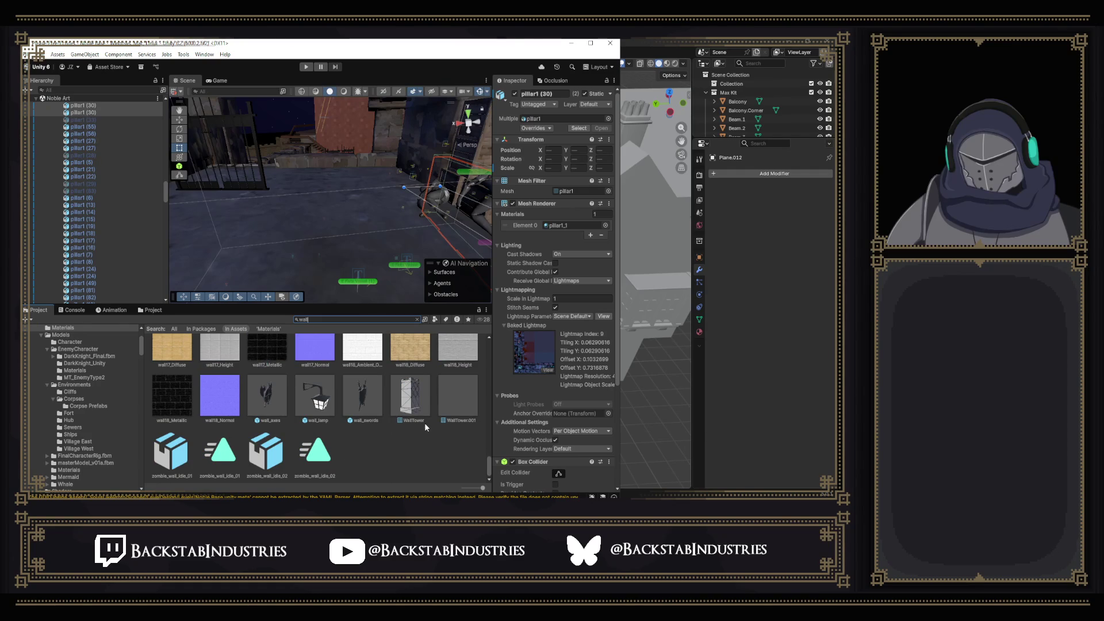
scroll(420, 423, "up", 5)
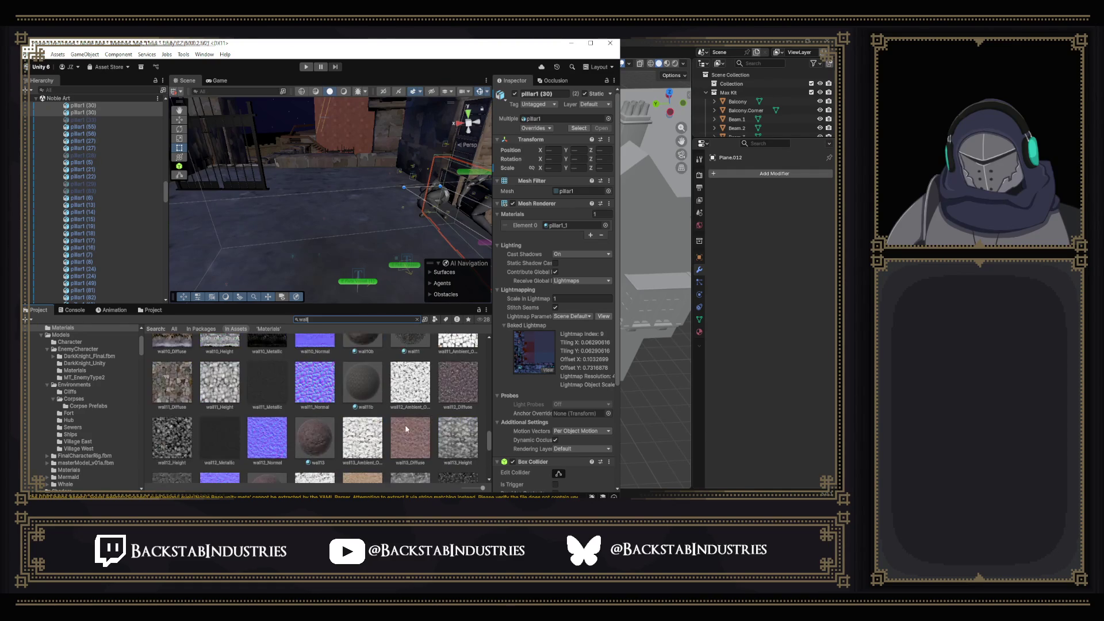
scroll(334, 384, "up", 5)
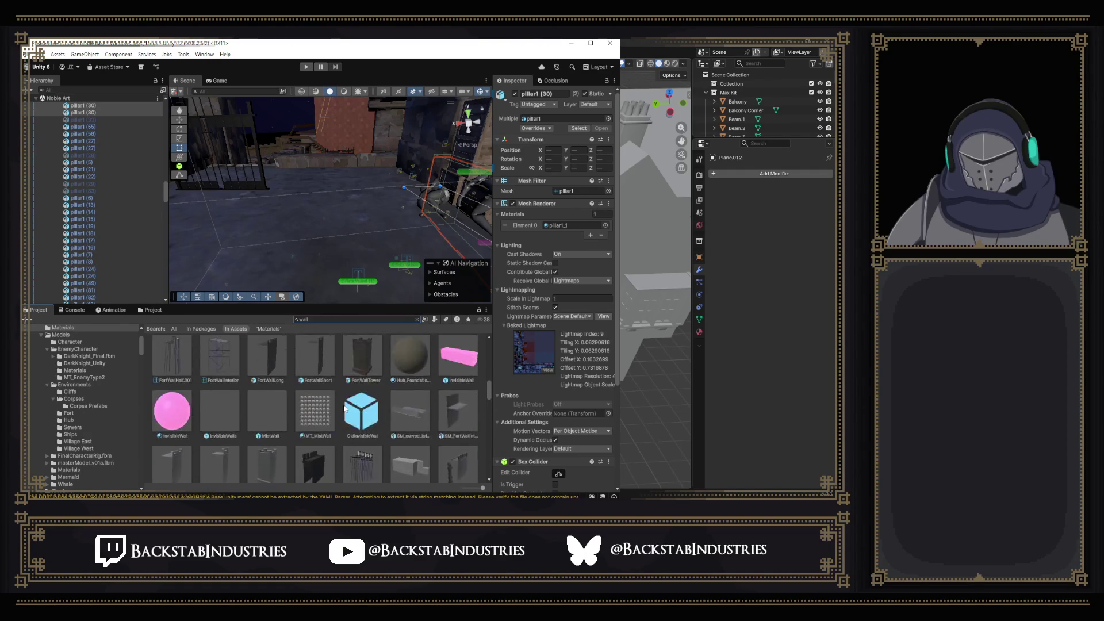
scroll(344, 407, "down", 5)
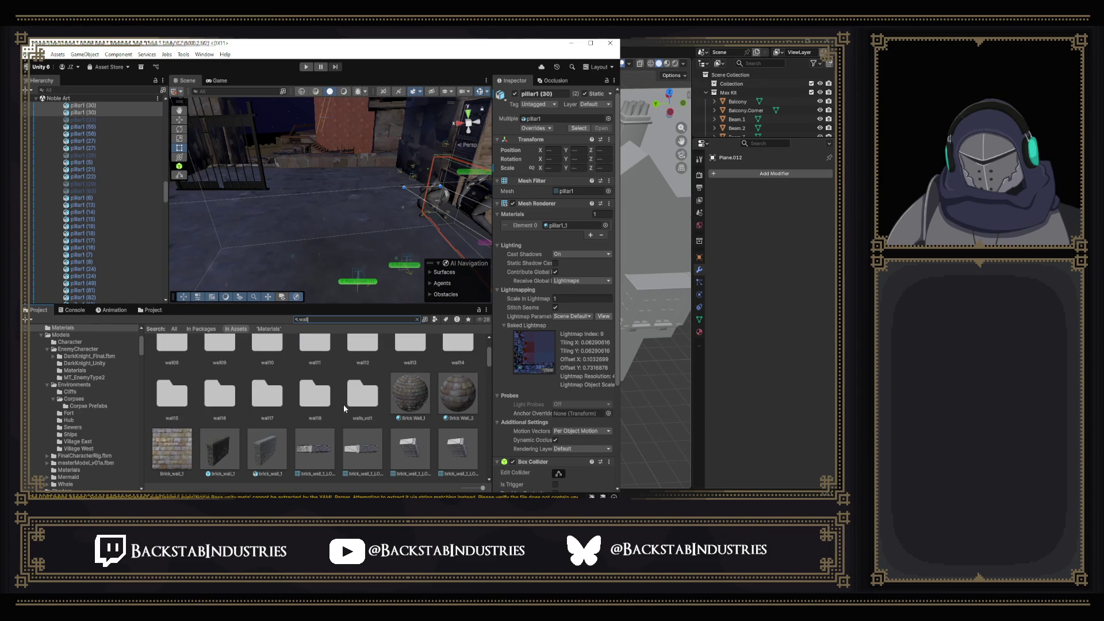
Drop a trial brick_wall_1 into the scene, inspect it, then undo it.
left_click_drag(253, 460, 343, 280)
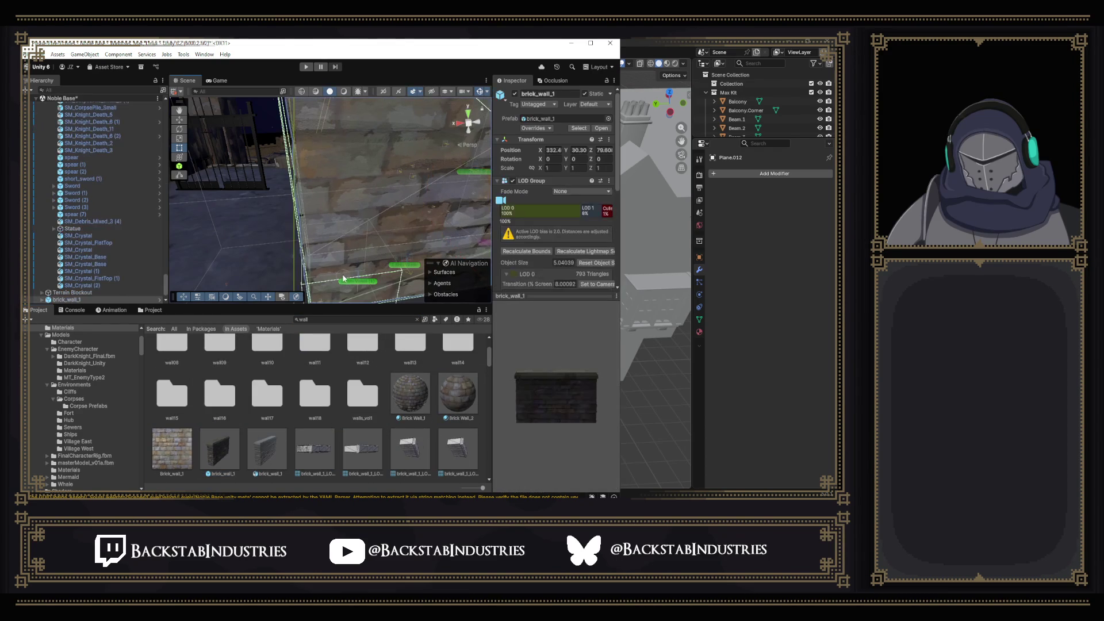
key("f")
left_click_drag(338, 238, 297, 206)
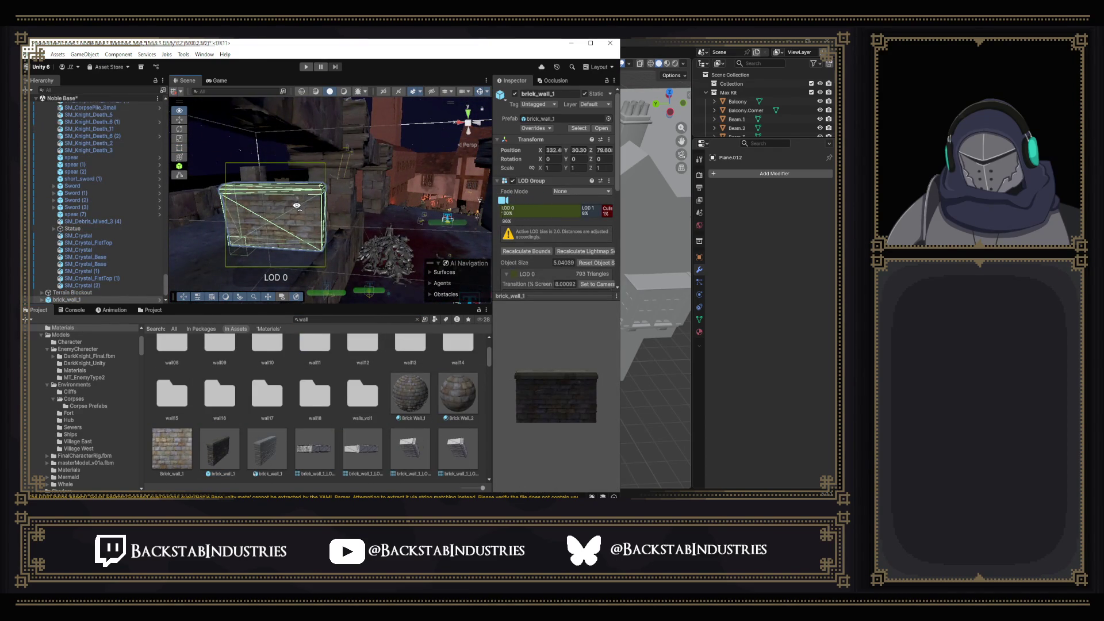
key("ctrl+z")
Search the Project browser for 'fense' and scroll through the results.
scroll(317, 410, "up", 3)
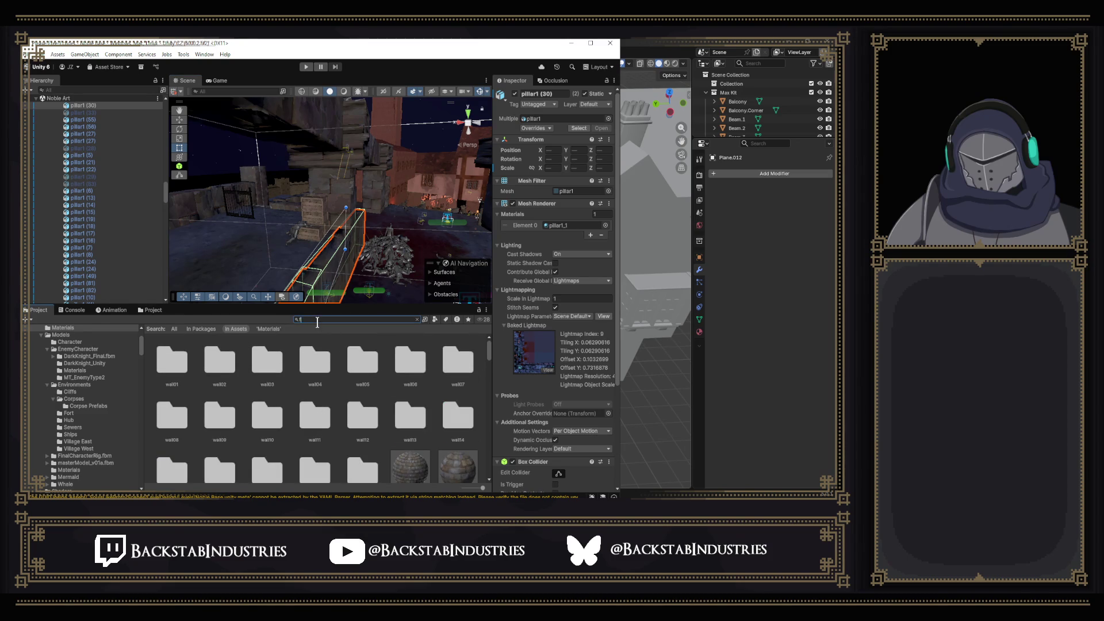
type("fense")
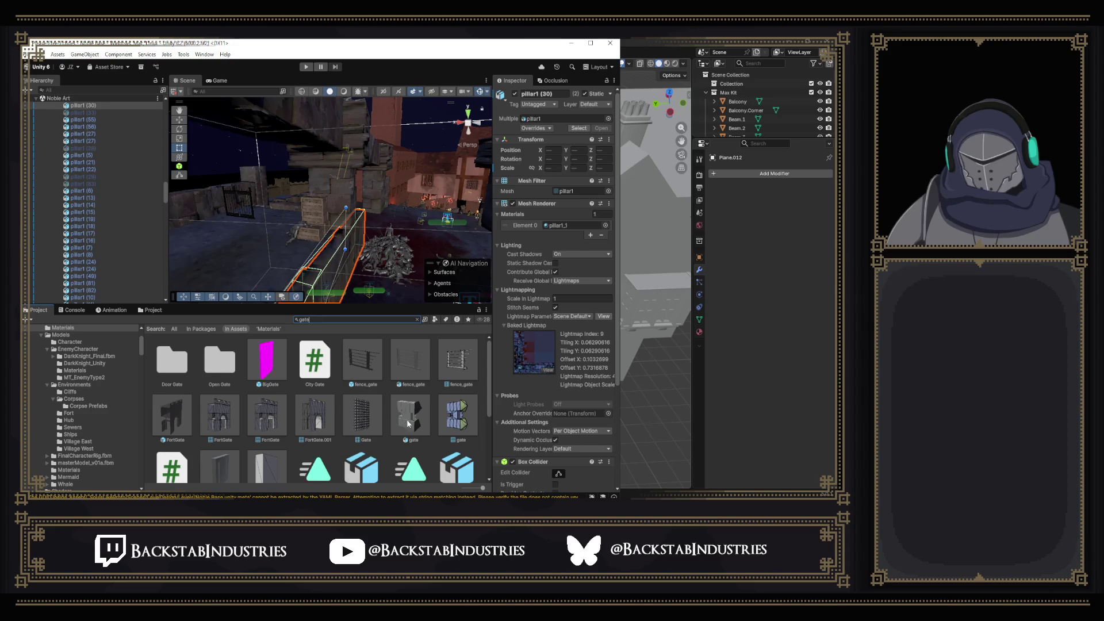
scroll(440, 407, "down", 1)
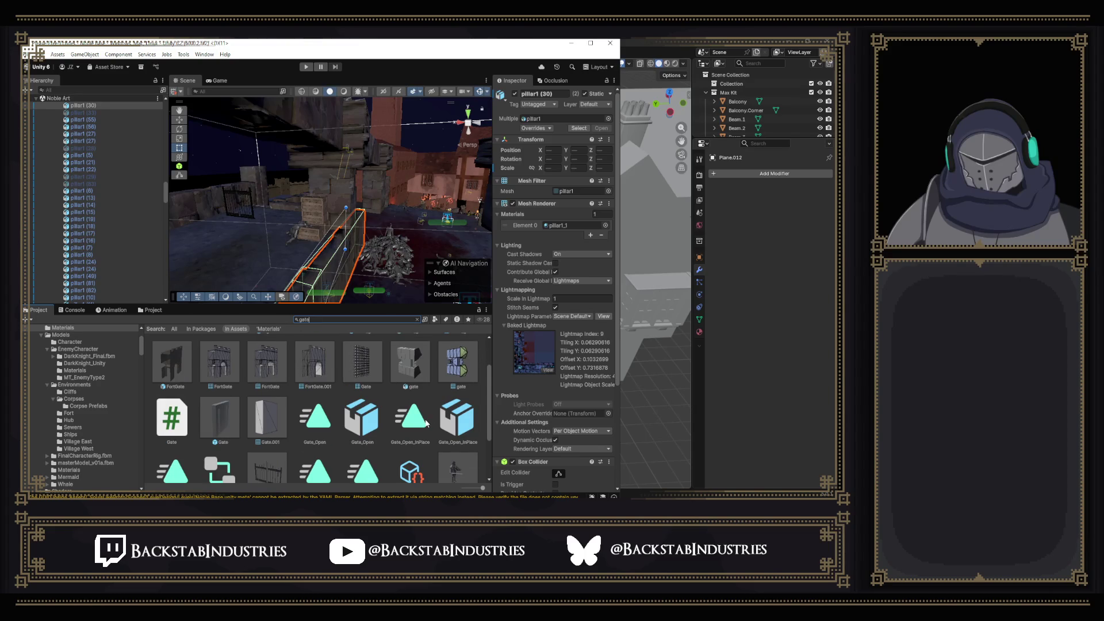
scroll(425, 423, "down", 1)
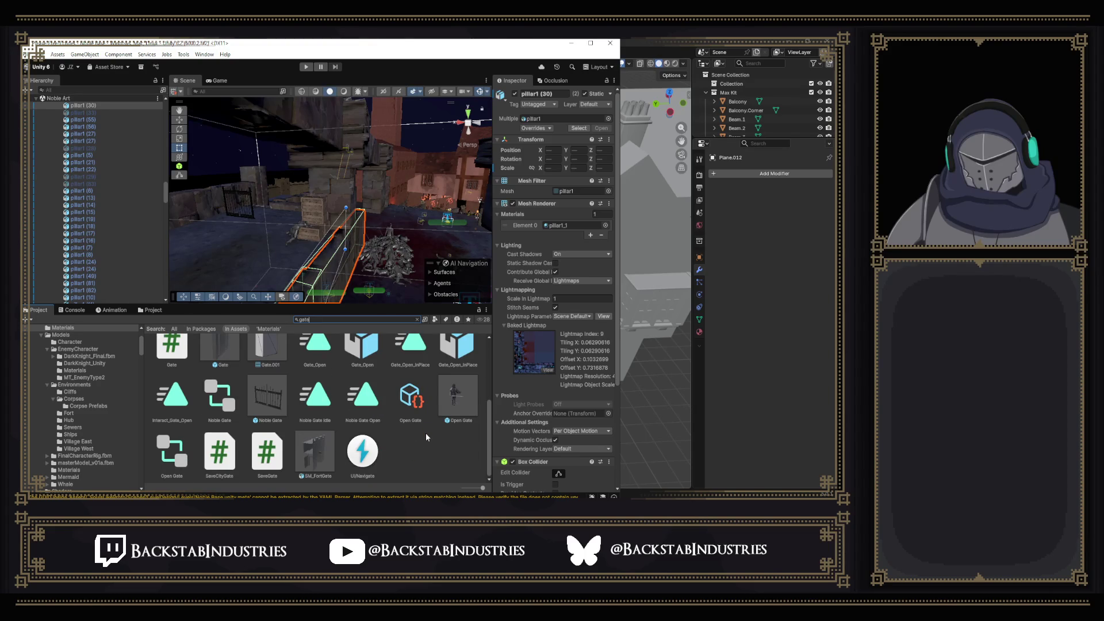
scroll(425, 432, "up", 2)
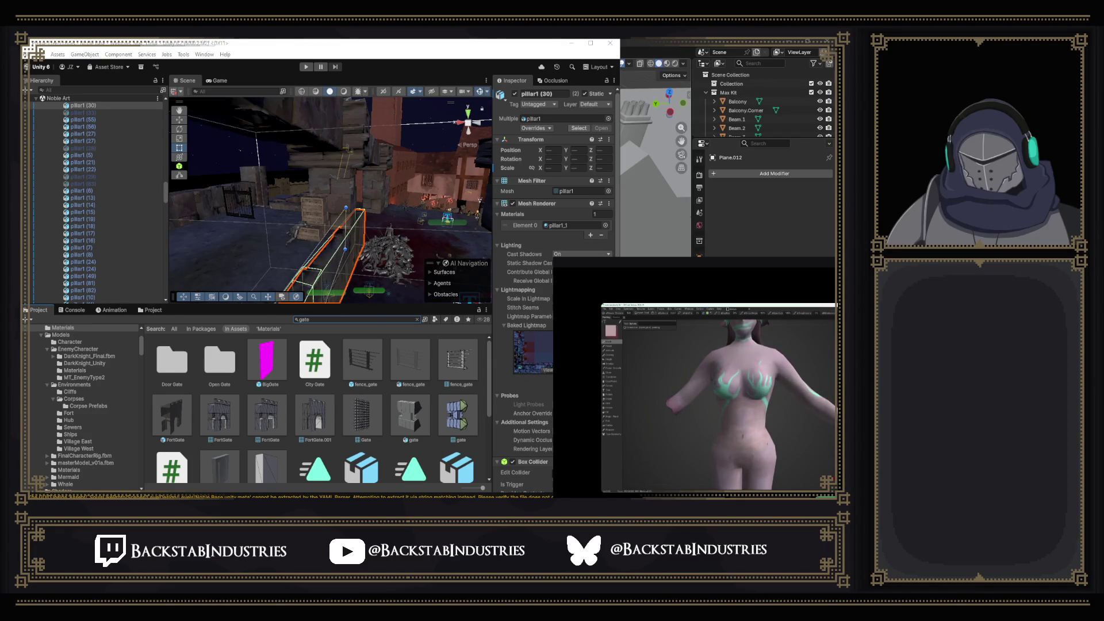
mouse_move(310, 229)
left_mouse_down()
mouse_move(350, 230)
mouse_move(211, 233)
left_mouse_up()
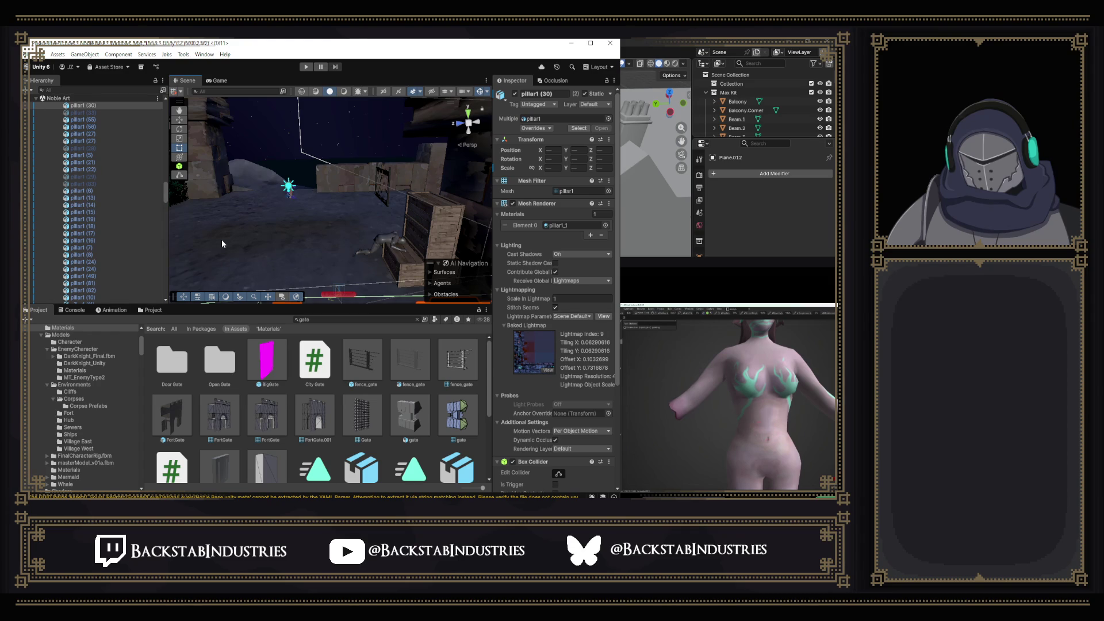
left_click_drag(389, 122, 370, 176)
Select the wooden pillar piece and stretch and reposition it along the courtyard edge.
mouse_move(410, 215)
left_mouse_down()
mouse_move(333, 234)
mouse_move(129, 171)
mouse_move(67, 166)
mouse_move(181, 198)
left_mouse_up()
left_click(310, 159)
left_click_drag(310, 159, 409, 147)
mouse_move(295, 201)
left_mouse_down()
mouse_move(702, 209)
mouse_move(729, 220)
mouse_move(753, 189)
mouse_move(63, 214)
mouse_move(716, 214)
mouse_move(682, 212)
left_mouse_up()
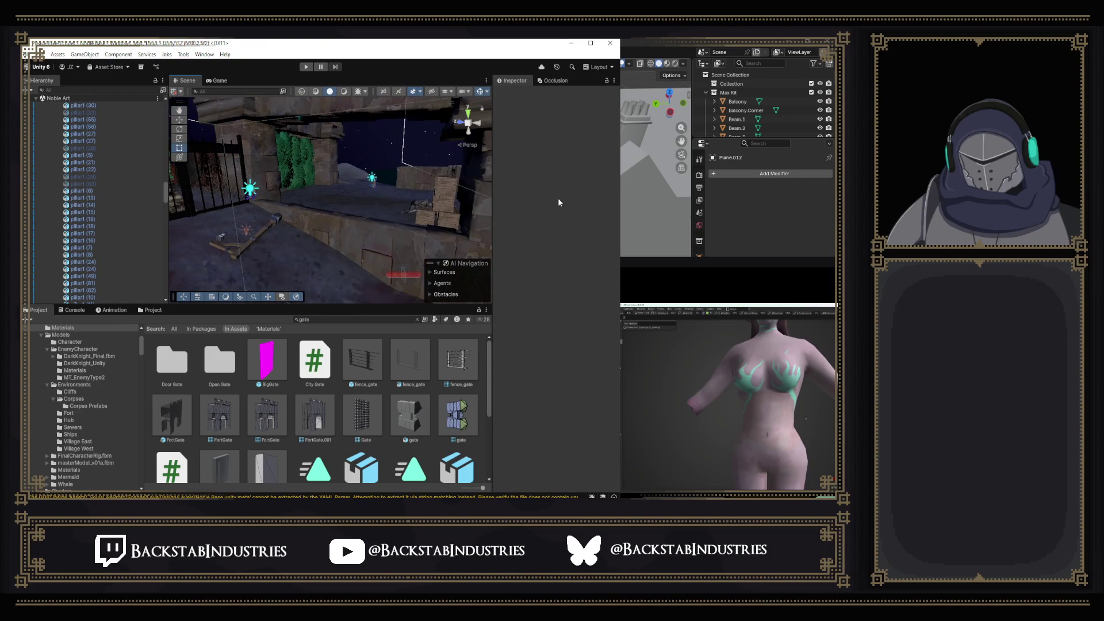
left_click(272, 203)
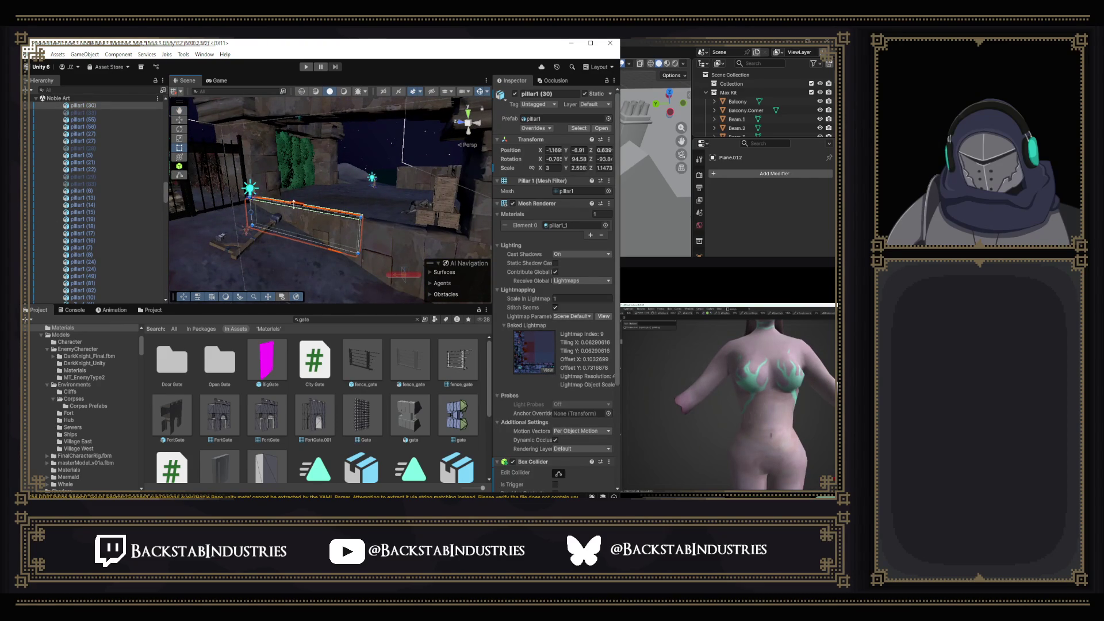
mouse_move(366, 229)
left_mouse_down()
mouse_move(483, 239)
mouse_move(288, 180)
mouse_move(787, 192)
mouse_move(91, 212)
mouse_move(444, 226)
mouse_move(286, 234)
mouse_move(418, 259)
mouse_move(406, 243)
mouse_move(489, 166)
mouse_move(571, 137)
mouse_move(468, 115)
mouse_move(356, 146)
mouse_move(440, 195)
mouse_move(414, 198)
mouse_move(434, 205)
mouse_move(279, 169)
left_mouse_up()
Cycle through the overlapping wall pieces to select the pillar1 (30) piece.
left_click(361, 221)
left_click(293, 241)
left_click(447, 201)
left_click(315, 191)
left_click(317, 191)
left_click(317, 190)
left_click(317, 191)
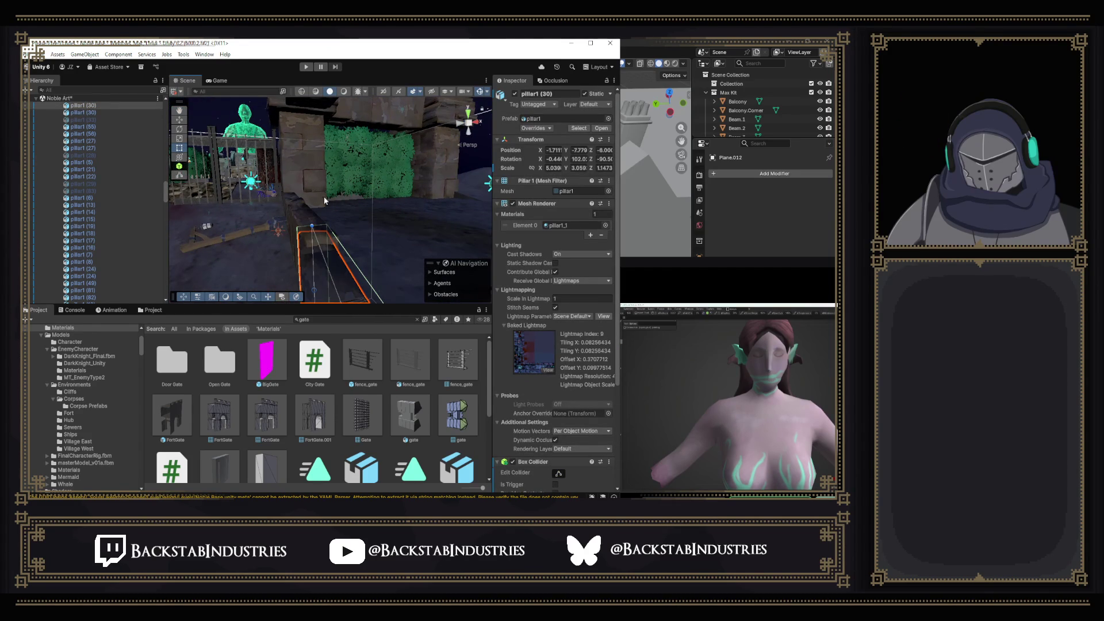
left_click_drag(333, 209, 216, 143)
left_click(286, 181)
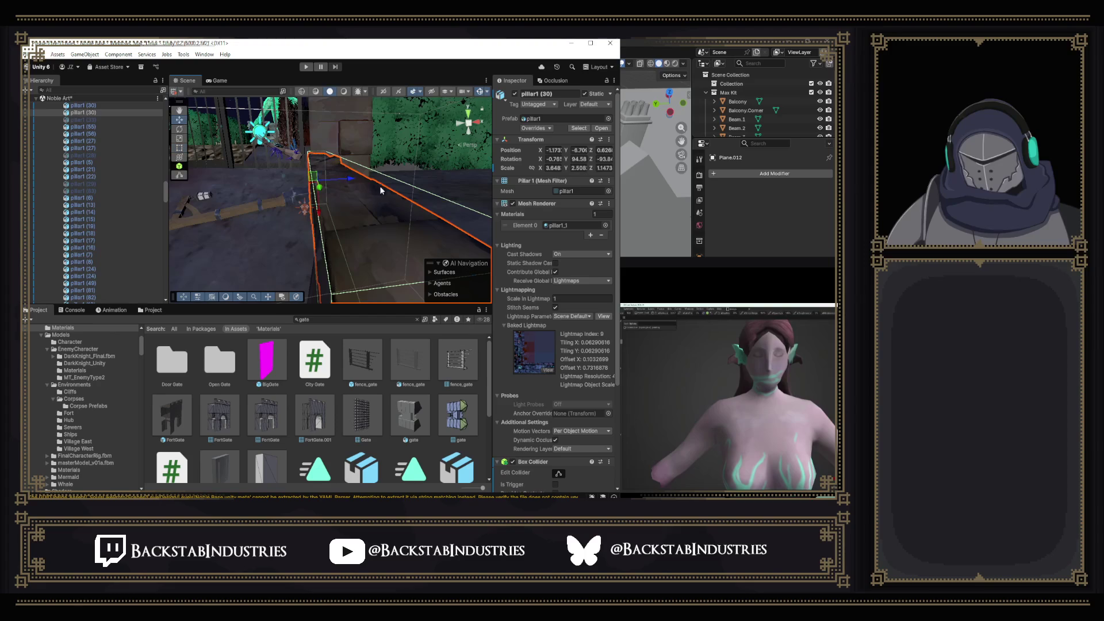
Slide the pillar slightly along X and rotate it a little around Z.
mouse_move(349, 182)
left_mouse_down()
mouse_move(388, 204)
mouse_move(259, 211)
left_mouse_up()
left_click_drag(349, 245, 357, 245)
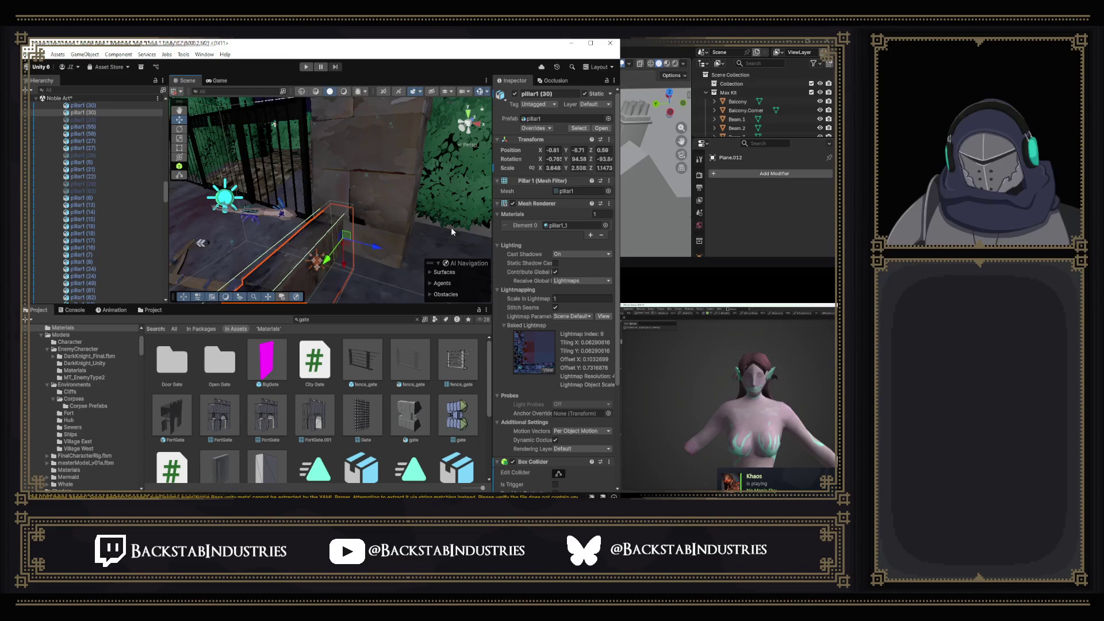
key("f")
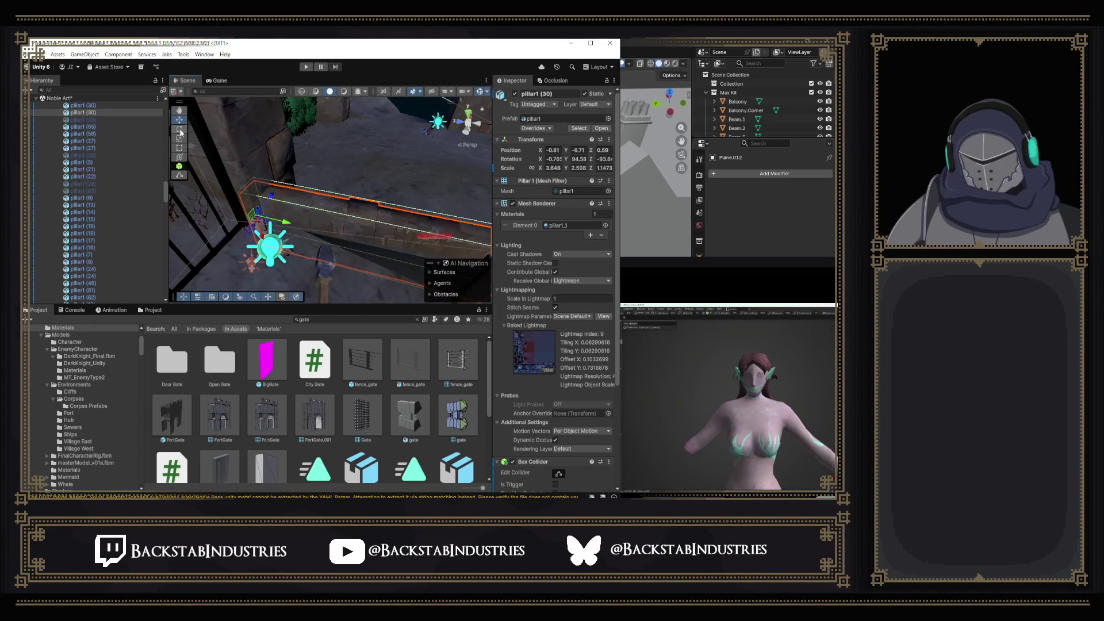
mouse_move(273, 232)
left_mouse_down()
mouse_move(306, 227)
mouse_move(297, 222)
left_mouse_up()
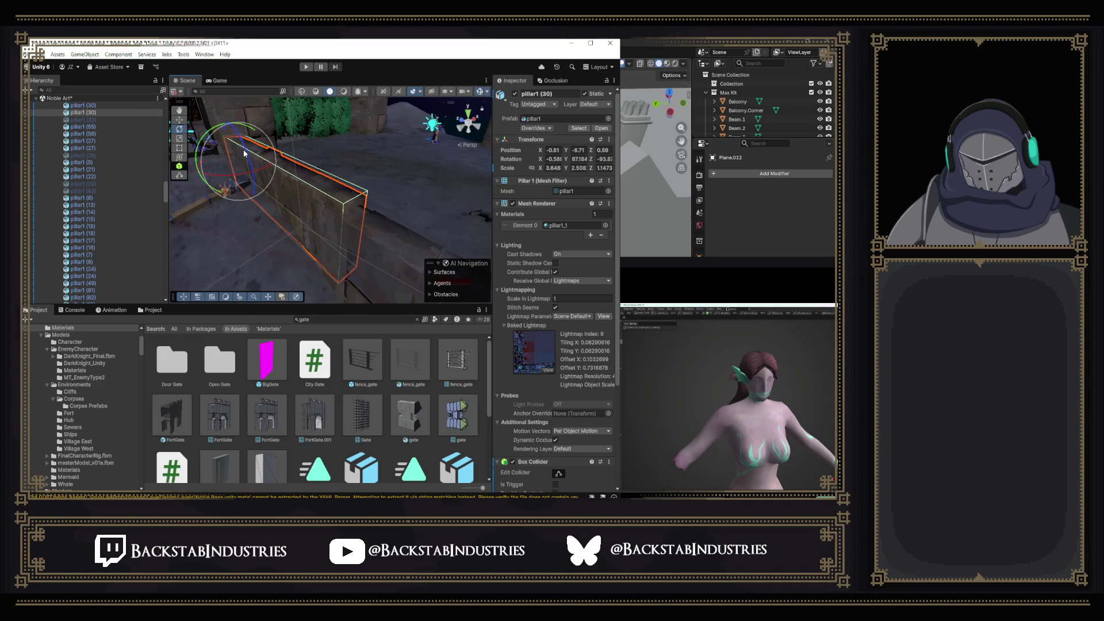
mouse_move(242, 153)
left_mouse_down()
mouse_move(182, 211)
mouse_move(299, 155)
left_mouse_up()
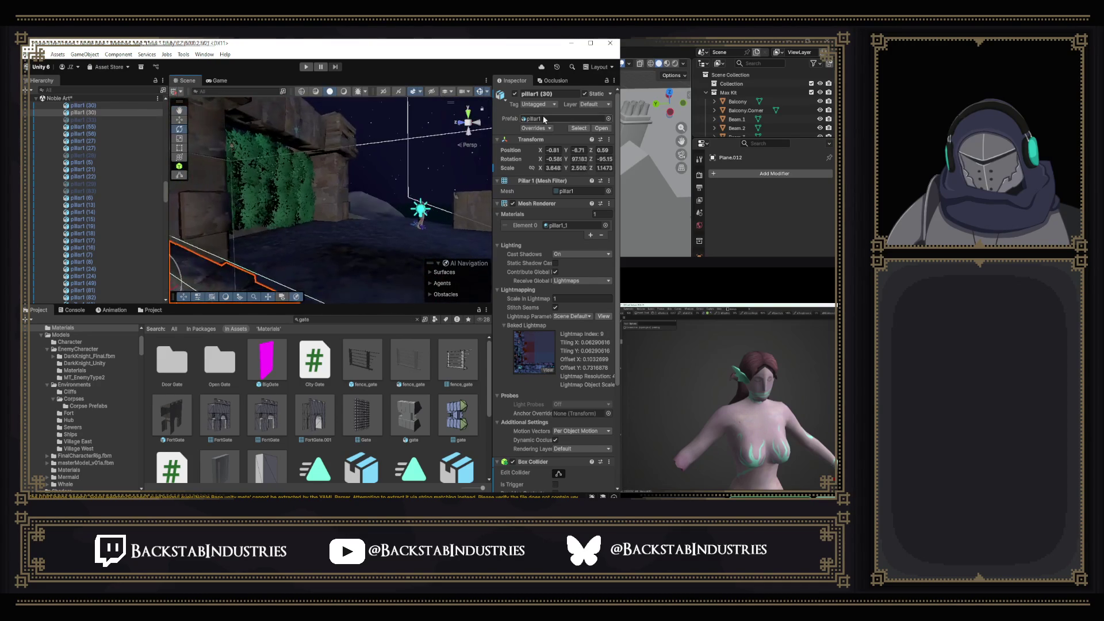
Fly the view past the mossy wall and gate to the courtyard with corpses.
left_click(386, 119)
left_click_drag(387, 119, 253, 200)
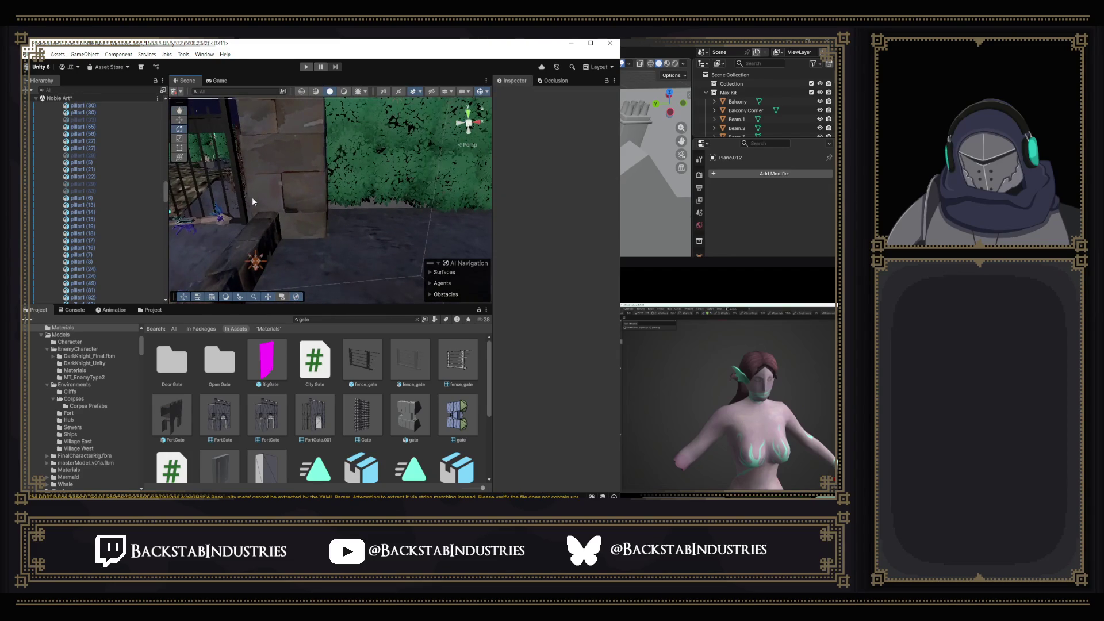
mouse_move(328, 251)
left_mouse_down()
mouse_move(736, 280)
mouse_move(591, 263)
mouse_move(539, 212)
mouse_move(419, 199)
left_mouse_up()
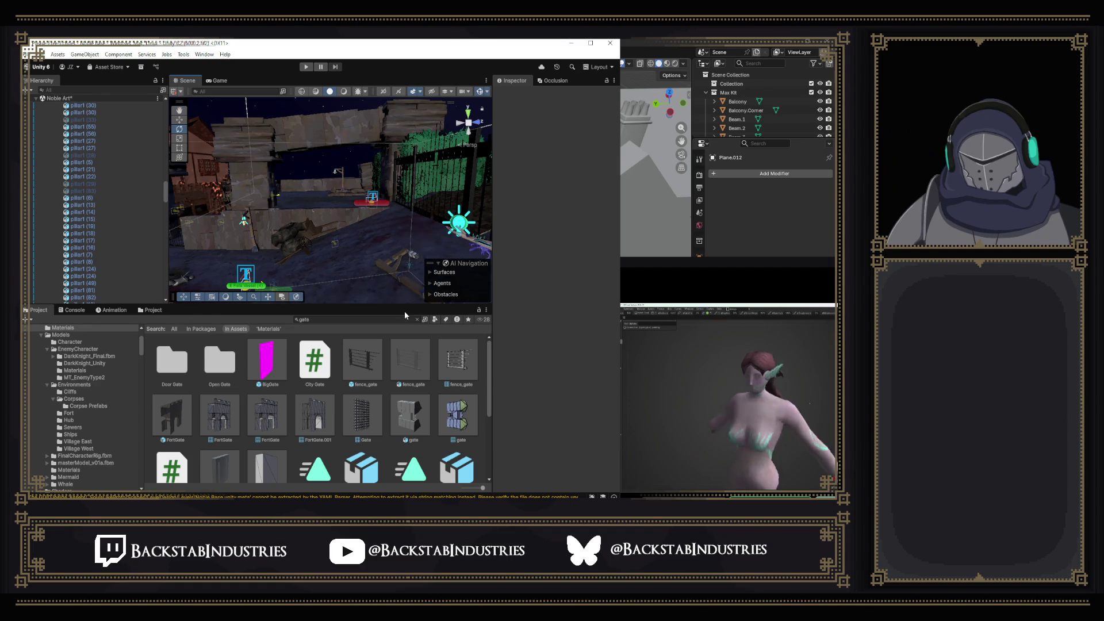
scroll(405, 345, "down", 4)
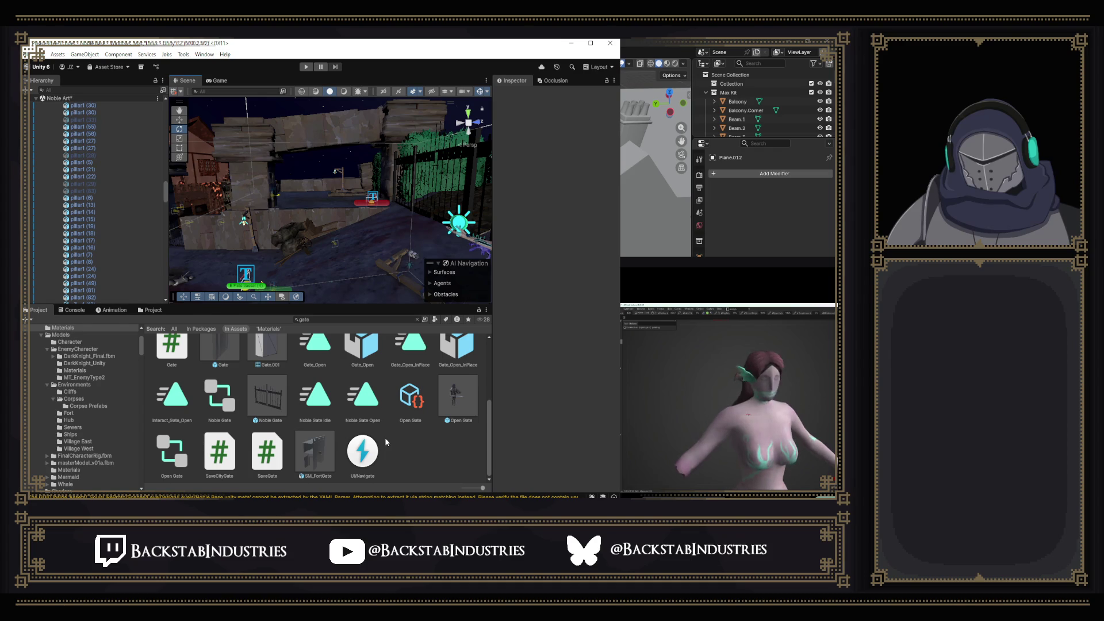
Scroll the gate search results and move the view closer to the walls.
scroll(385, 435, "up", 5)
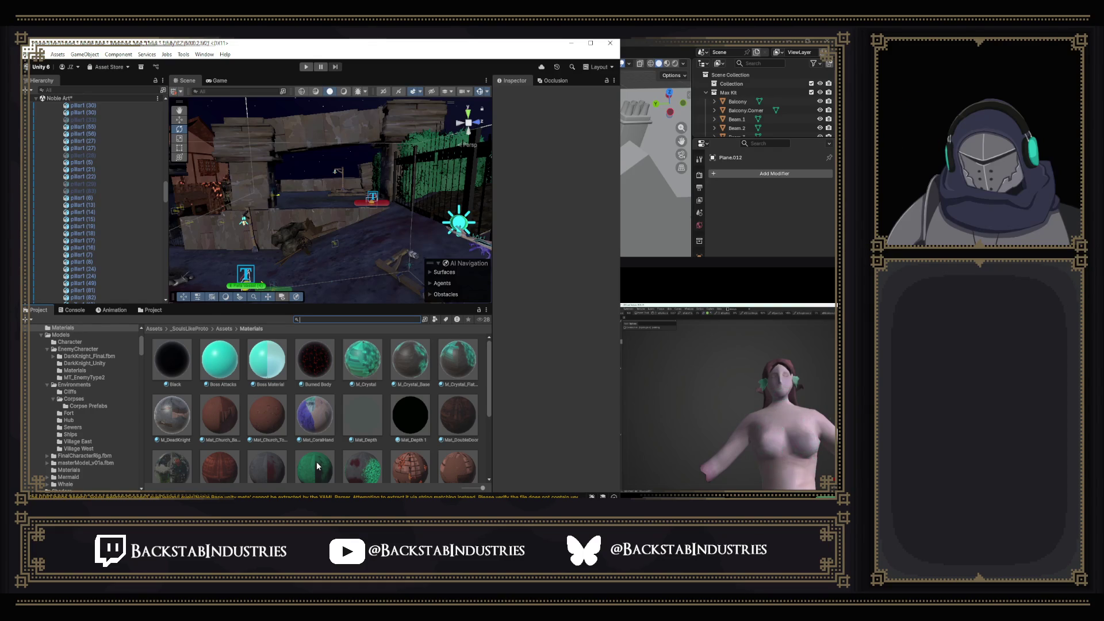
left_click_drag(363, 261, 426, 370)
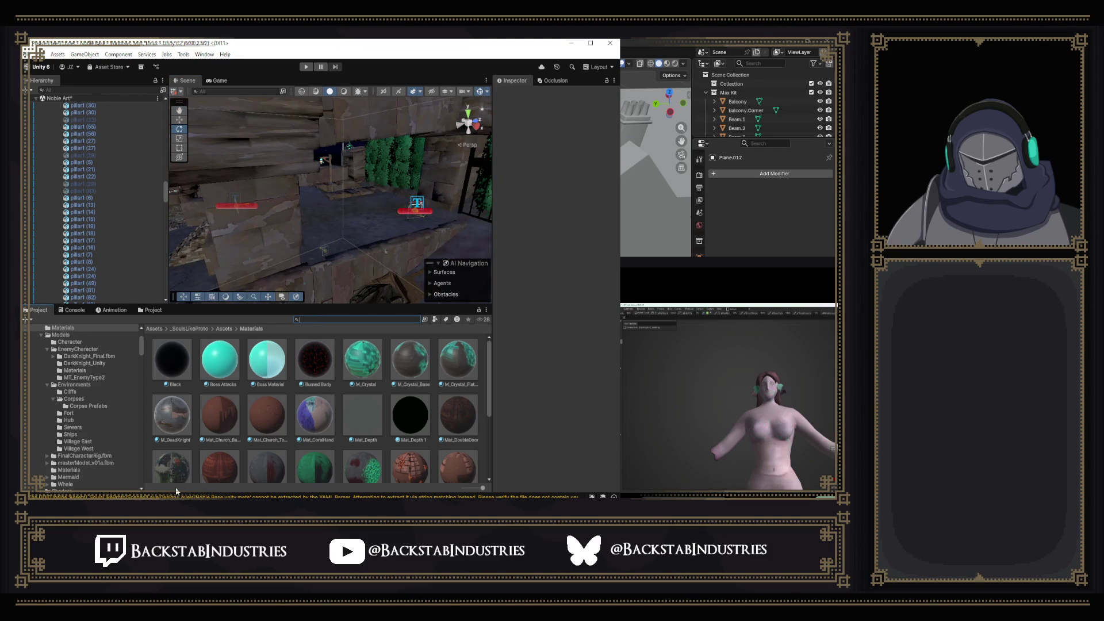
left_click(637, 44)
scroll(538, 299, "down", 5)
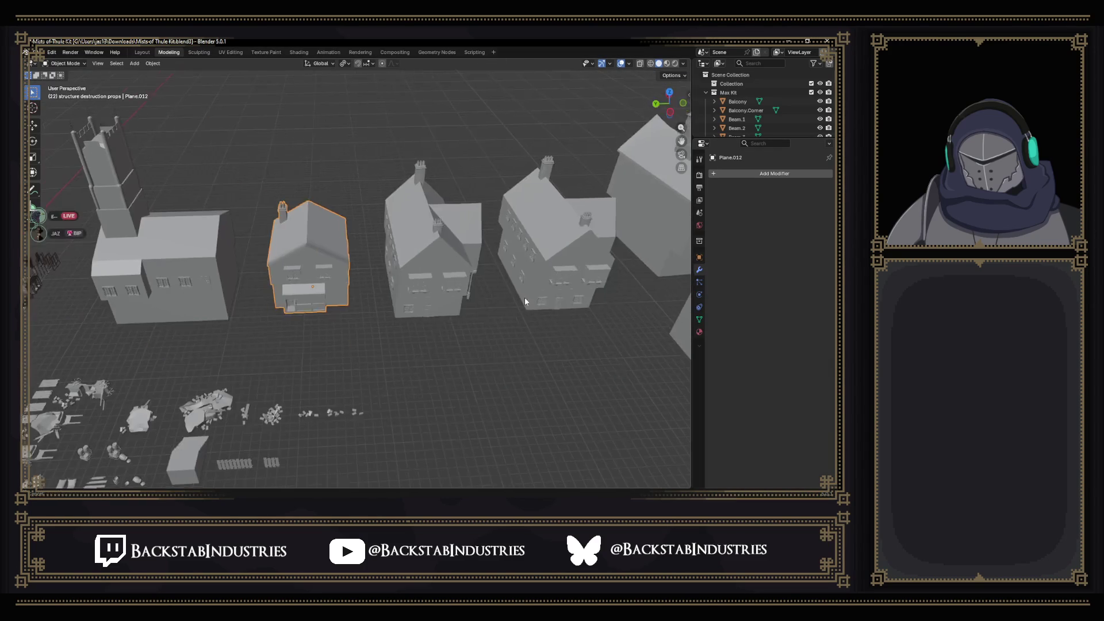
mouse_move(550, 310)
left_mouse_down()
mouse_move(444, 307)
mouse_move(288, 368)
left_mouse_up()
scroll(361, 349, "up", 3)
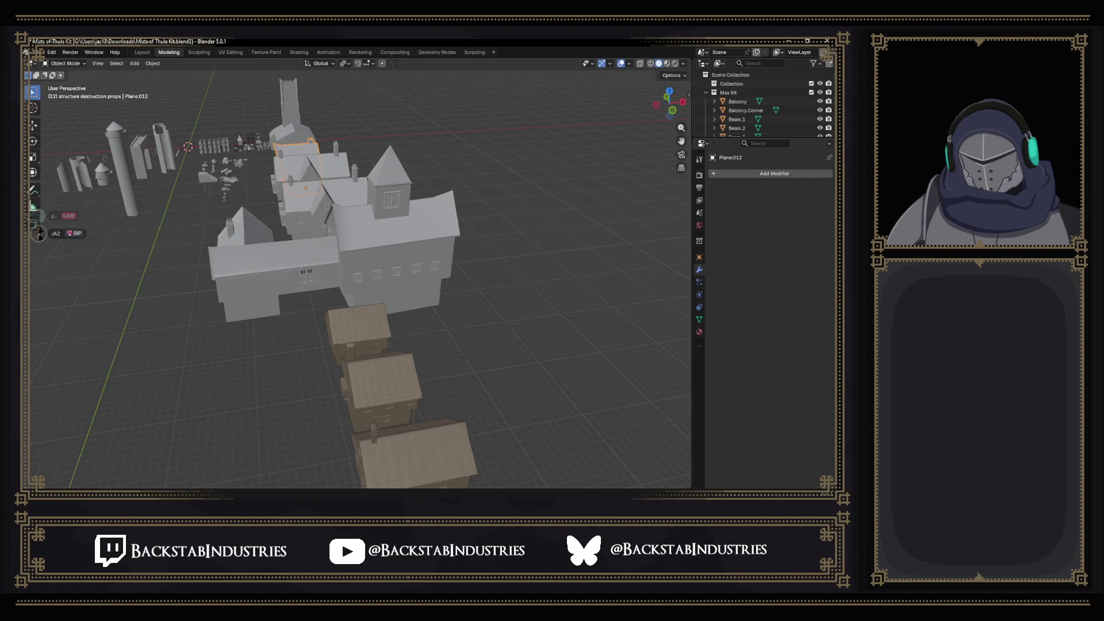
key("alt+Tab")
mouse_move(426, 240)
left_mouse_down()
mouse_move(468, 118)
mouse_move(197, 183)
mouse_move(194, 219)
mouse_move(287, 195)
mouse_move(333, 207)
mouse_move(533, 354)
left_mouse_up()
mouse_move(373, 179)
left_mouse_down()
mouse_move(399, 155)
mouse_move(449, 191)
mouse_move(457, 91)
mouse_move(278, 105)
mouse_move(324, 171)
mouse_move(243, 176)
left_mouse_up()
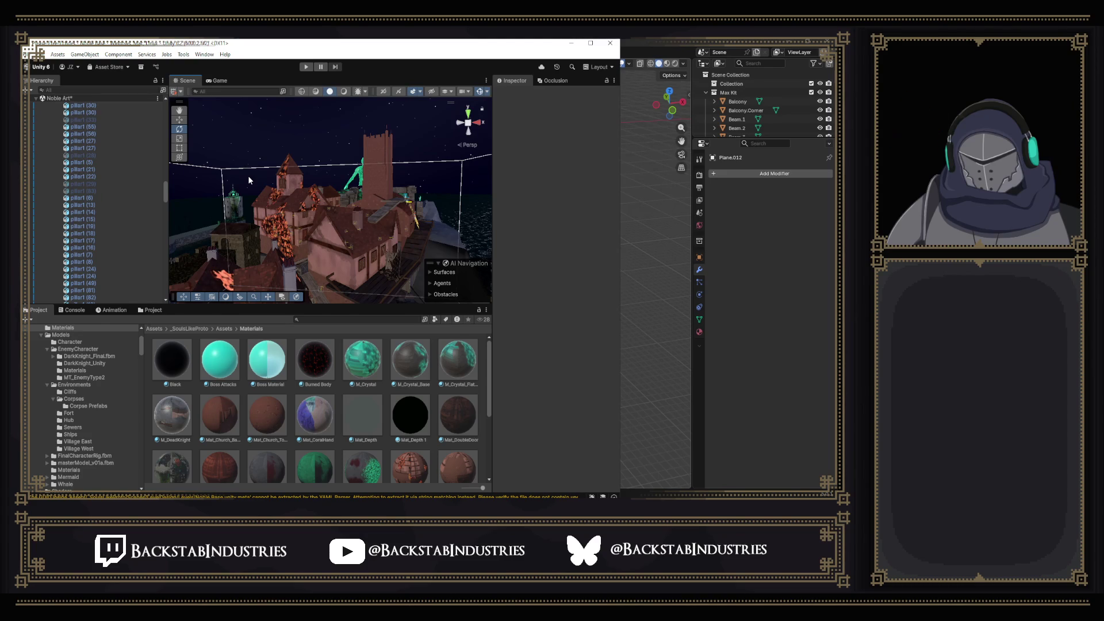
mouse_move(271, 168)
left_mouse_down("alt")
mouse_move(329, 216)
mouse_move(443, 231)
mouse_move(388, 257)
mouse_move(364, 200)
mouse_move(446, 215)
left_mouse_up("alt")
left_click_drag(447, 215, 286, 162)
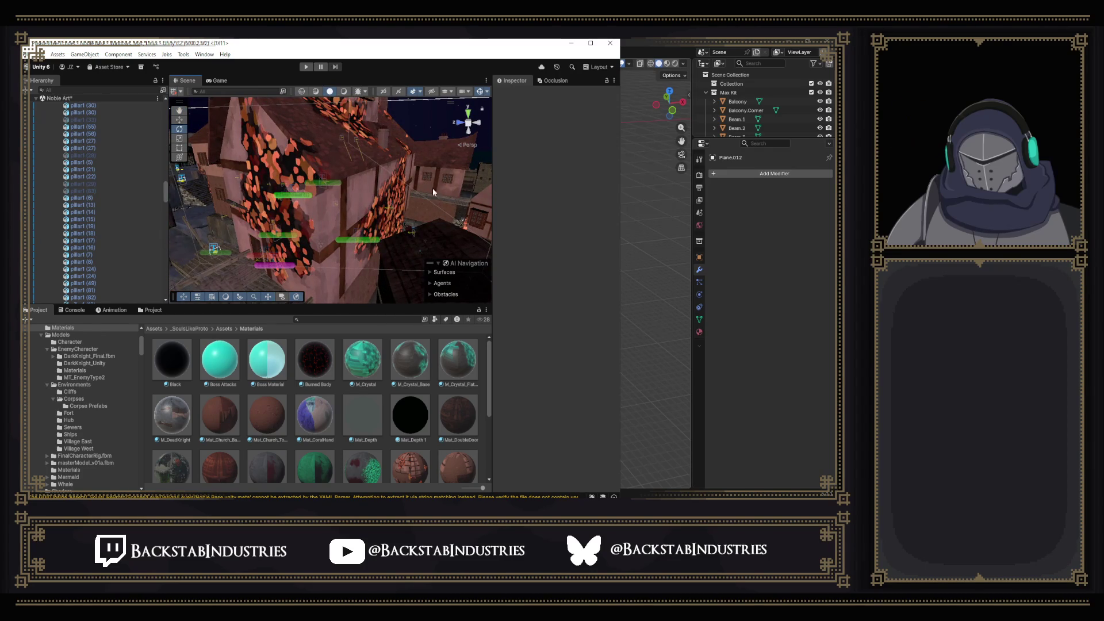
left_click_drag(415, 177, 284, 180)
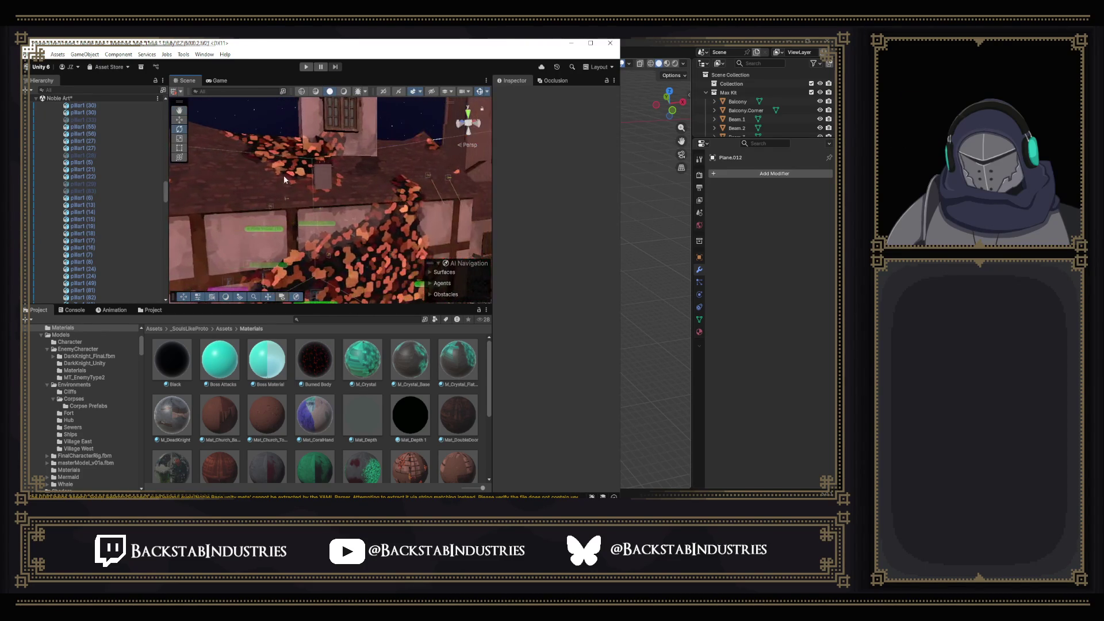
mouse_move(389, 224)
left_mouse_down()
mouse_move(377, 208)
mouse_move(270, 231)
mouse_move(345, 218)
mouse_move(343, 208)
left_mouse_up()
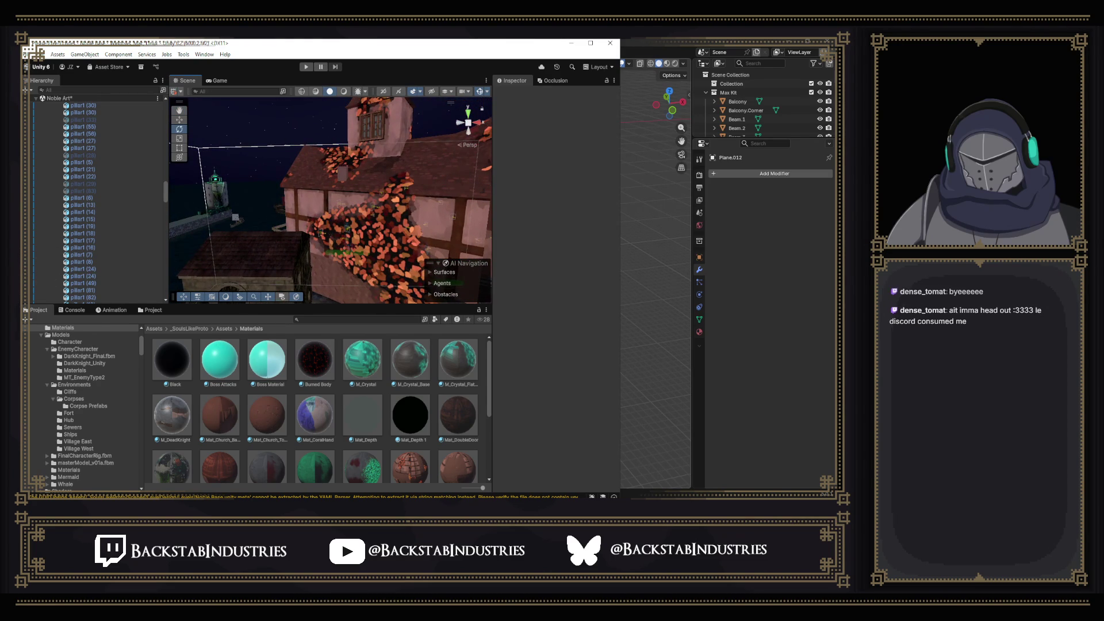
mouse_move(428, 165)
left_mouse_down()
mouse_move(261, 226)
mouse_move(138, 178)
mouse_move(89, 172)
mouse_move(352, 216)
left_mouse_up()
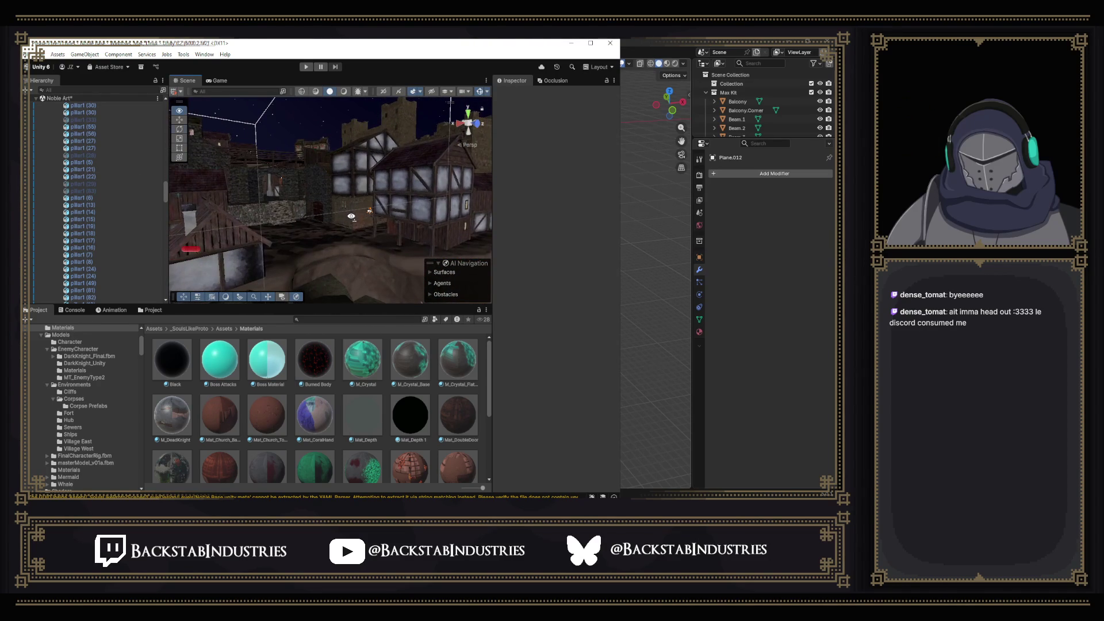
left_click(418, 207)
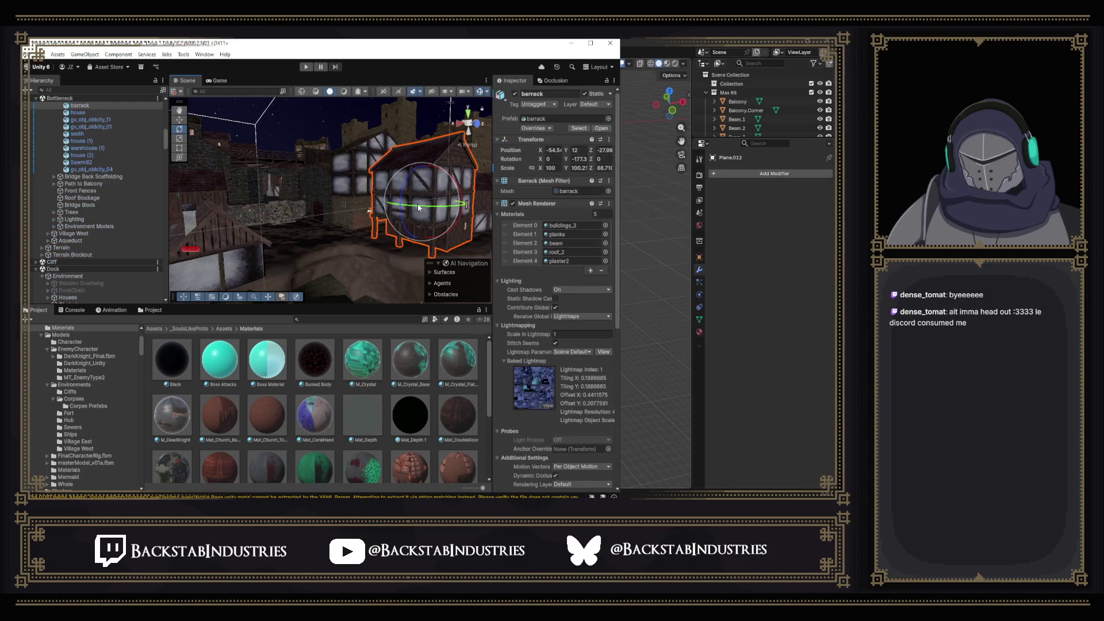
Expand the barrack's plaster2 material and ping its Base Map texture in the Project window.
scroll(520, 313, "down", 5)
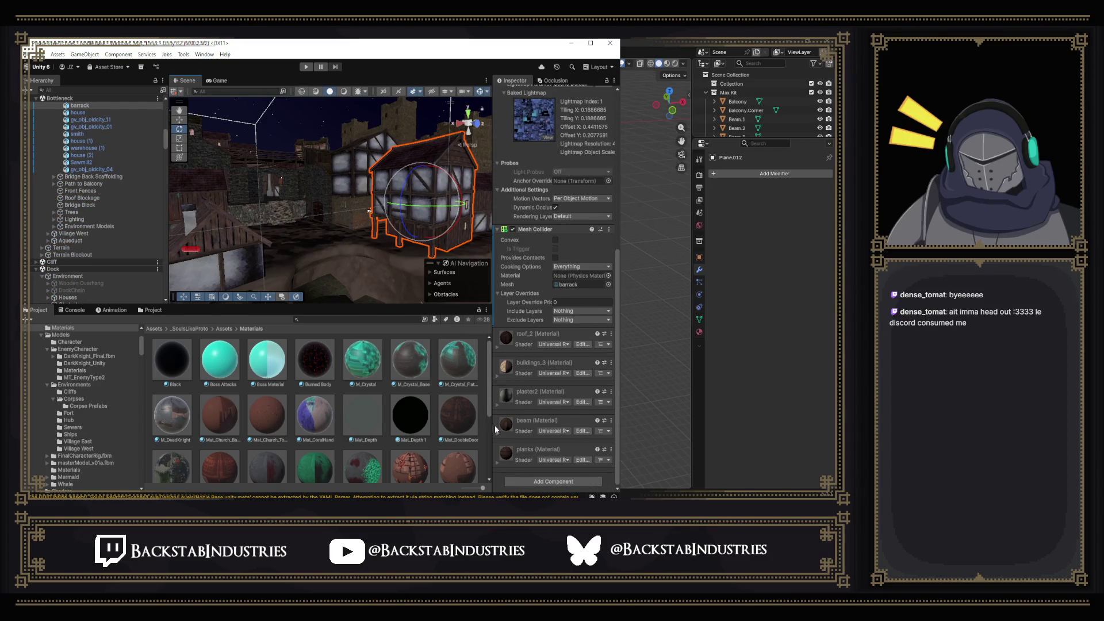
left_click(498, 405)
scroll(509, 405, "down", 3)
left_click(512, 395)
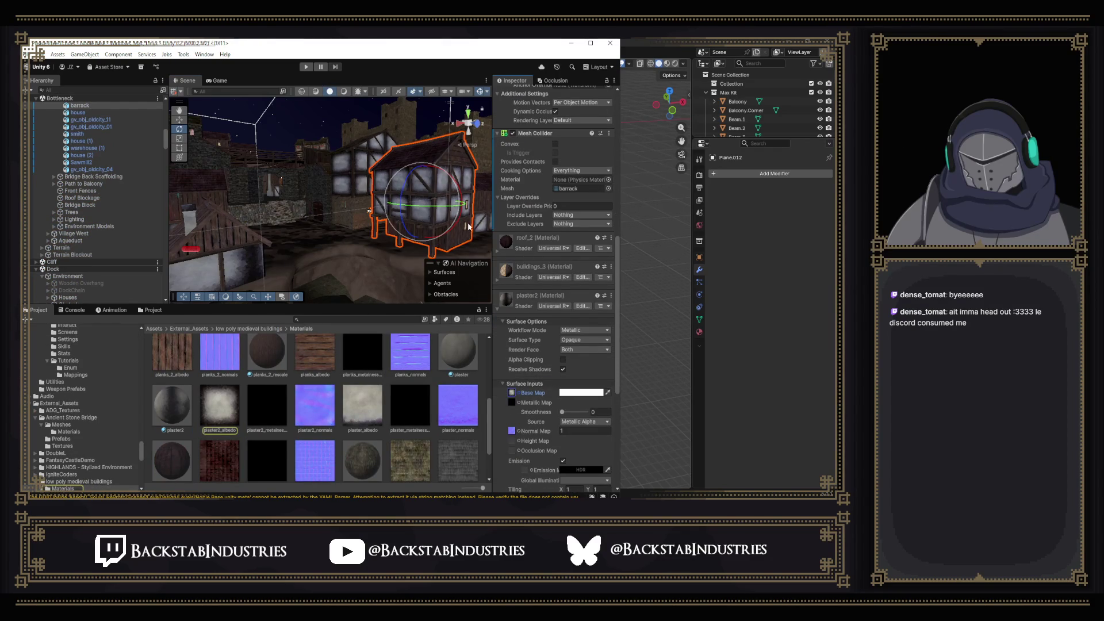
Look over the barrack and village, select SM_NobleStore (1), and return to Blender.
key("f")
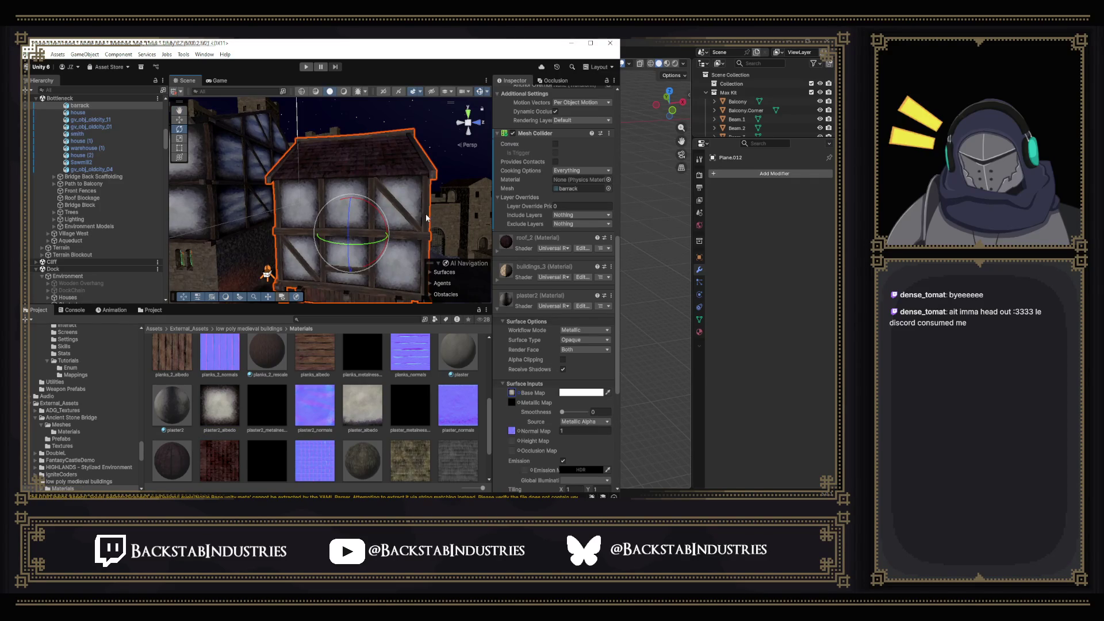
mouse_move(311, 217)
left_mouse_down()
mouse_move(354, 216)
mouse_move(228, 201)
left_mouse_up()
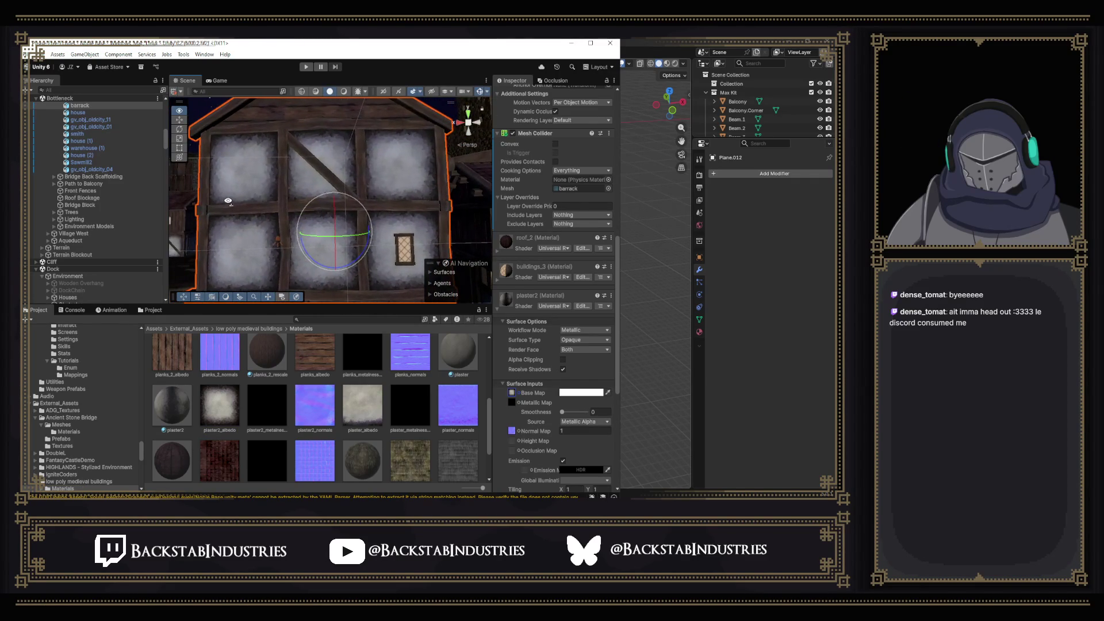
scroll(225, 202, "down", 5)
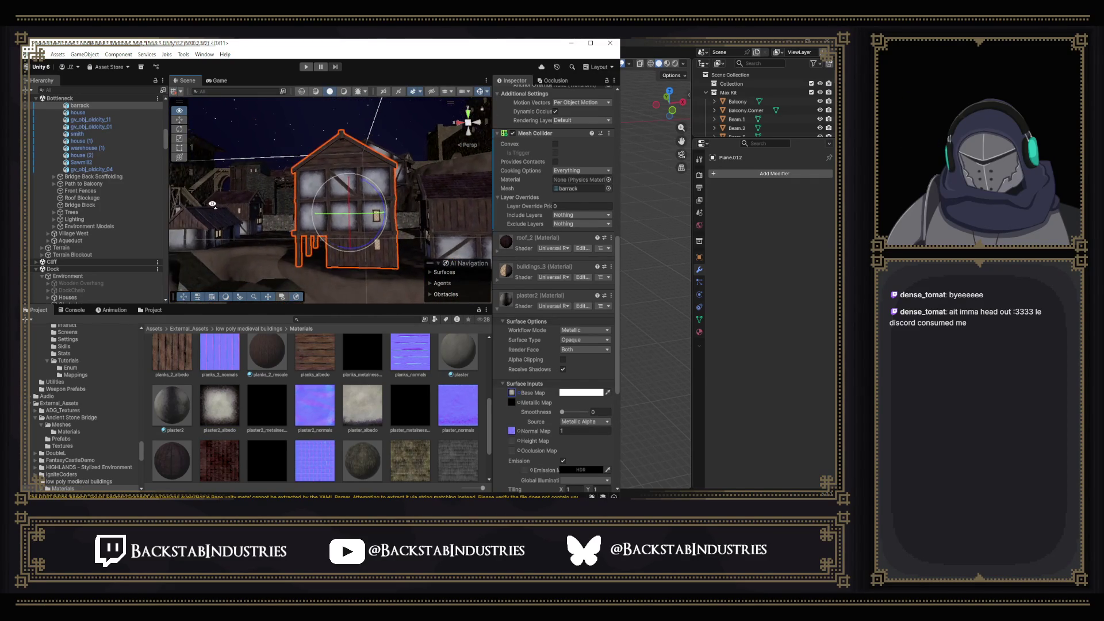
mouse_move(185, 203)
left_mouse_down()
mouse_move(40, 199)
mouse_move(31, 210)
mouse_move(41, 226)
mouse_move(410, 233)
mouse_move(363, 215)
mouse_move(371, 208)
left_mouse_up()
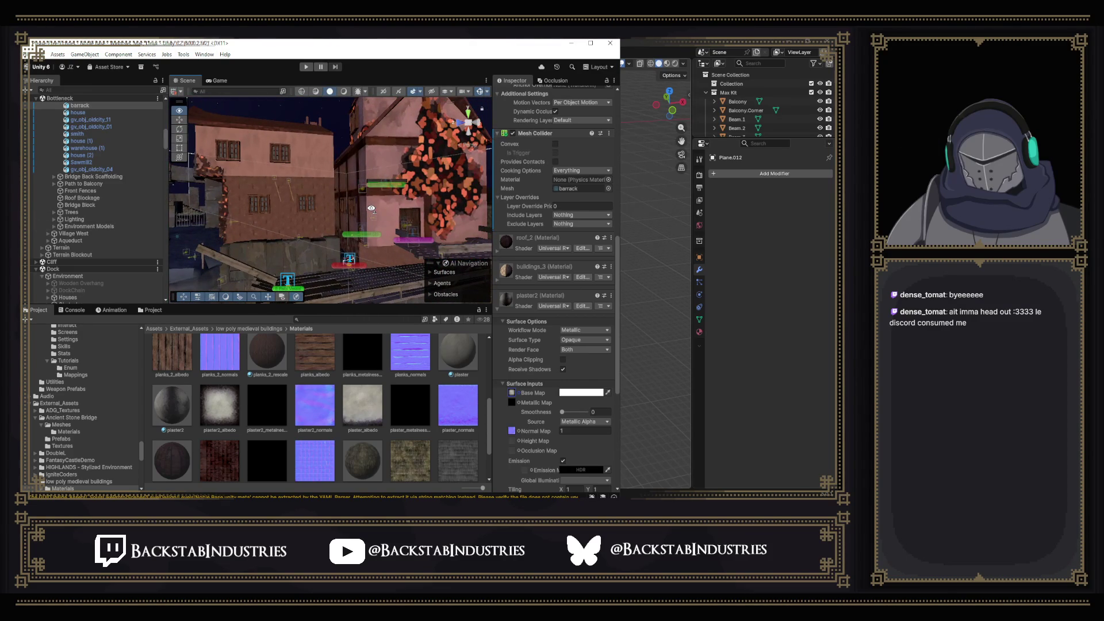
mouse_move(332, 233)
left_mouse_down()
mouse_move(423, 243)
mouse_move(410, 195)
left_mouse_up()
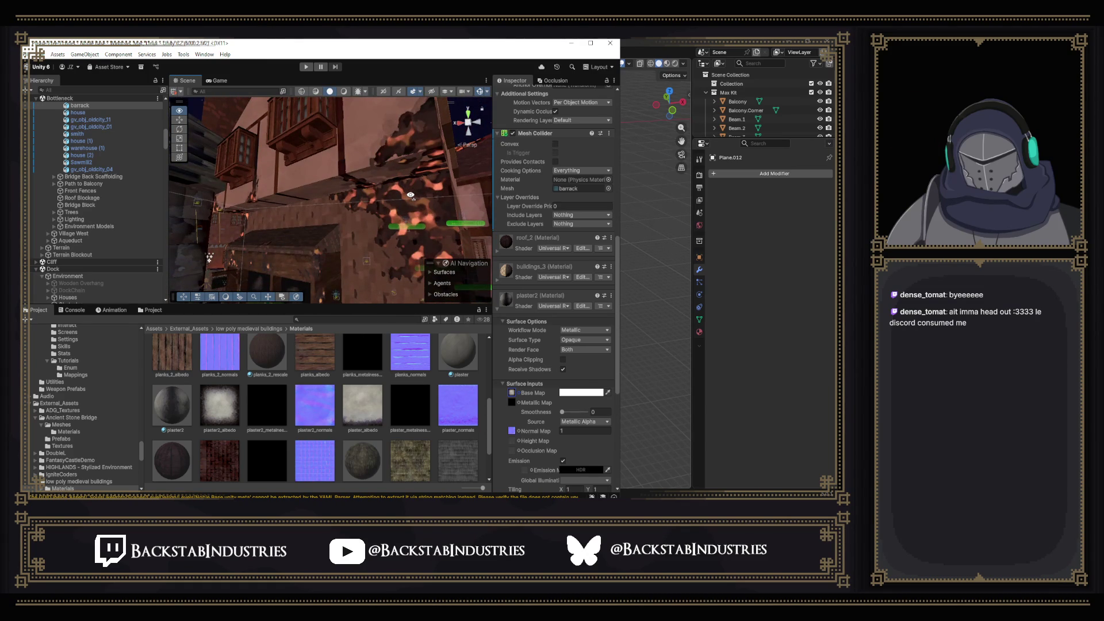
left_click(351, 198)
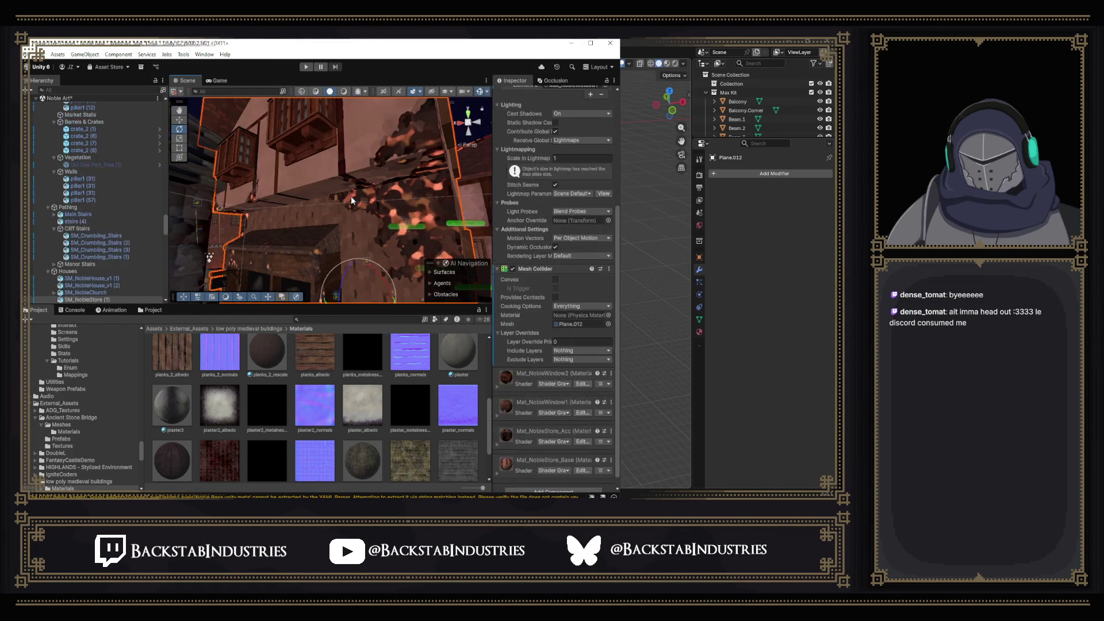
key("alt+Tab")
scroll(334, 415, "down", 3)
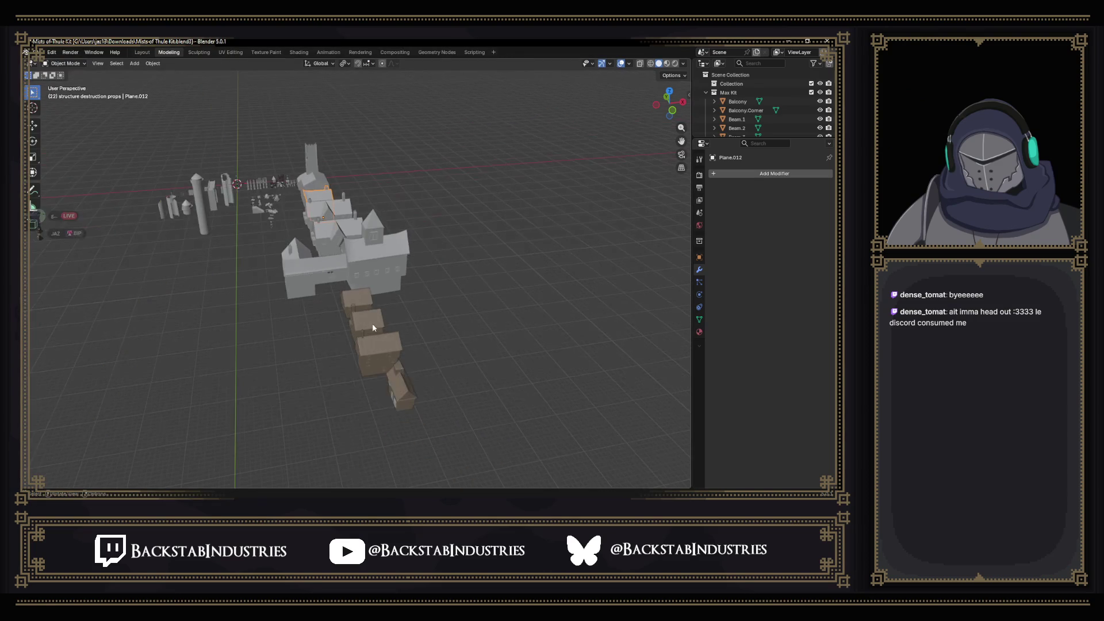
Select the long plank prop and place a Shift+D duplicate of it.
scroll(391, 339, "up", 2)
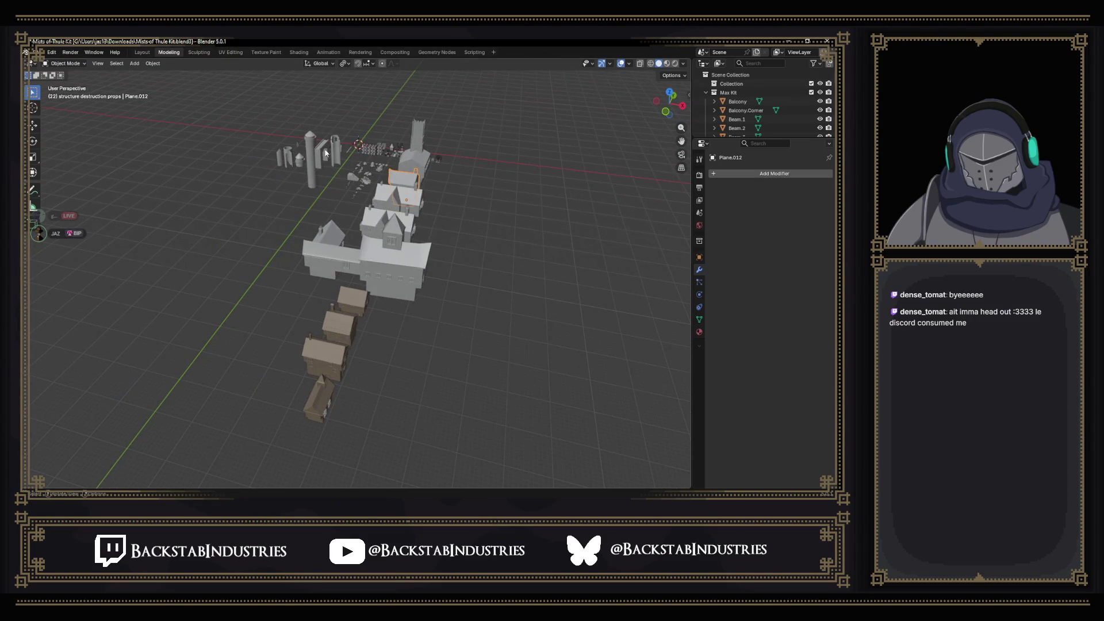
scroll(322, 150, "up", 6)
scroll(485, 379, "down", 4)
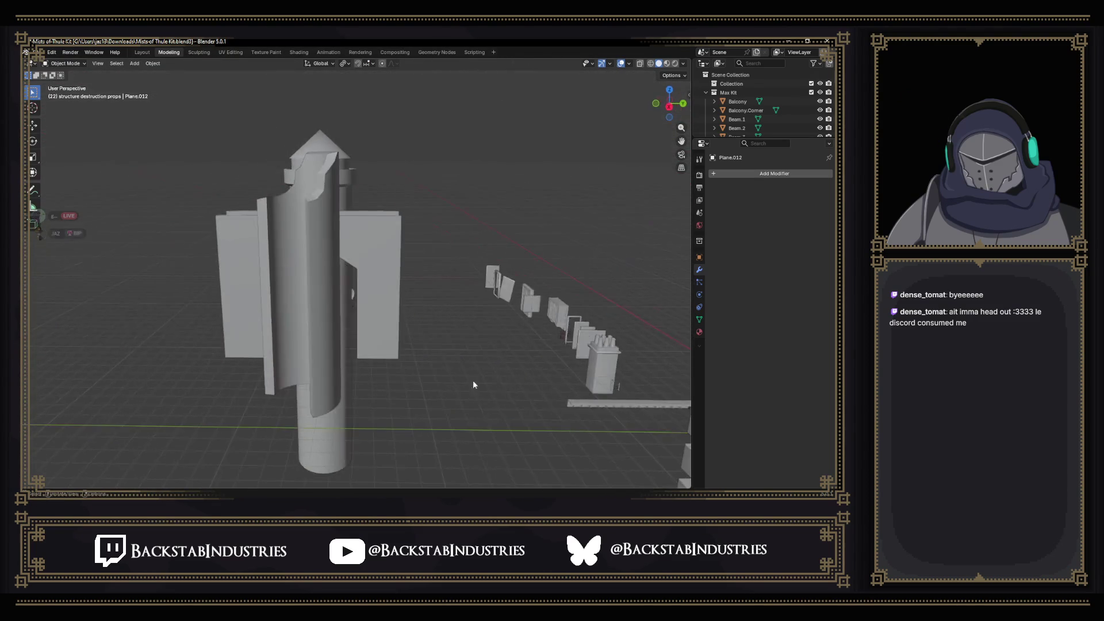
left_click(475, 360)
scroll(488, 370, "down", 6)
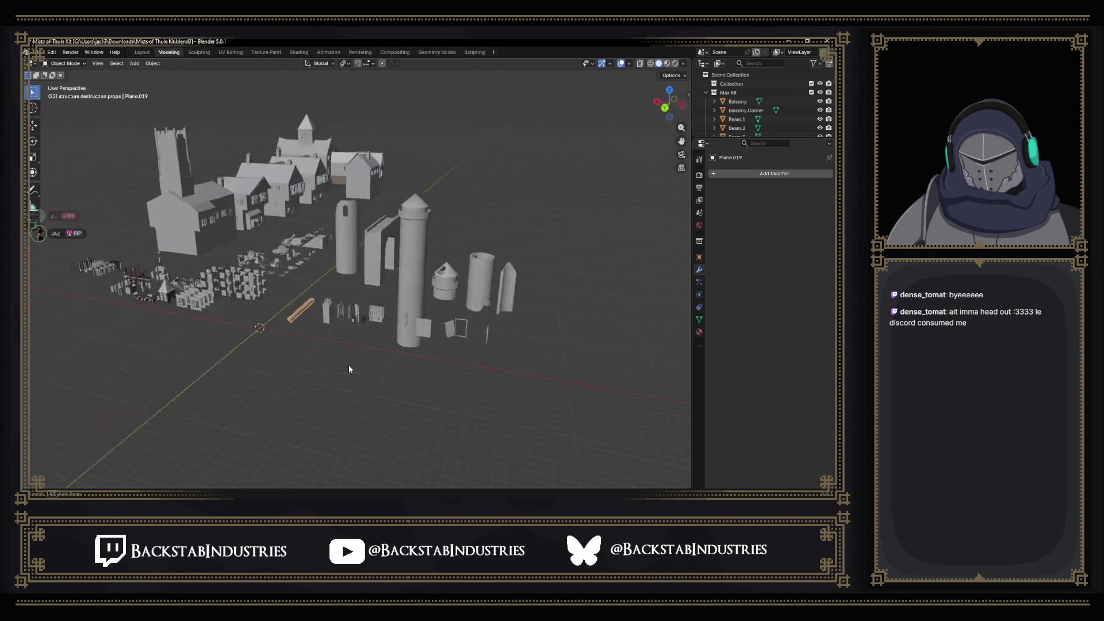
mouse_move(329, 365)
left_mouse_down()
mouse_move(342, 332)
mouse_move(329, 324)
left_mouse_up()
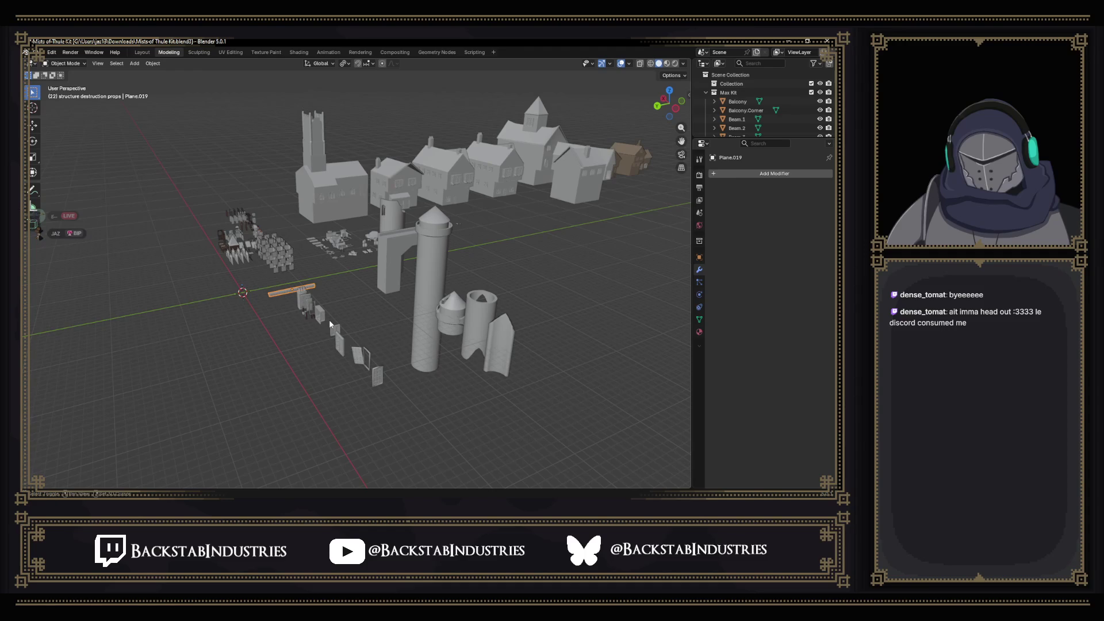
key("shift+d")
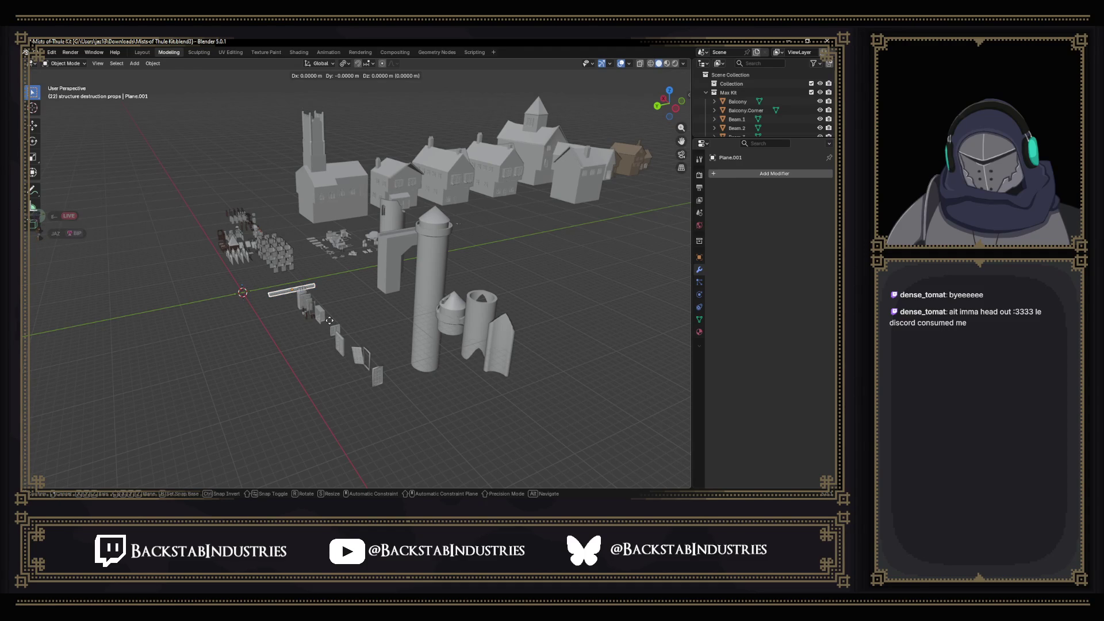
left_click(507, 303)
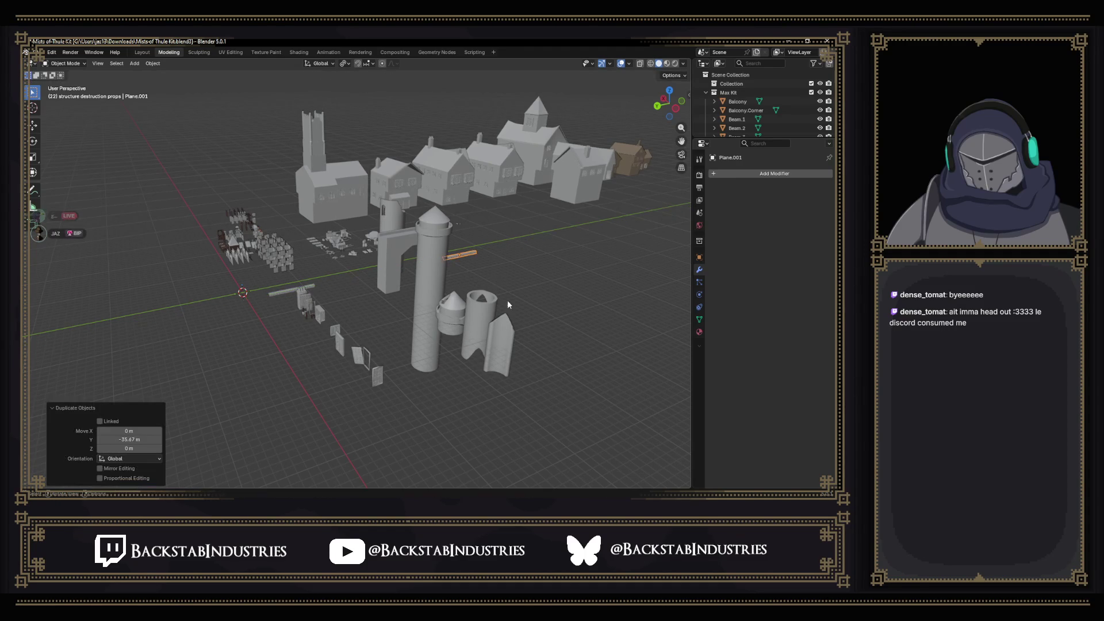
left_click_drag(507, 300, 333, 363)
scroll(330, 367, "up", 2)
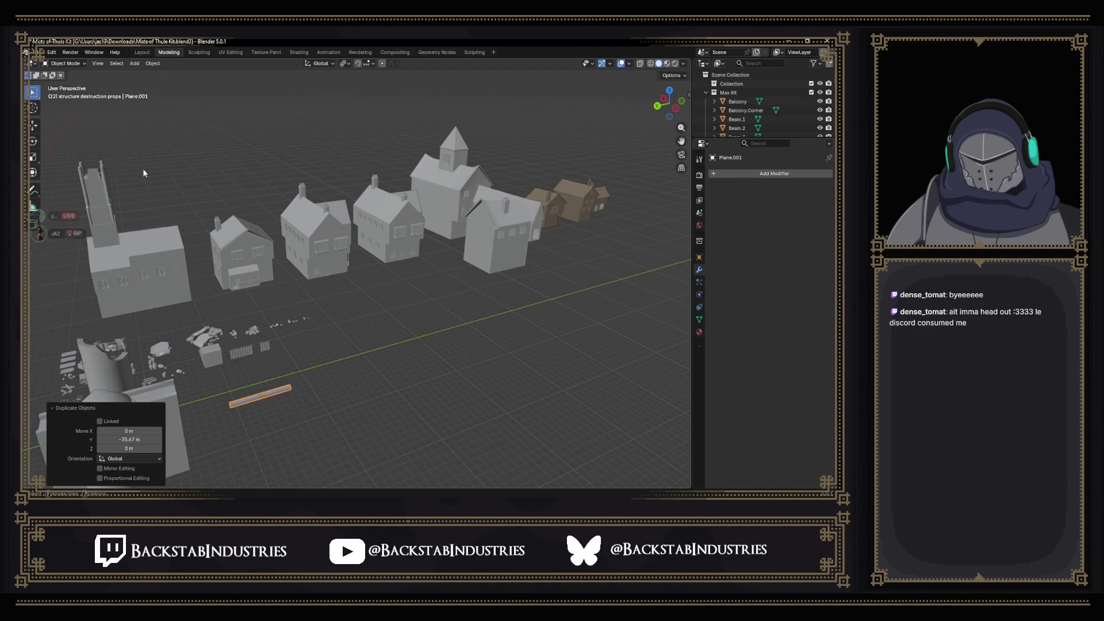
Move the plank copy up against the small house front and rotate it about Z.
left_click(33, 125)
left_click_drag(243, 394, 241, 287)
scroll(234, 255, "up", 10)
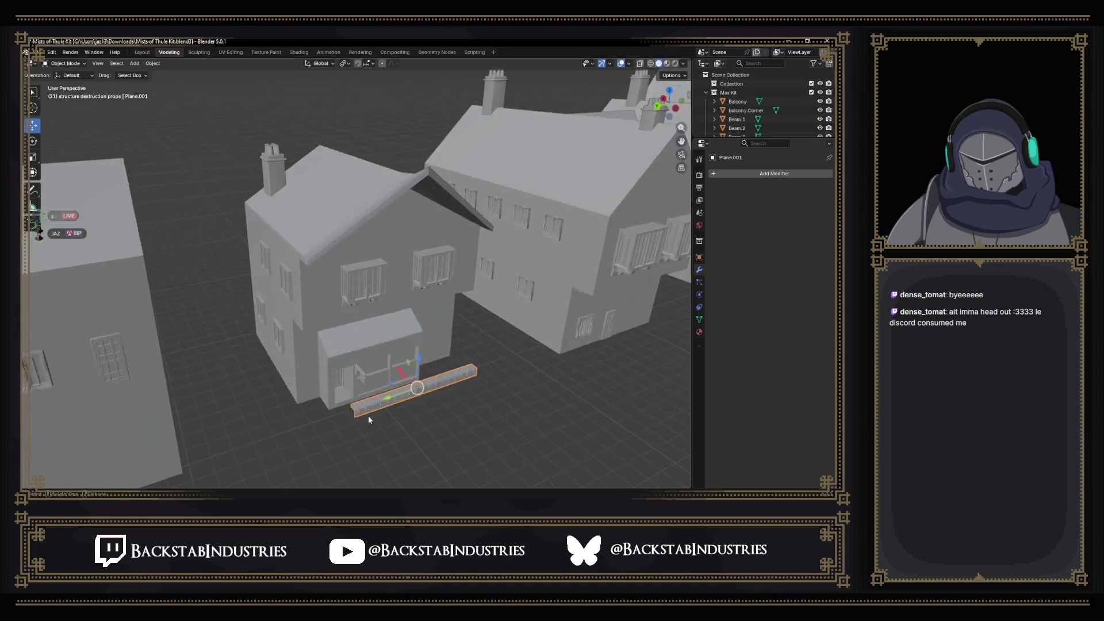
scroll(398, 351, "down", 3)
left_click_drag(398, 351, 457, 361)
scroll(456, 361, "down", 2)
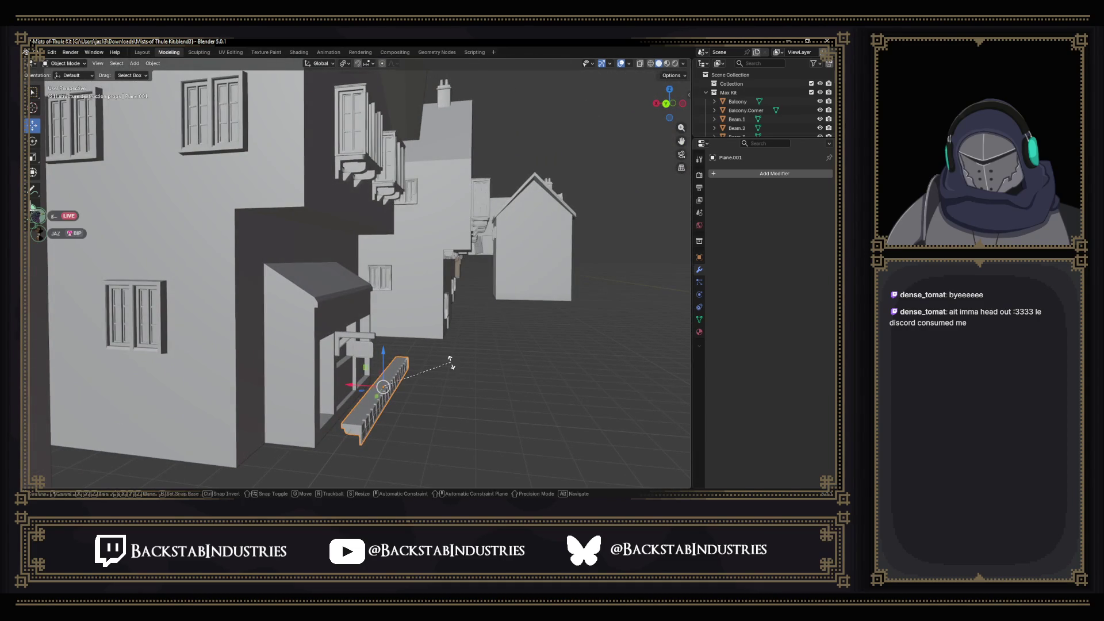
key("r")
key("z")
left_click(266, 449)
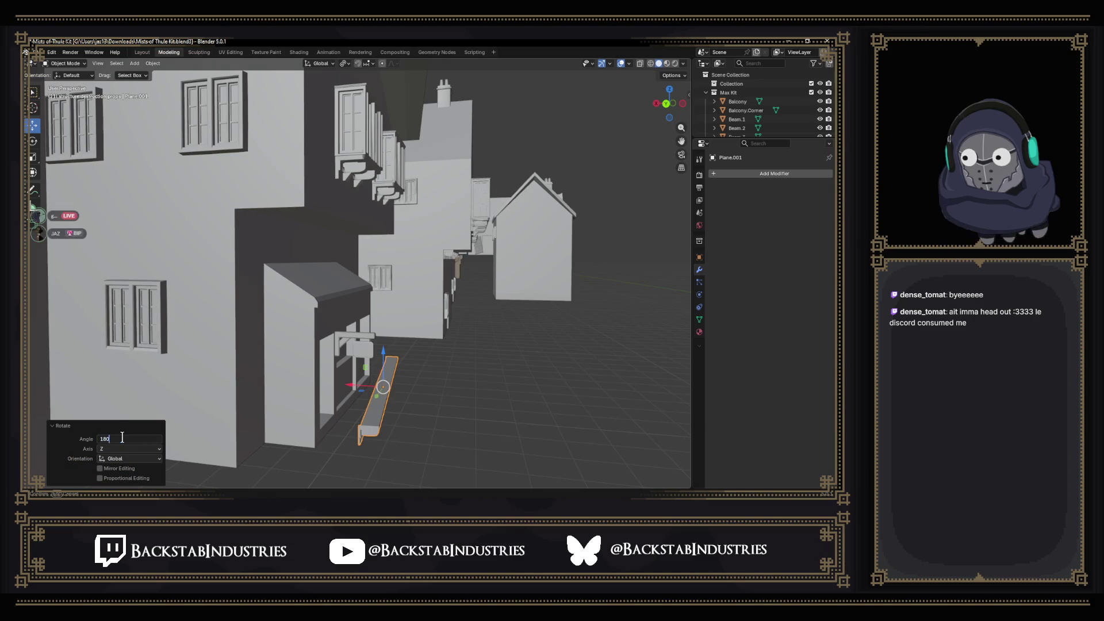
Turn the plank exactly 180° and fit it as a cornice along the upper wall.
type("180")
key("Return")
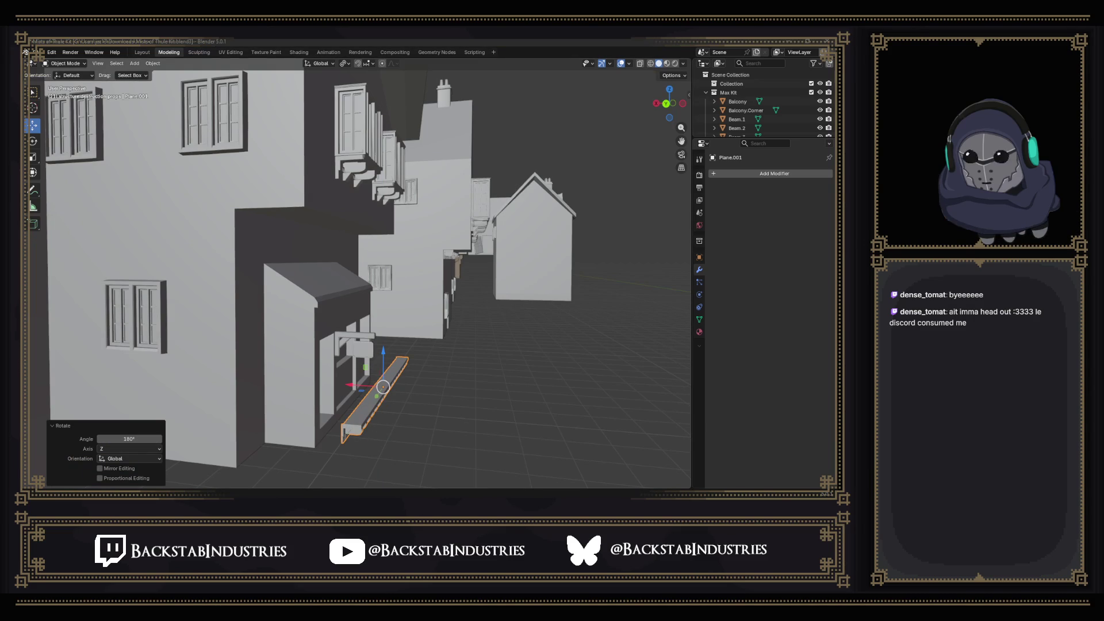
mouse_move(366, 371)
left_mouse_down()
mouse_move(316, 248)
mouse_move(326, 217)
left_mouse_up()
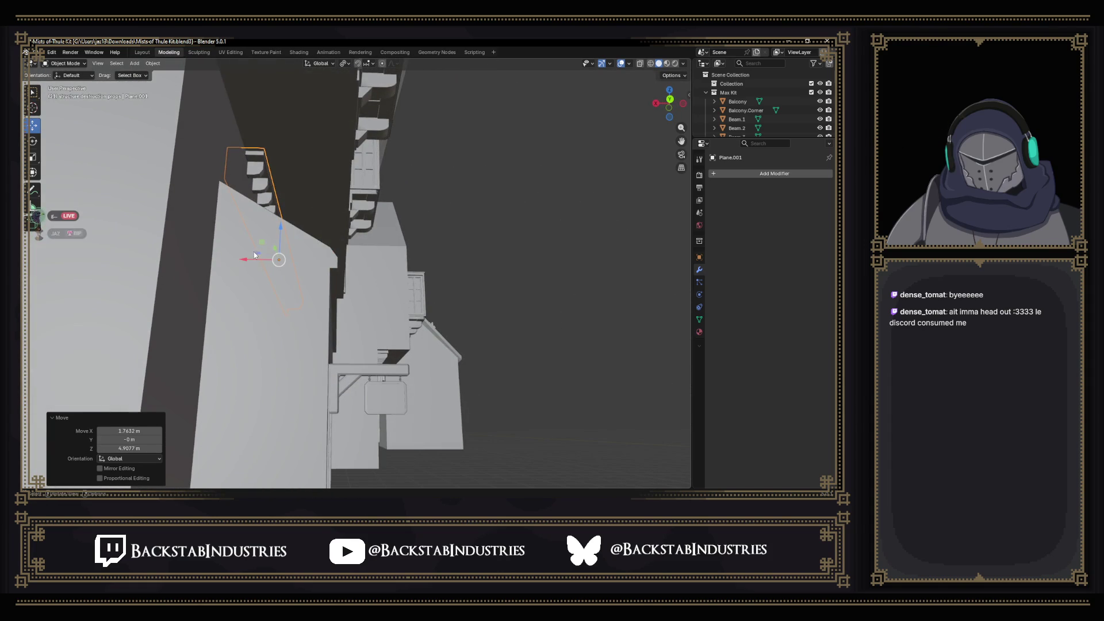
left_click_drag(263, 245, 276, 244)
scroll(222, 236, "up", 5)
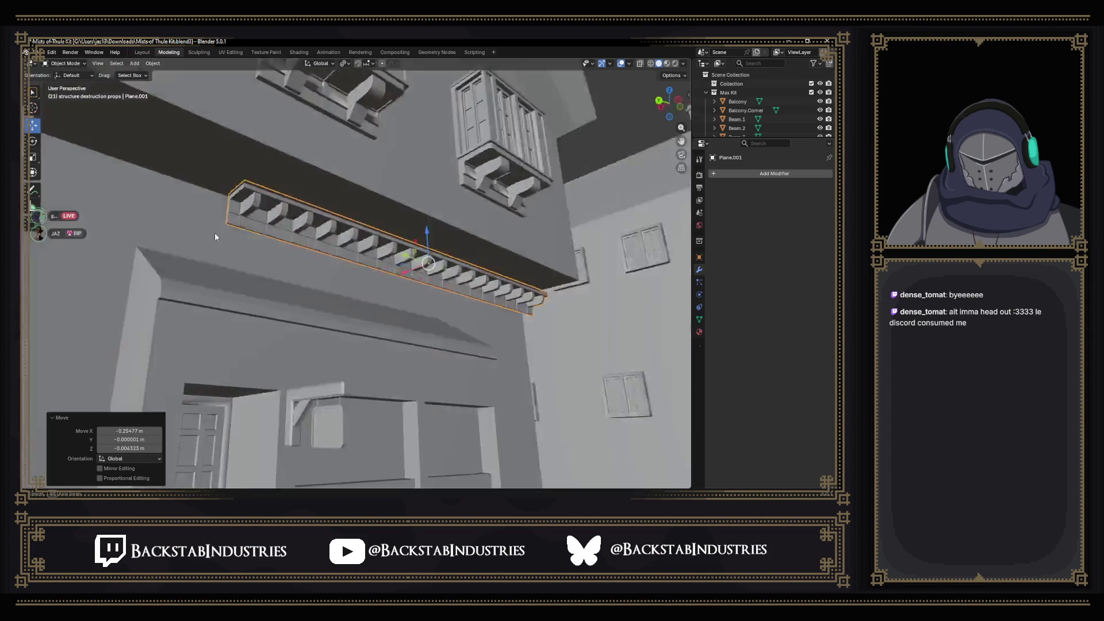
mouse_move(187, 228)
left_mouse_down()
mouse_move(345, 299)
mouse_move(336, 272)
mouse_move(325, 271)
mouse_move(567, 372)
mouse_move(350, 375)
mouse_move(332, 363)
mouse_move(544, 298)
mouse_move(372, 369)
mouse_move(502, 298)
mouse_move(473, 306)
left_mouse_up()
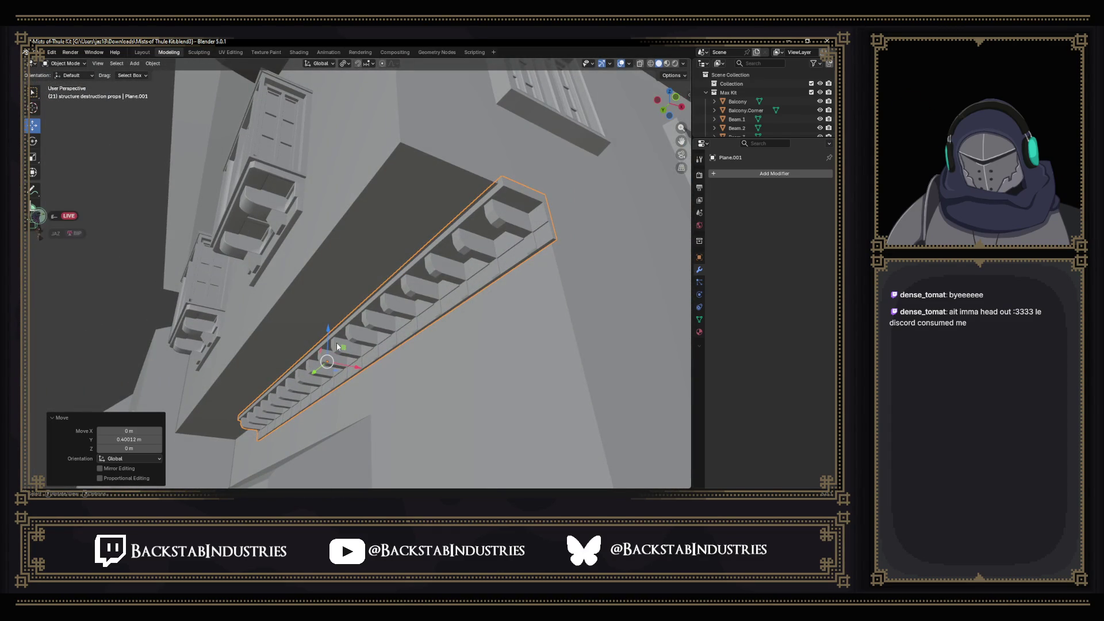
mouse_move(328, 339)
left_mouse_down()
mouse_move(341, 378)
mouse_move(317, 376)
mouse_move(406, 381)
mouse_move(317, 382)
left_mouse_up()
scroll(354, 434, "up", 6)
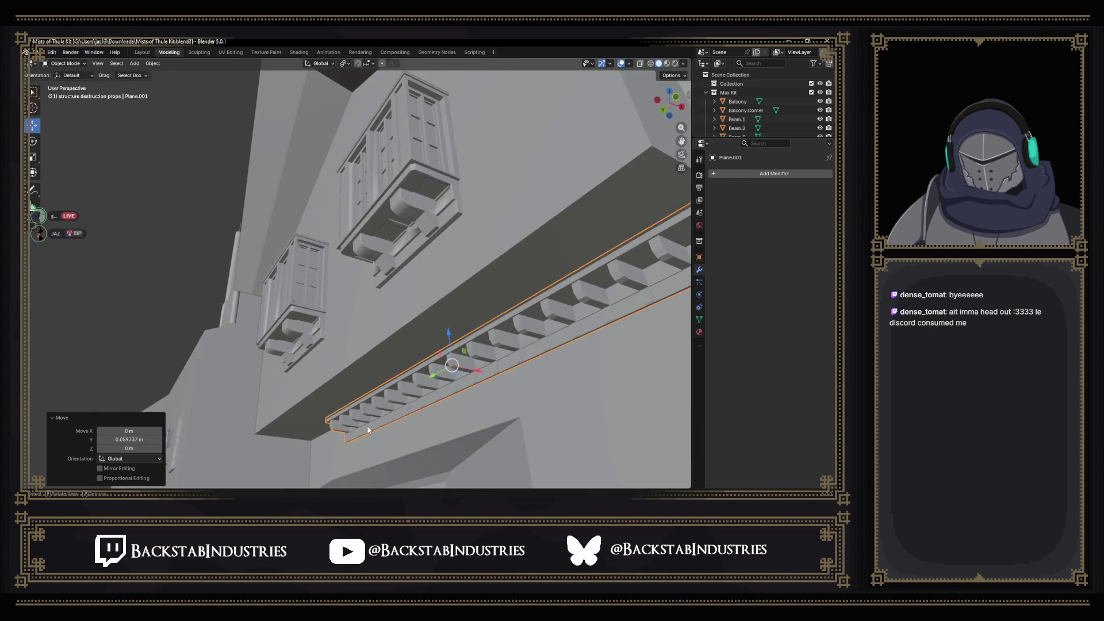
left_click_drag(357, 439, 427, 449)
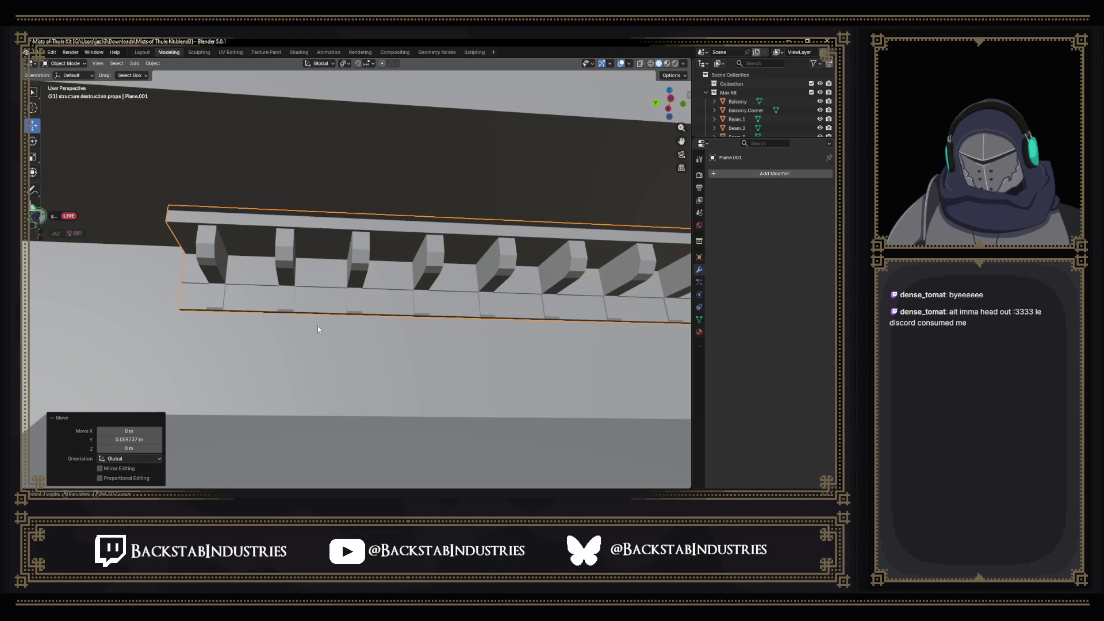
left_click_drag(318, 329, 531, 384)
scroll(530, 381, "down", 2)
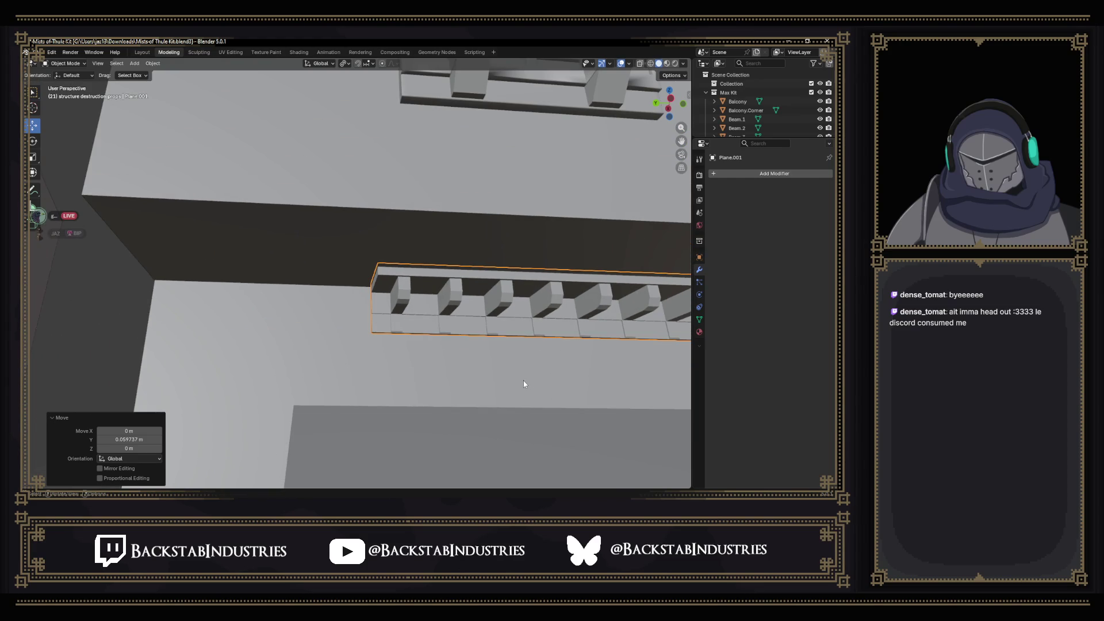
Duplicate the plank and slide the copy 1.8292 m along Y to extend the row.
key("shift+d")
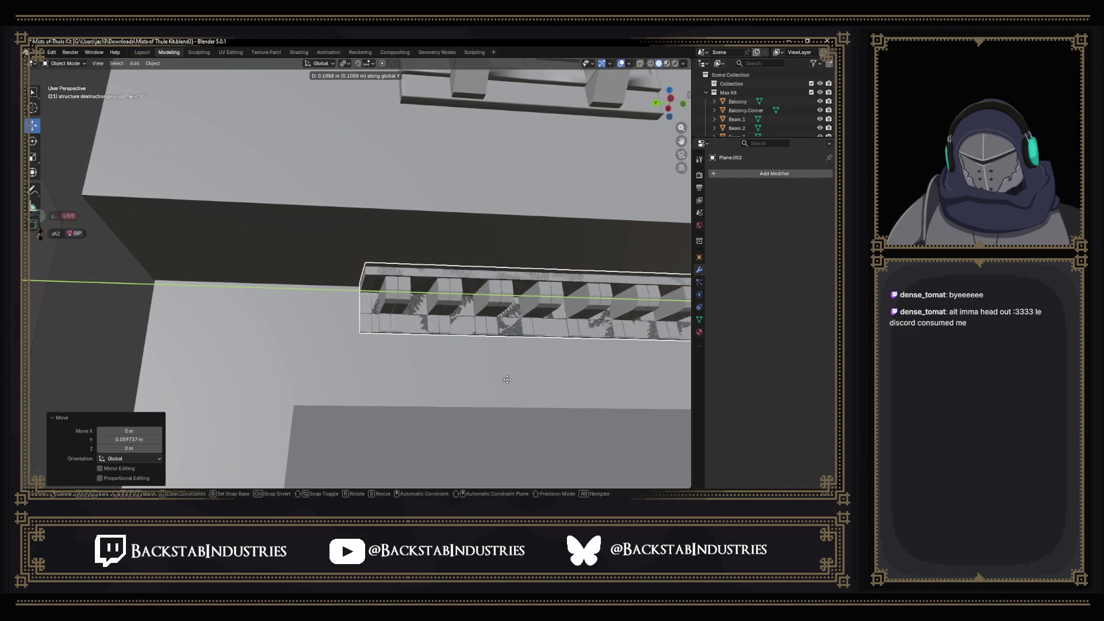
key("y")
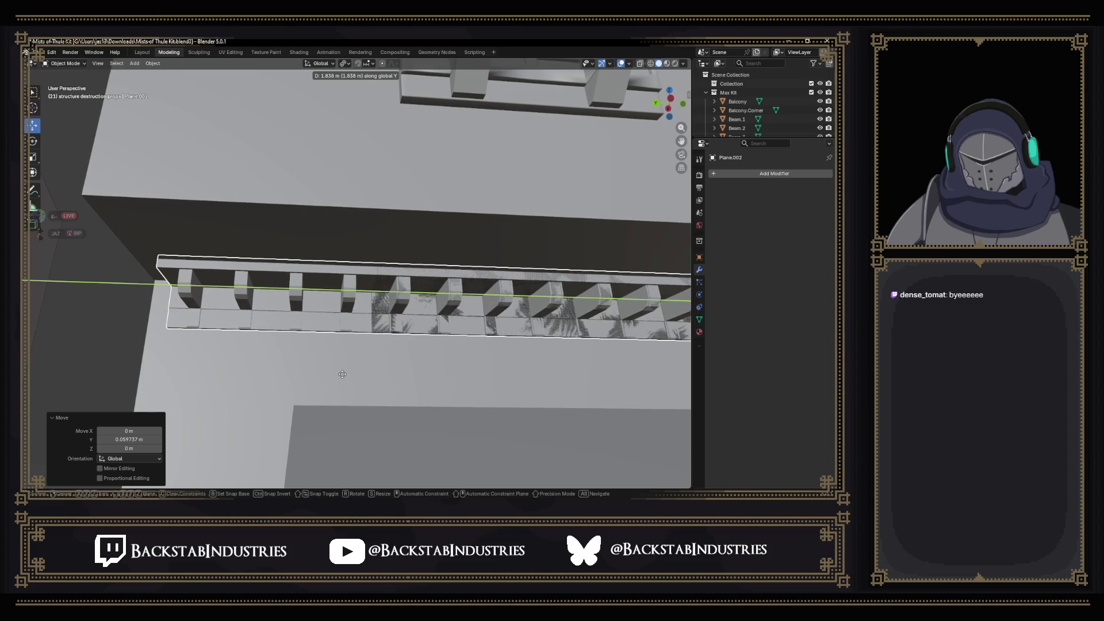
left_click(343, 374)
Enter Edit Mode on the strip and box-select the cornice faces along the wall.
key("Tab")
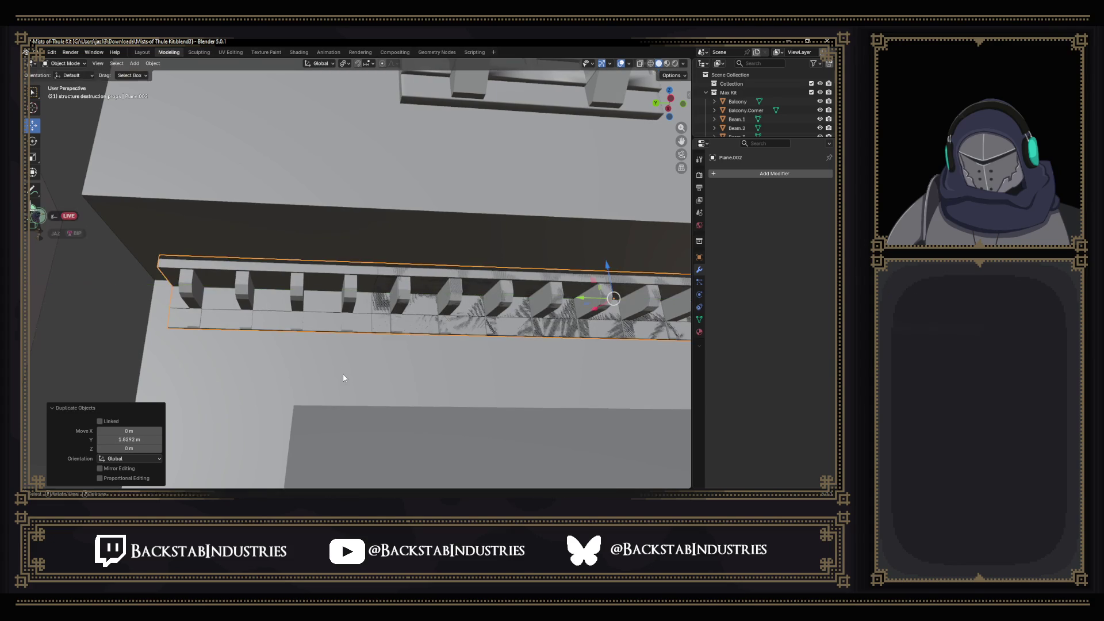
scroll(500, 391, "down", 3)
scroll(492, 364, "down", 6)
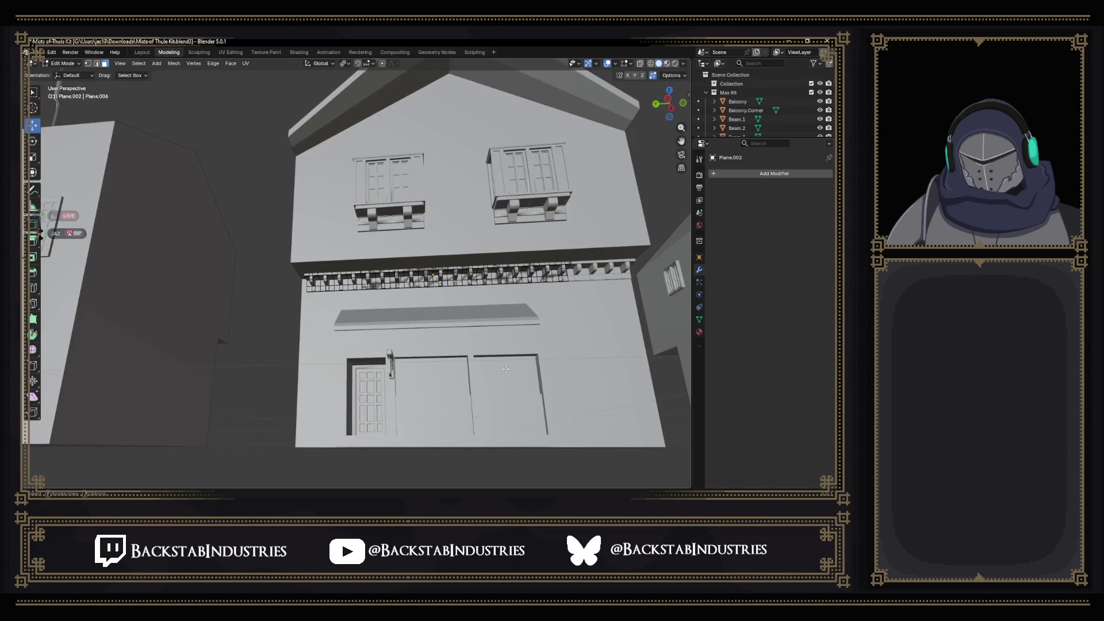
scroll(388, 320, "left", 3)
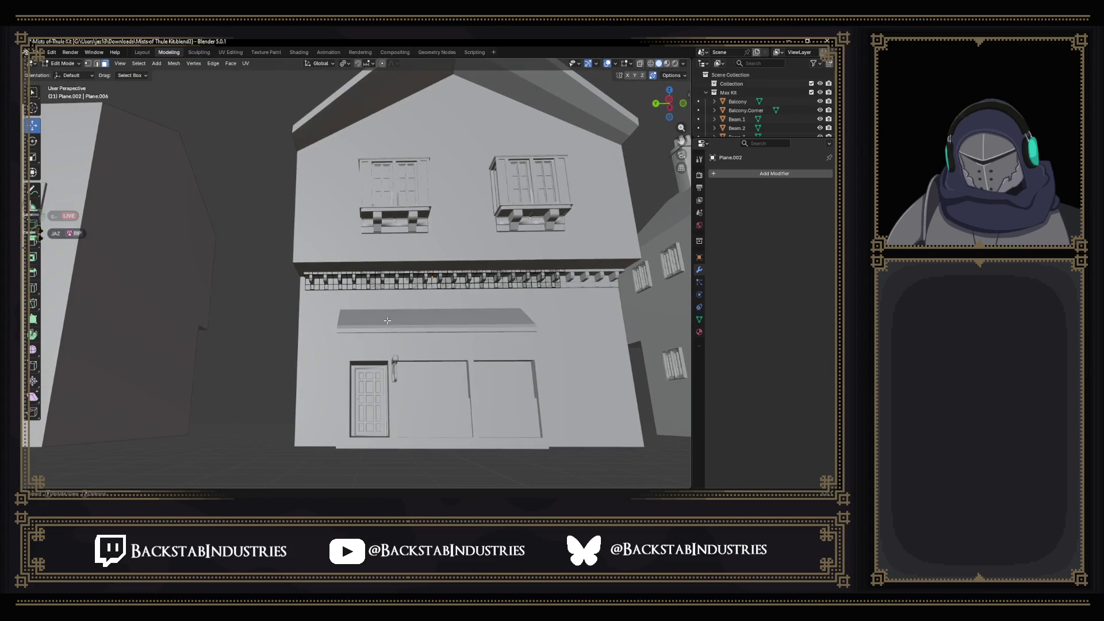
left_click(651, 63)
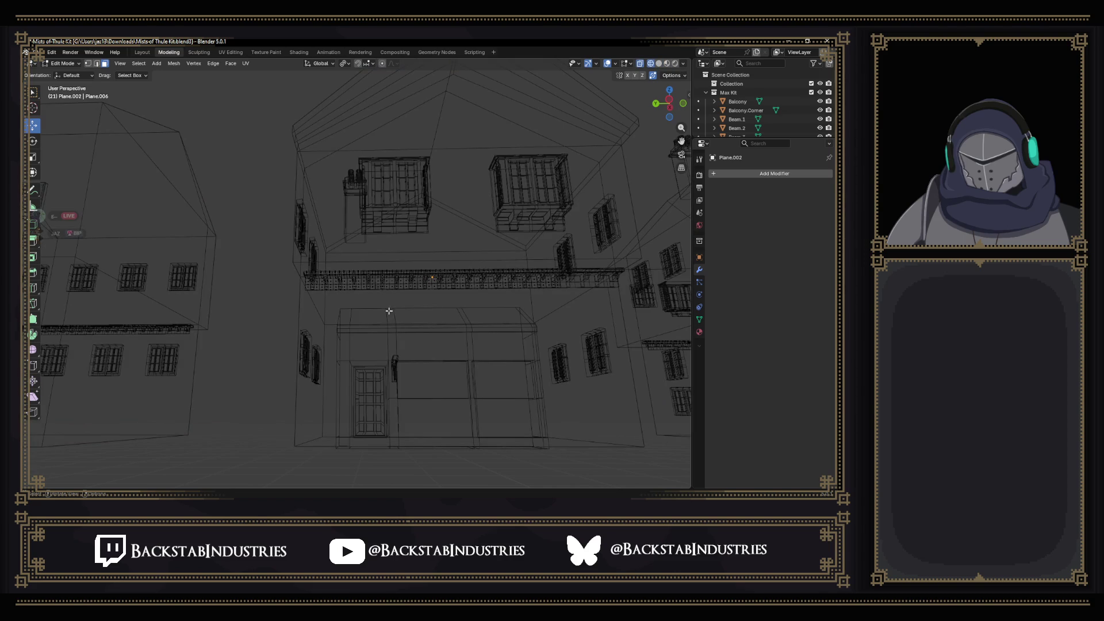
left_click(661, 64)
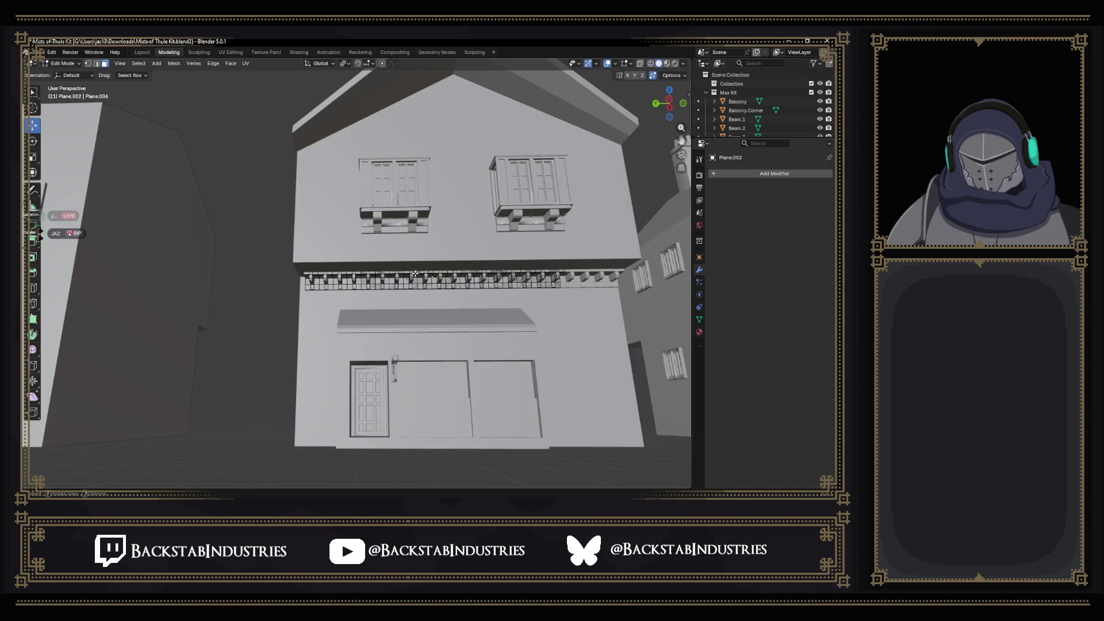
key("b")
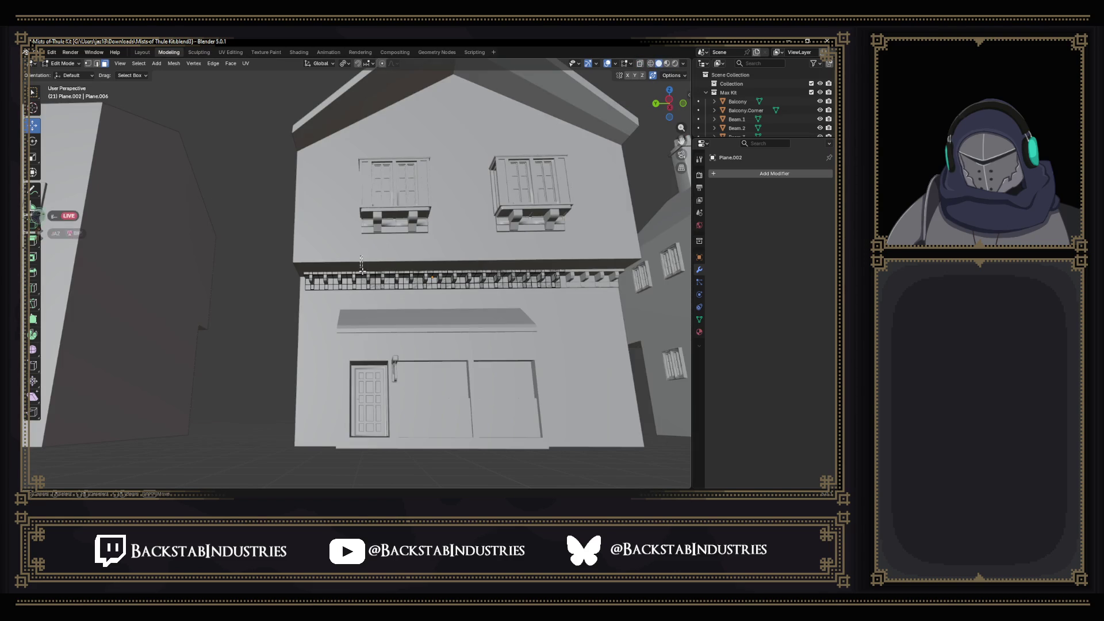
left_click_drag(414, 311, 657, 320)
In wireframe, reselect the strip's right portion and drop its left end from the selection.
scroll(518, 322, "up", 3)
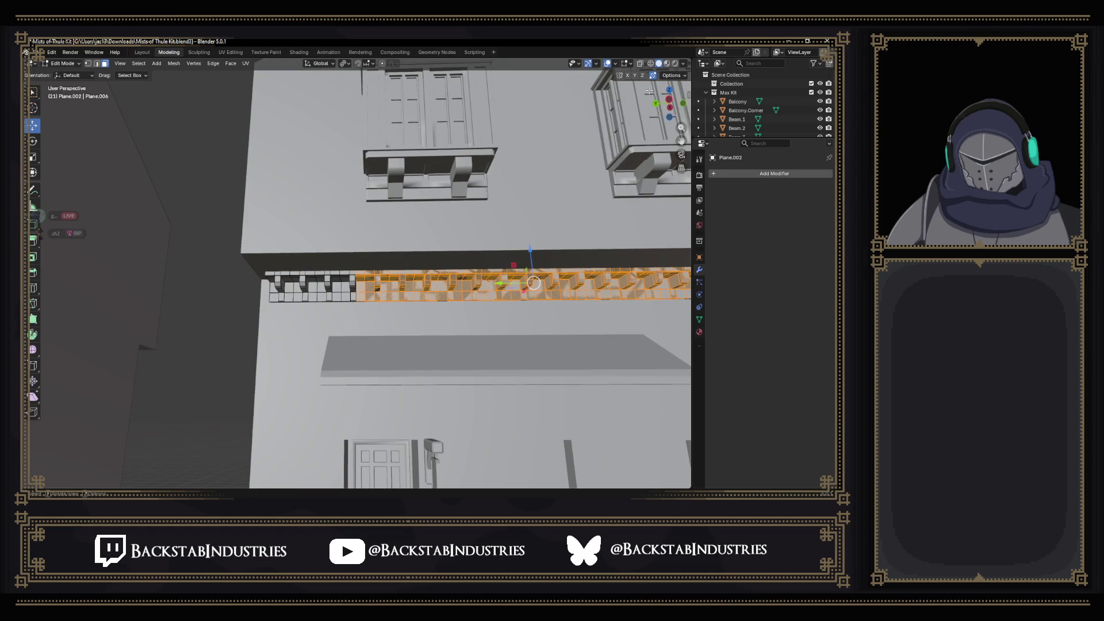
left_click(652, 64)
scroll(578, 262, "down", 4)
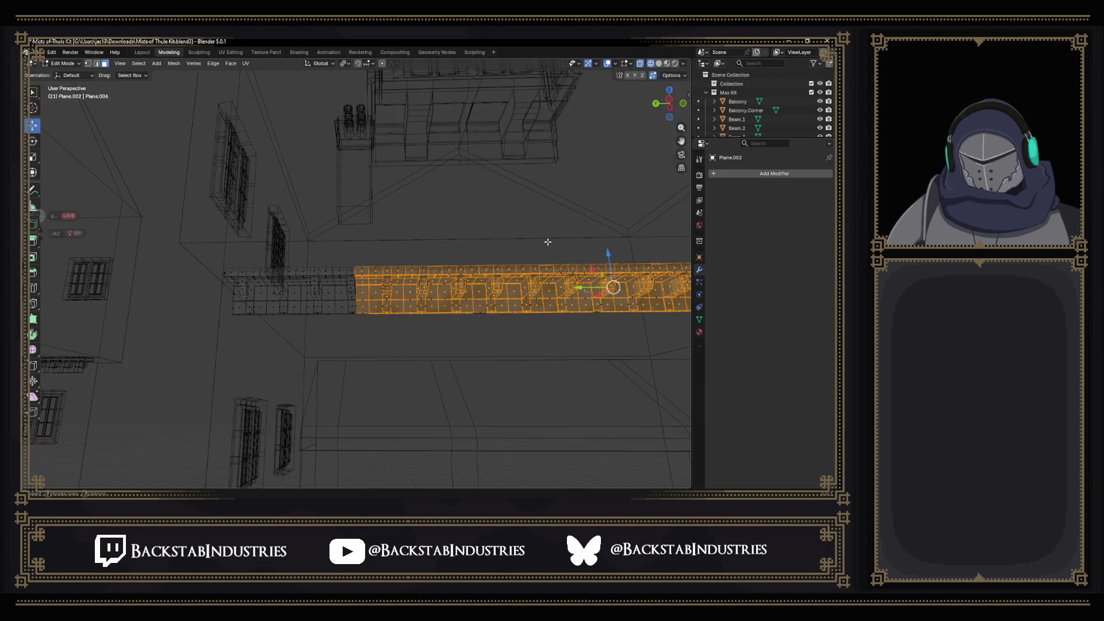
left_click_drag(578, 261, 580, 232)
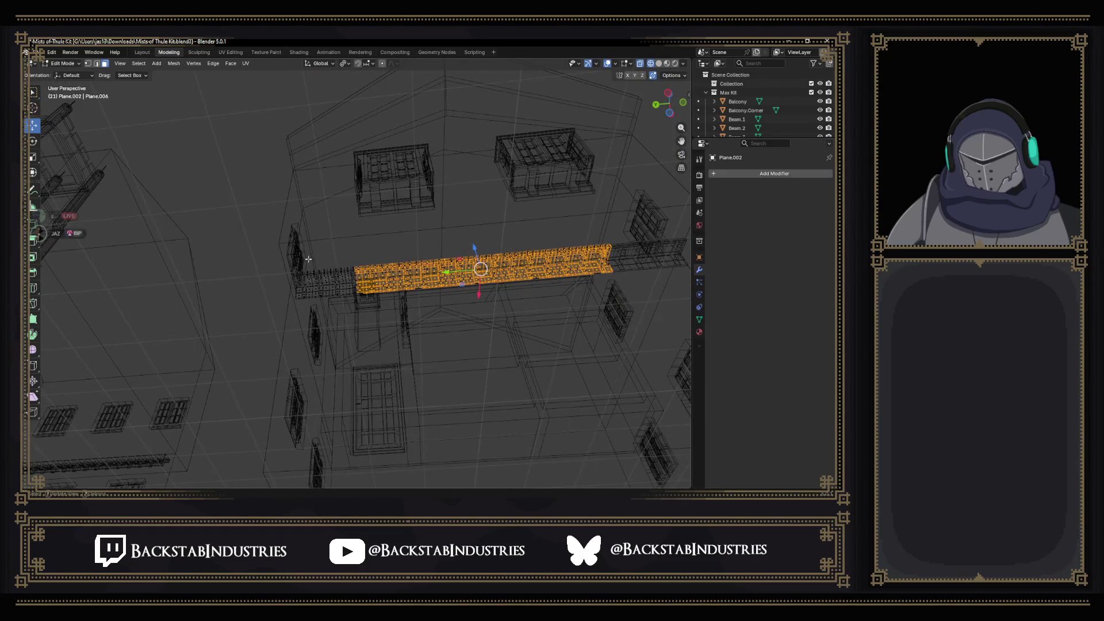
mouse_move(364, 249)
left_mouse_down()
mouse_move(450, 315)
mouse_move(647, 319)
left_mouse_up()
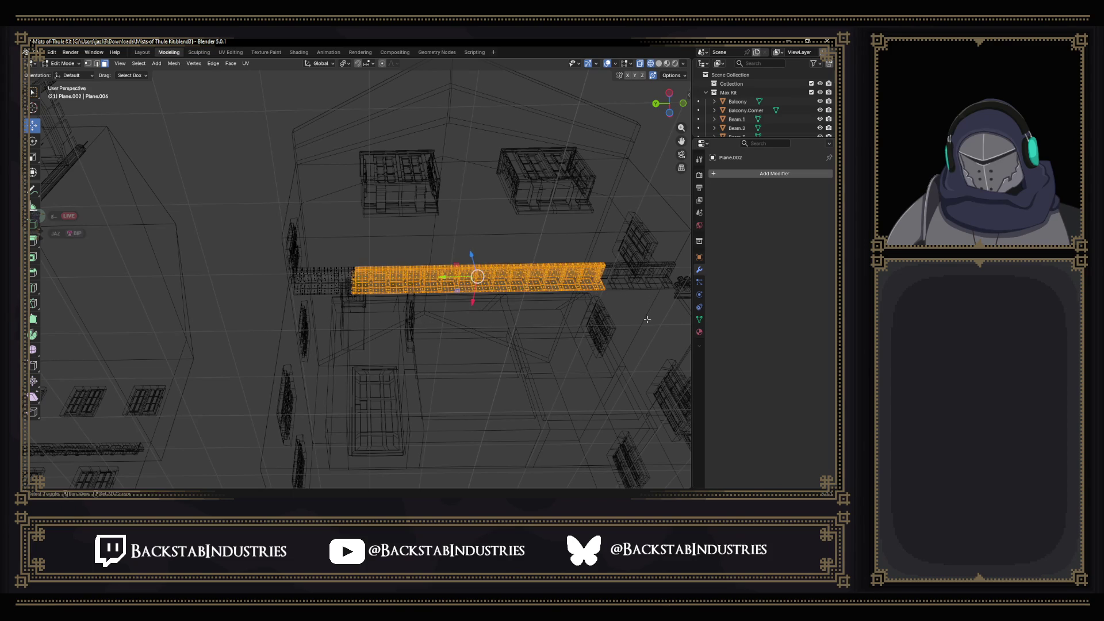
scroll(373, 309, "up", 5)
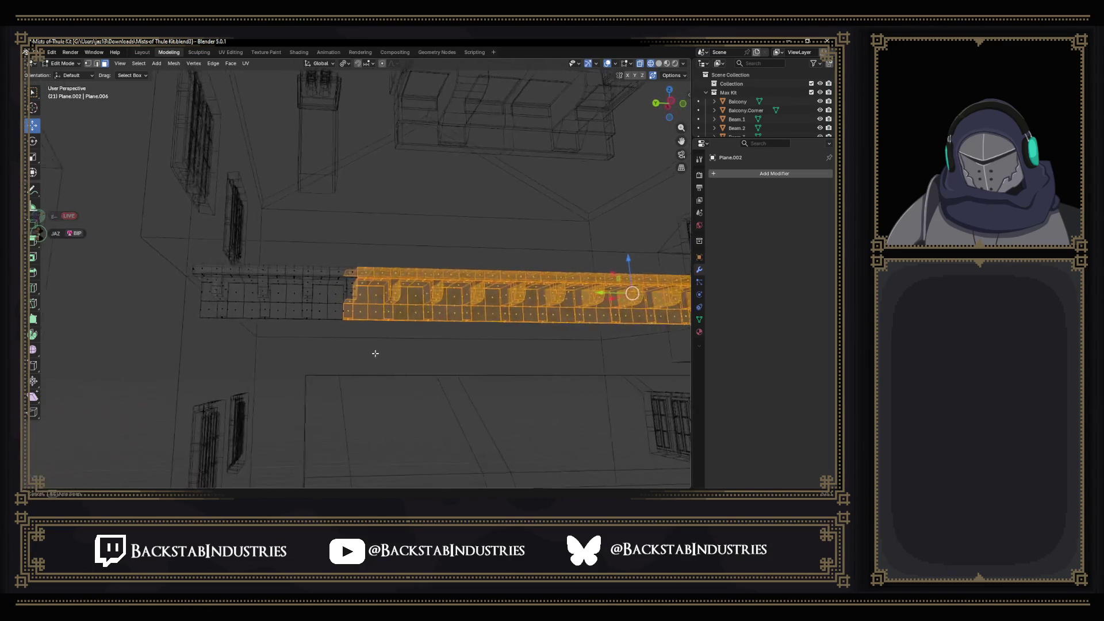
mouse_move(340, 254)
left_mouse_down()
mouse_move(362, 343)
mouse_move(371, 342)
left_mouse_up()
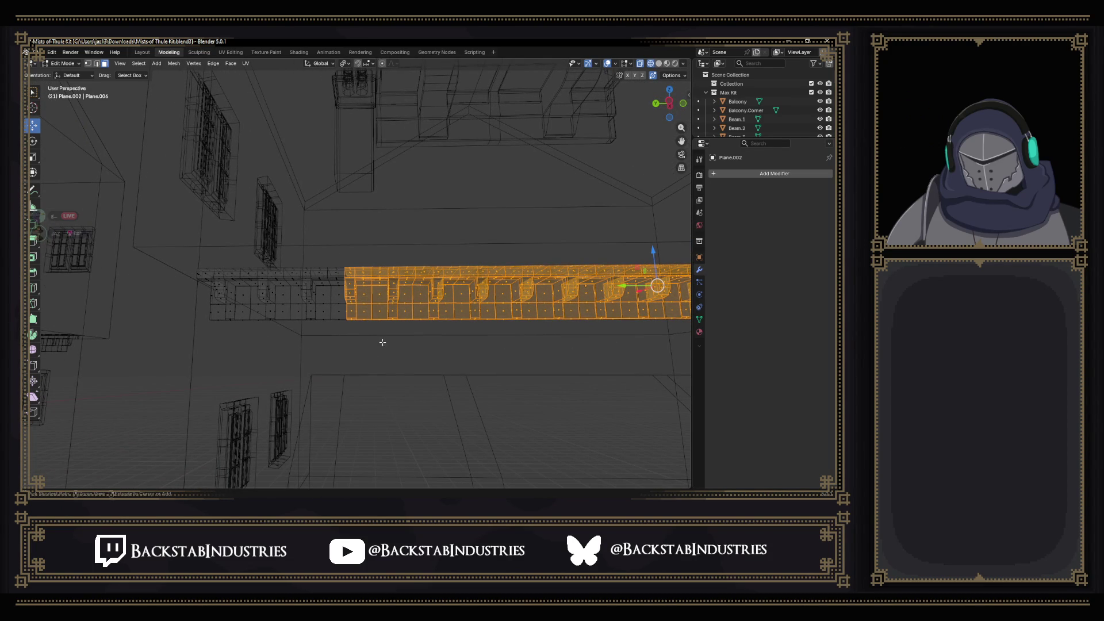
left_click_drag(352, 284, 341, 249)
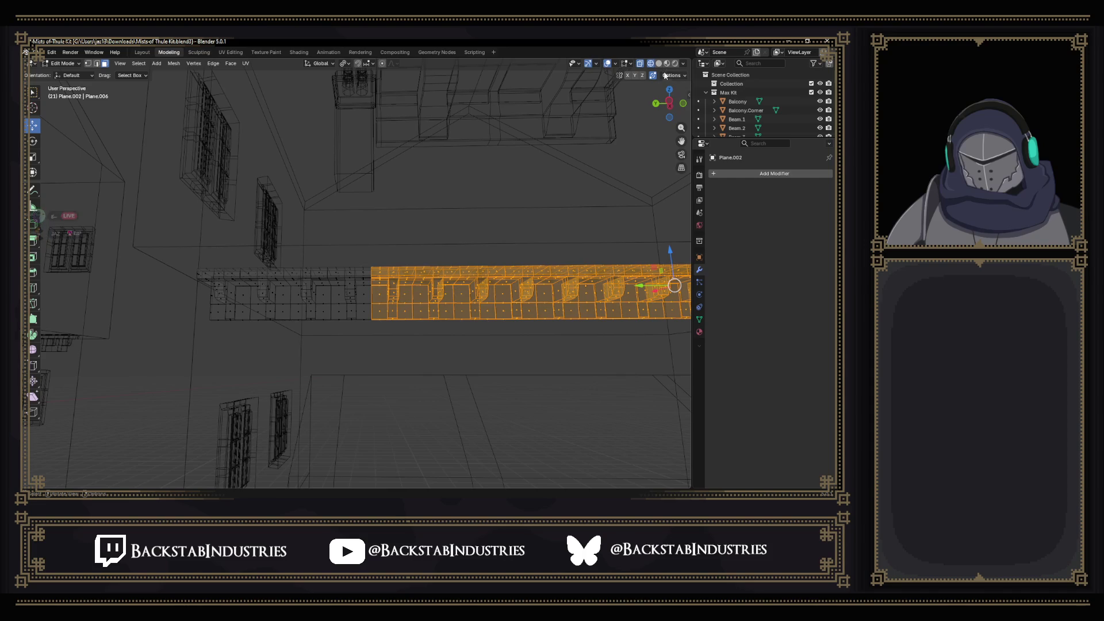
Delete the selected faces in Solid shading and return to Object Mode.
left_click(661, 64)
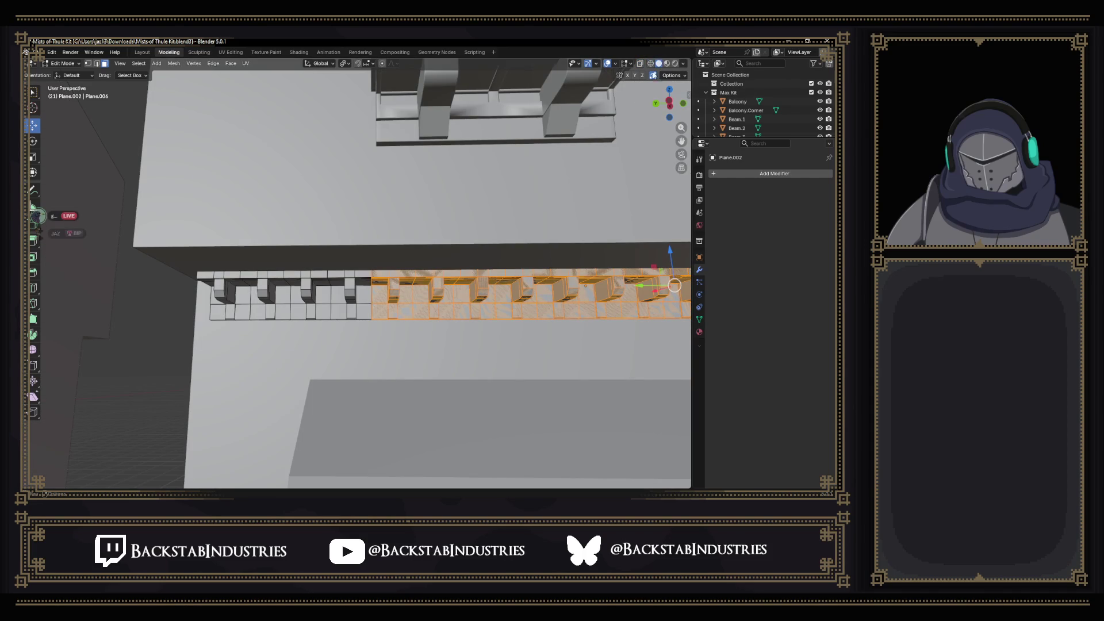
key("x")
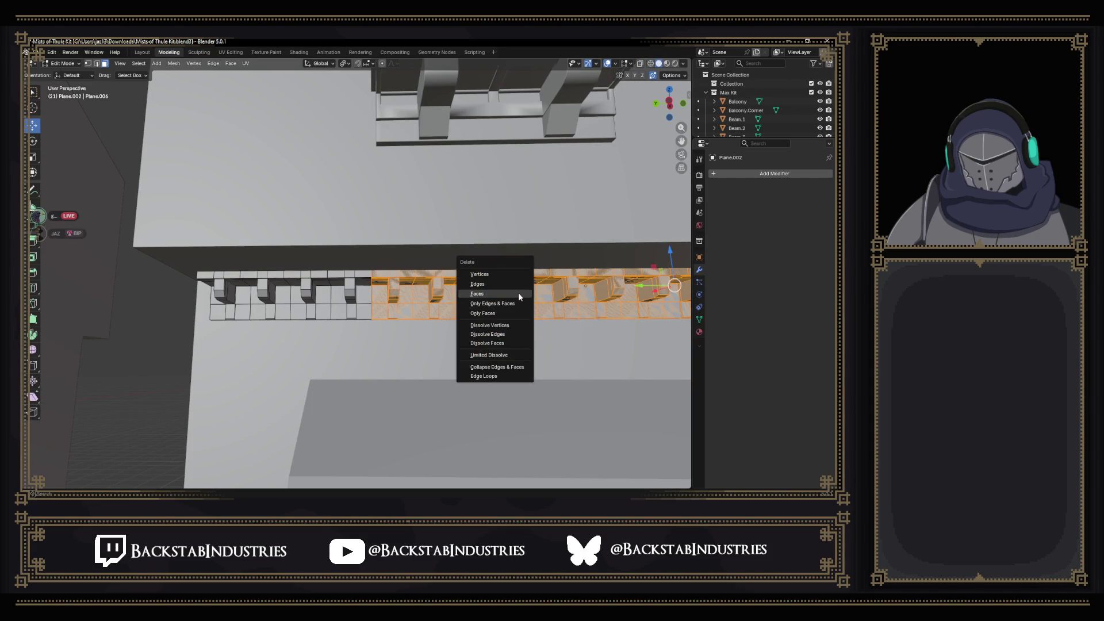
left_click(518, 292)
scroll(517, 323, "up", 5)
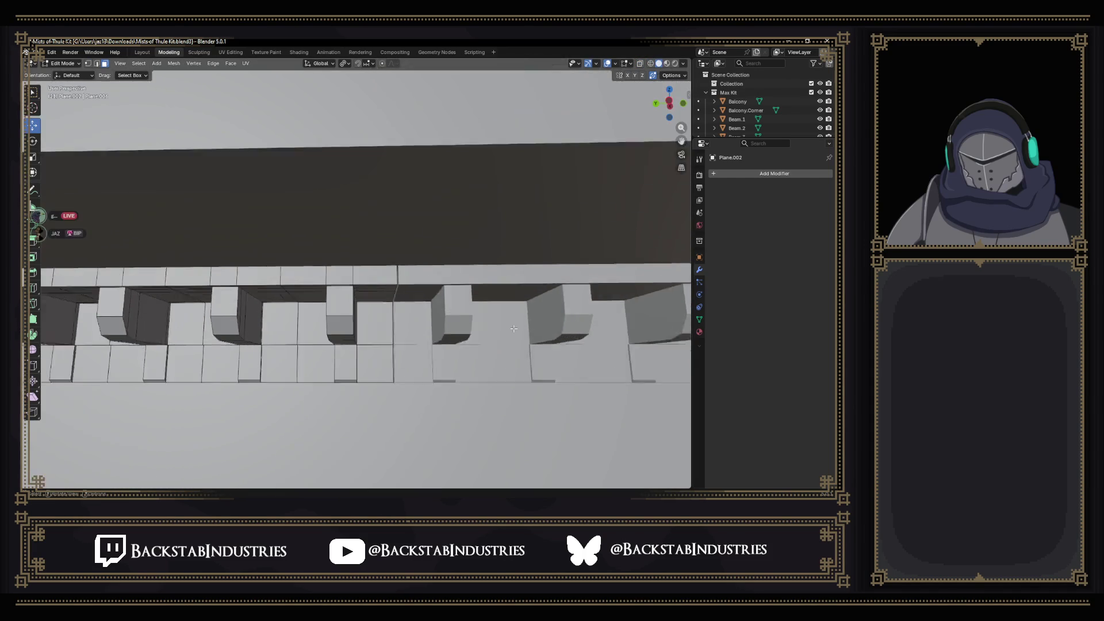
scroll(453, 337, "down", 4)
key("Tab")
scroll(574, 337, "down", 2)
scroll(517, 330, "down", 4)
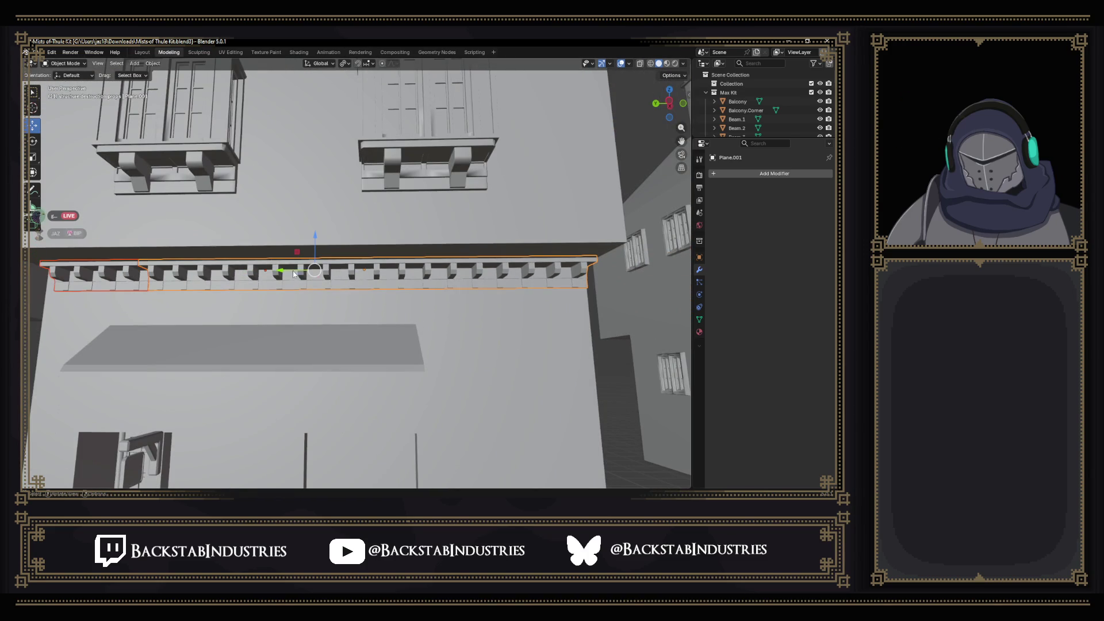
Nudge the block strip along Y to about -0.023 m against the wall.
mouse_move(293, 273)
left_mouse_down()
mouse_move(253, 319)
mouse_move(472, 330)
left_mouse_up()
left_click_drag(523, 290, 526, 289)
mouse_move(562, 336)
left_mouse_down()
mouse_move(308, 354)
mouse_move(461, 374)
left_mouse_up()
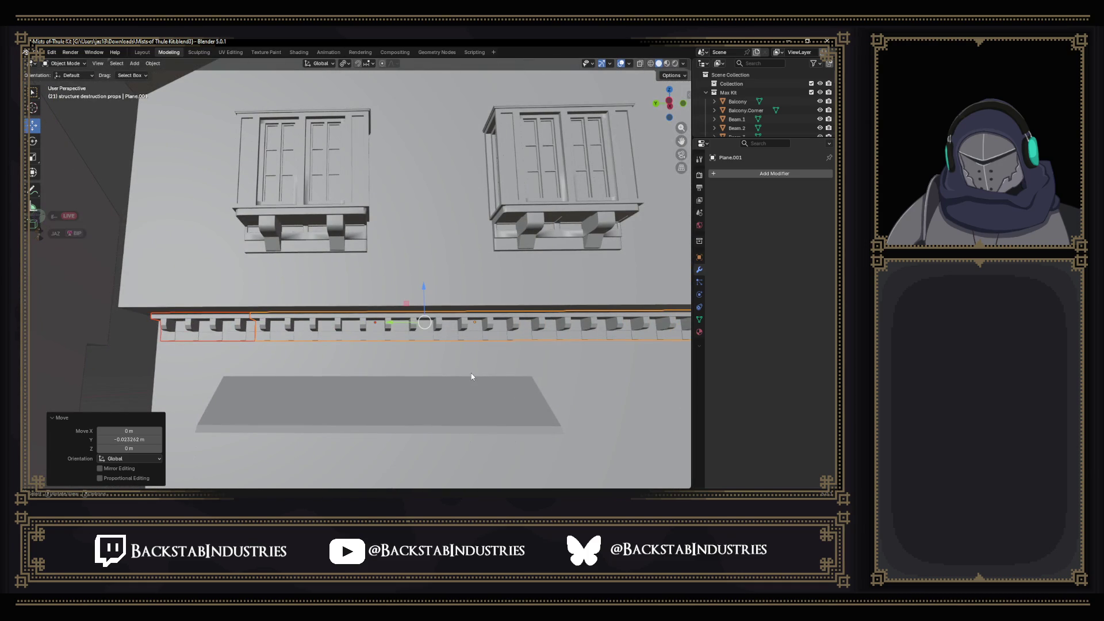
scroll(471, 377, "down", 5)
scroll(504, 206, "up", 4)
Select only the house wall and export the model as FBX.
left_click(448, 275, "shift")
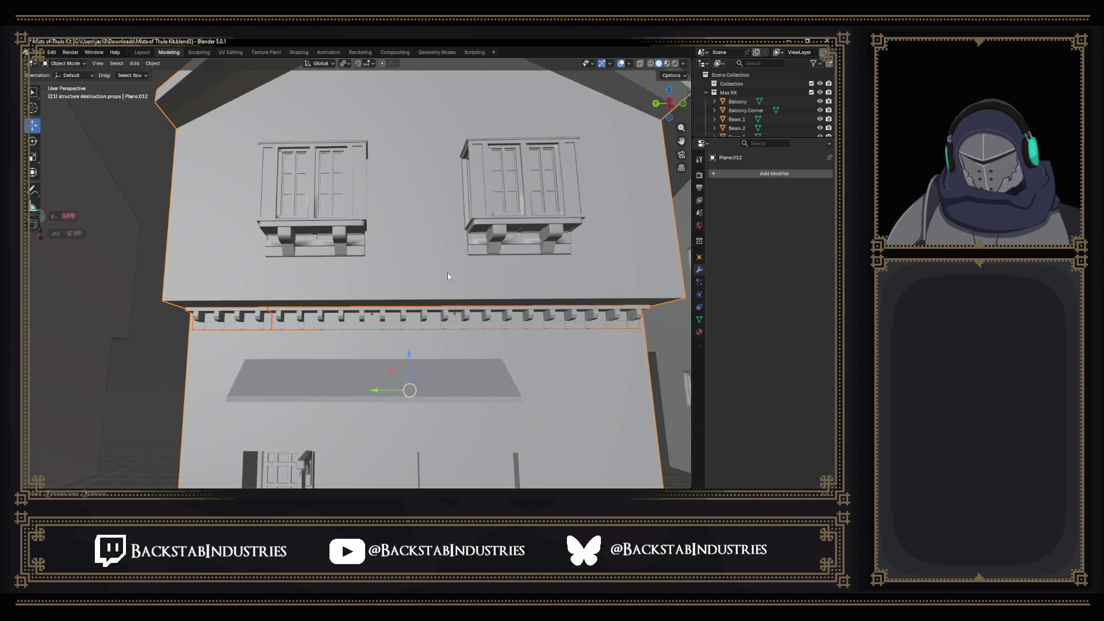
left_click(448, 273)
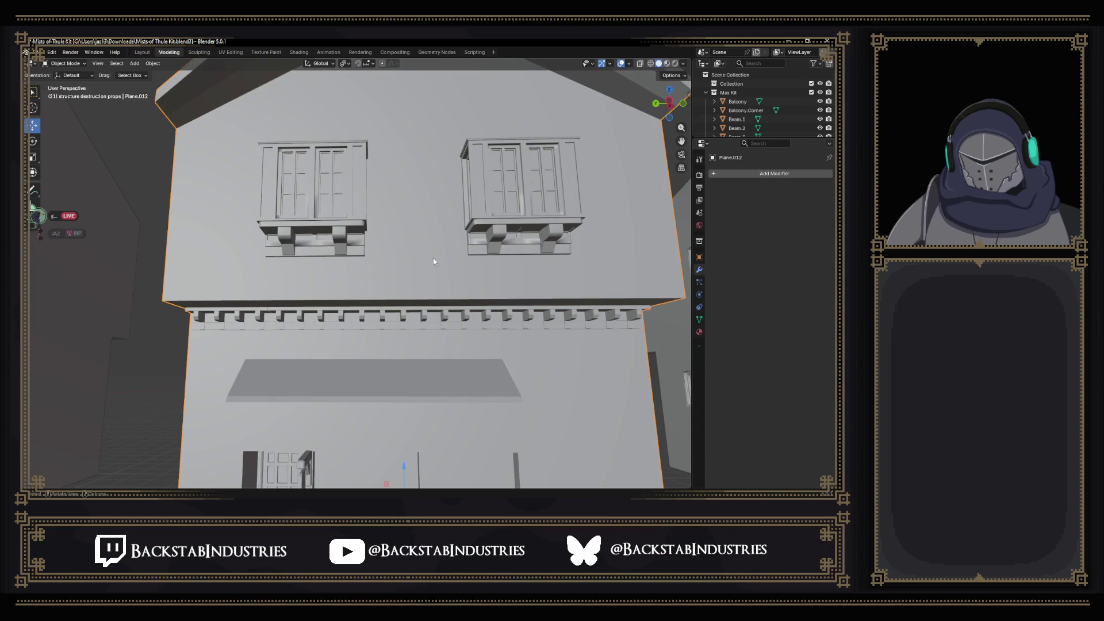
mouse_move(67, 188)
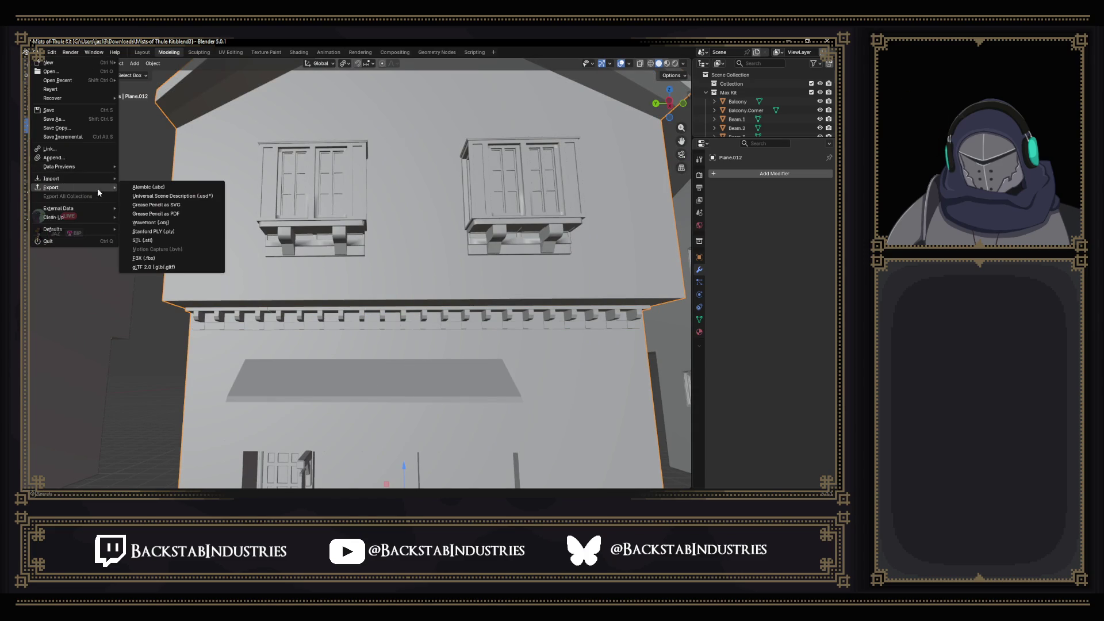
left_click(132, 258)
left_click(425, 351)
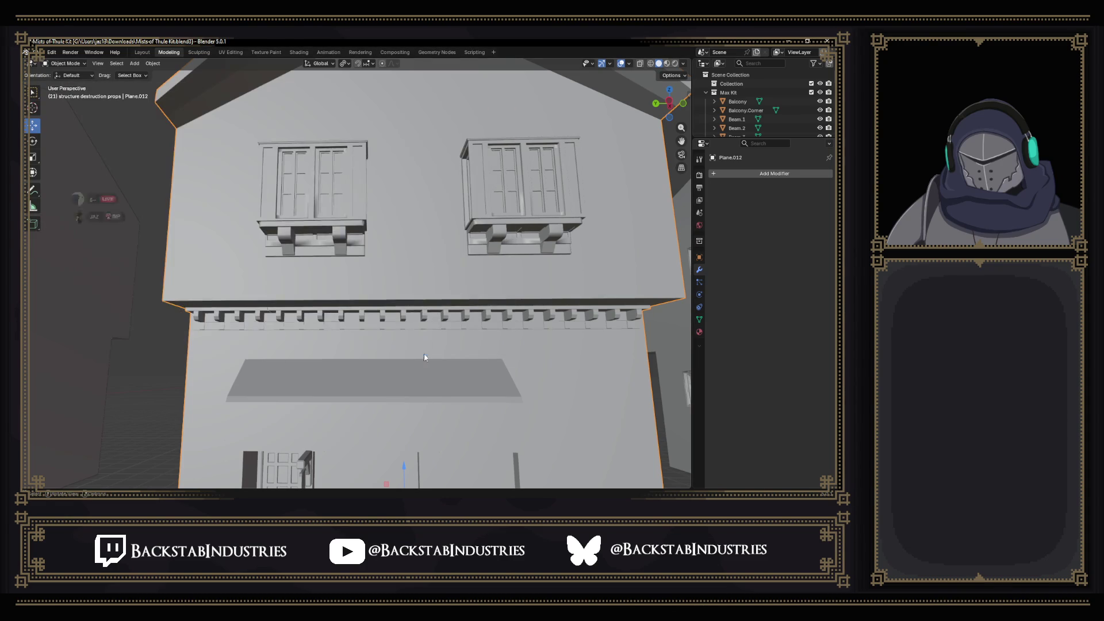
key("alt+Tab")
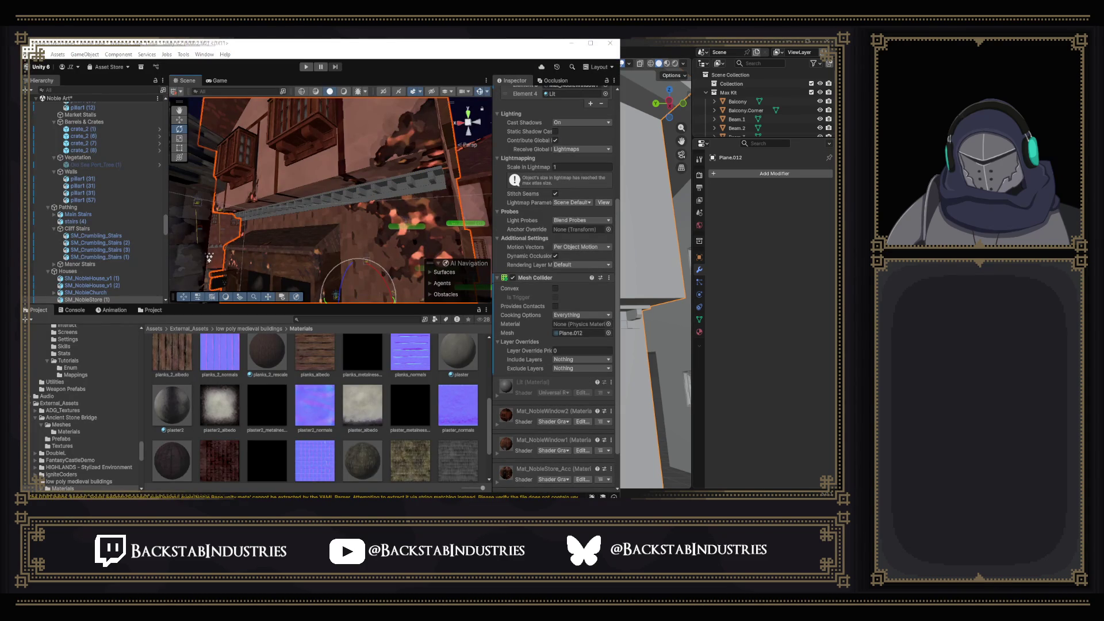
Orbit Unity's Scene view to the houses and frame the selected building.
key("alt+Tab")
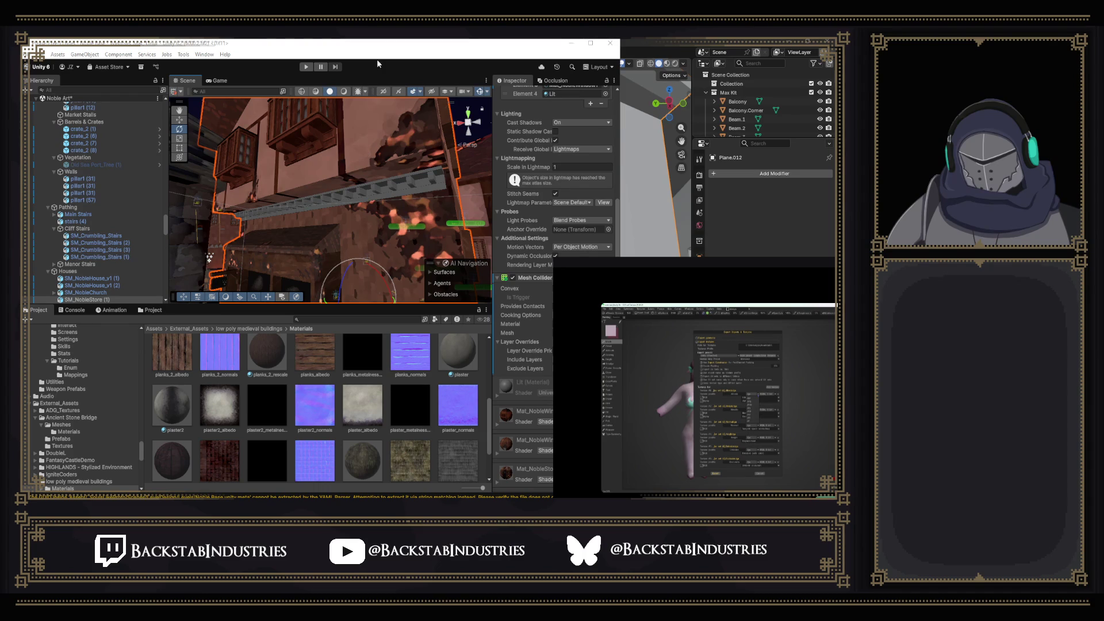
mouse_move(420, 176)
left_mouse_down()
mouse_move(333, 238)
mouse_move(400, 244)
left_mouse_up()
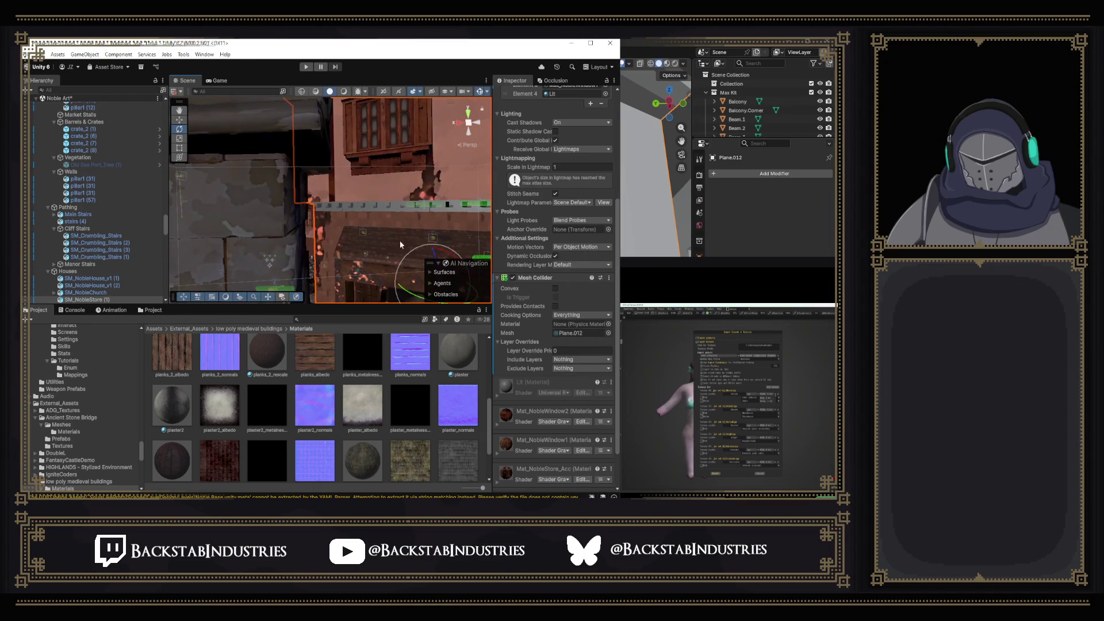
scroll(545, 354, "down", 2)
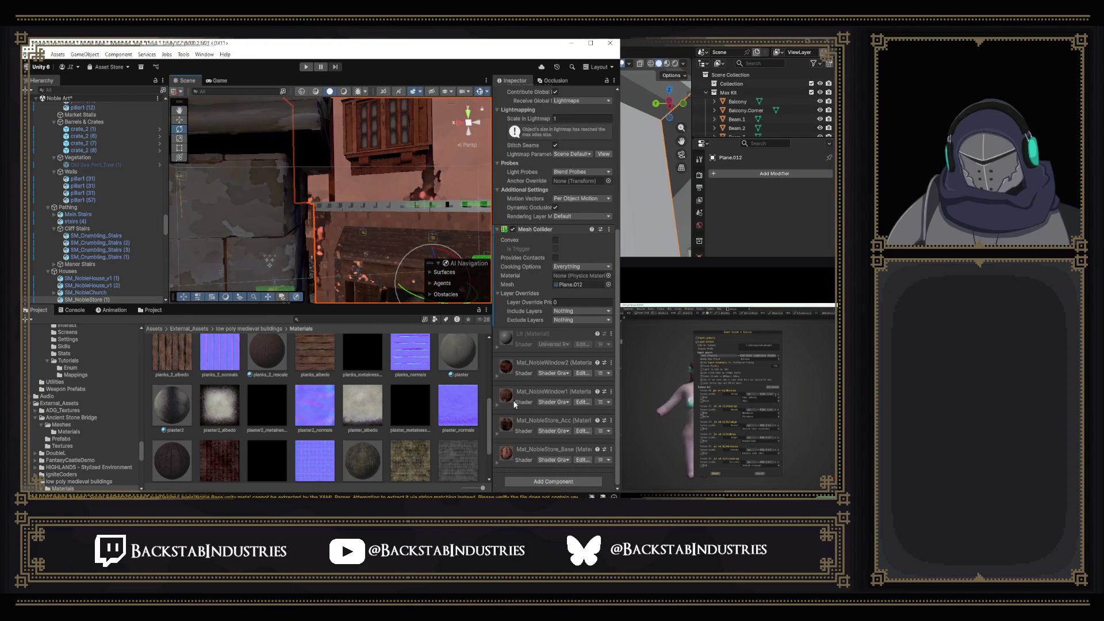
mouse_move(437, 195)
left_mouse_down()
mouse_move(479, 192)
mouse_move(287, 196)
mouse_move(207, 139)
mouse_move(348, 227)
left_mouse_up()
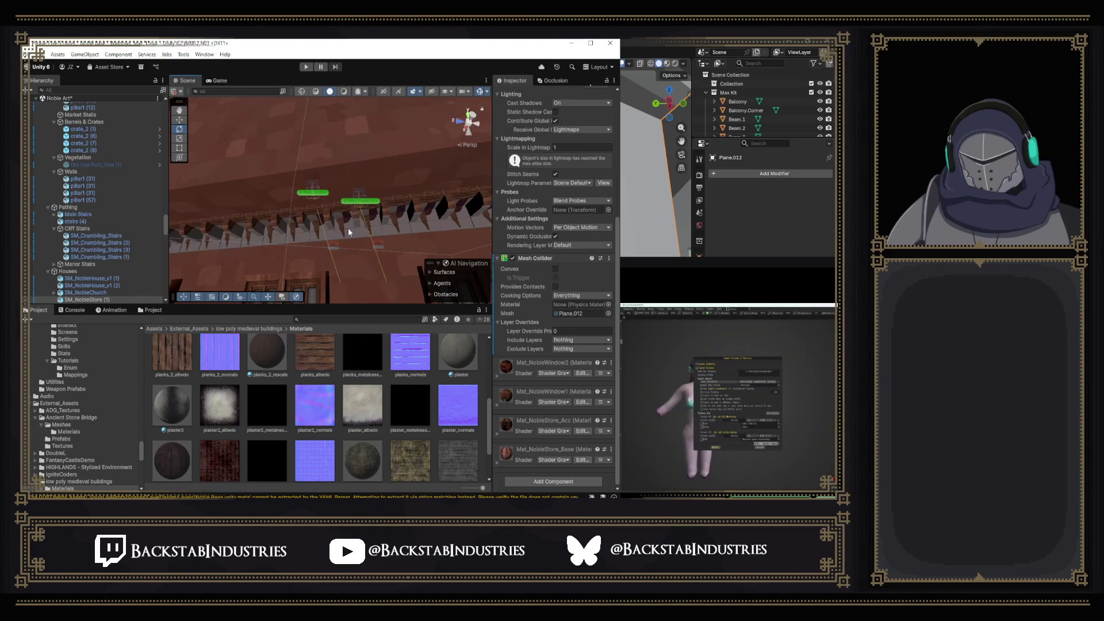
left_click(347, 228)
scroll(592, 270, "down", 3)
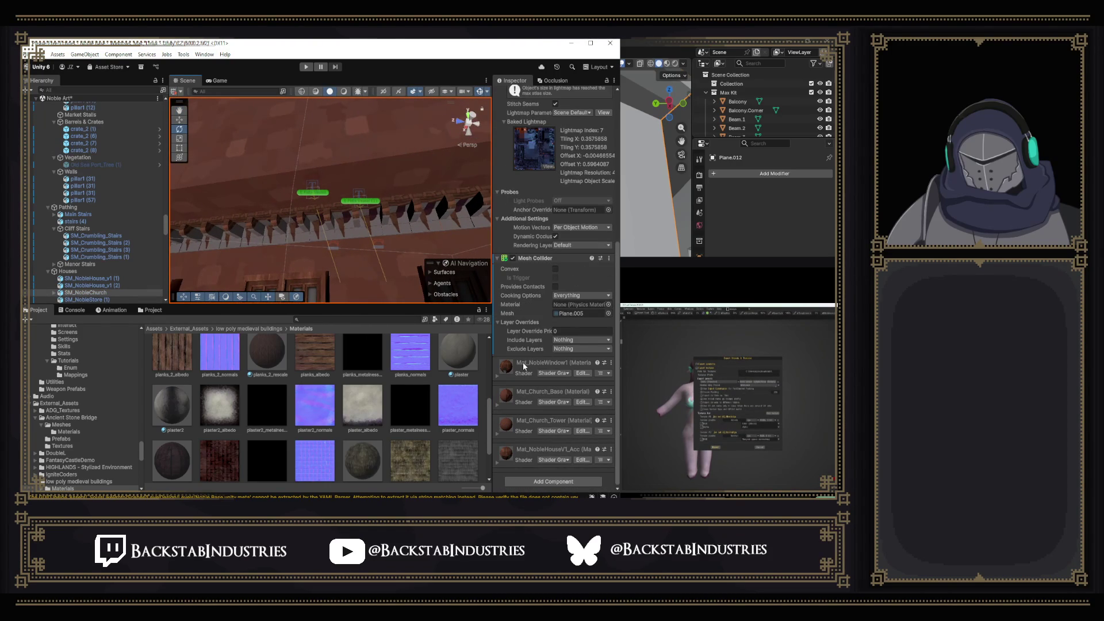
key("f")
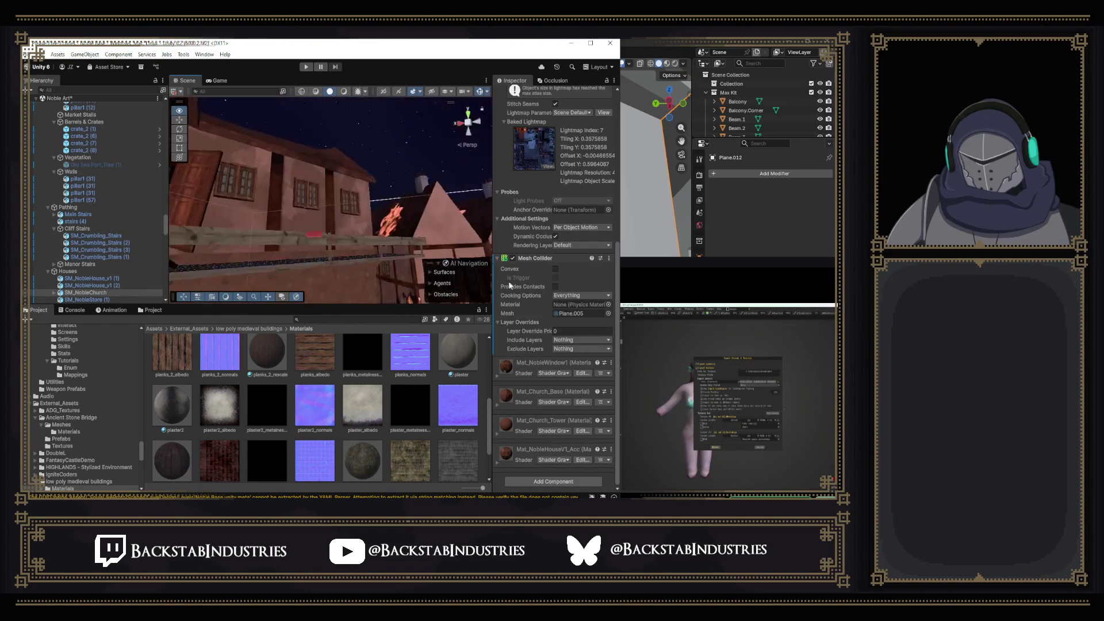
Select SM_NobleHouse_v1 (2), expand Mat_NobleWindow1 and locate the Element 2 material in the project.
left_click(370, 185)
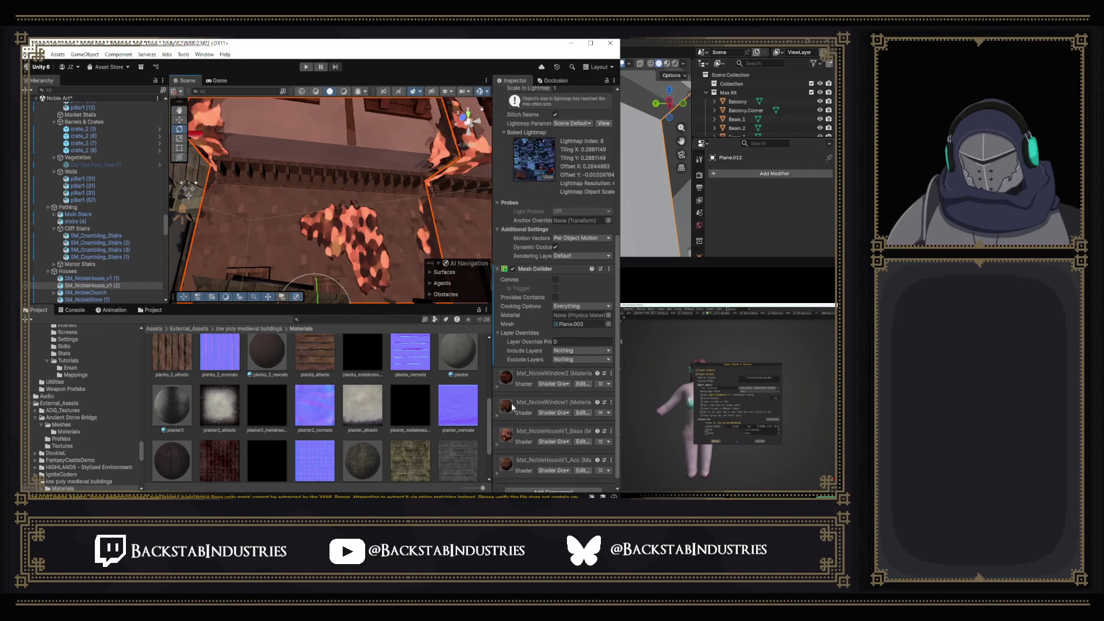
left_click(511, 405)
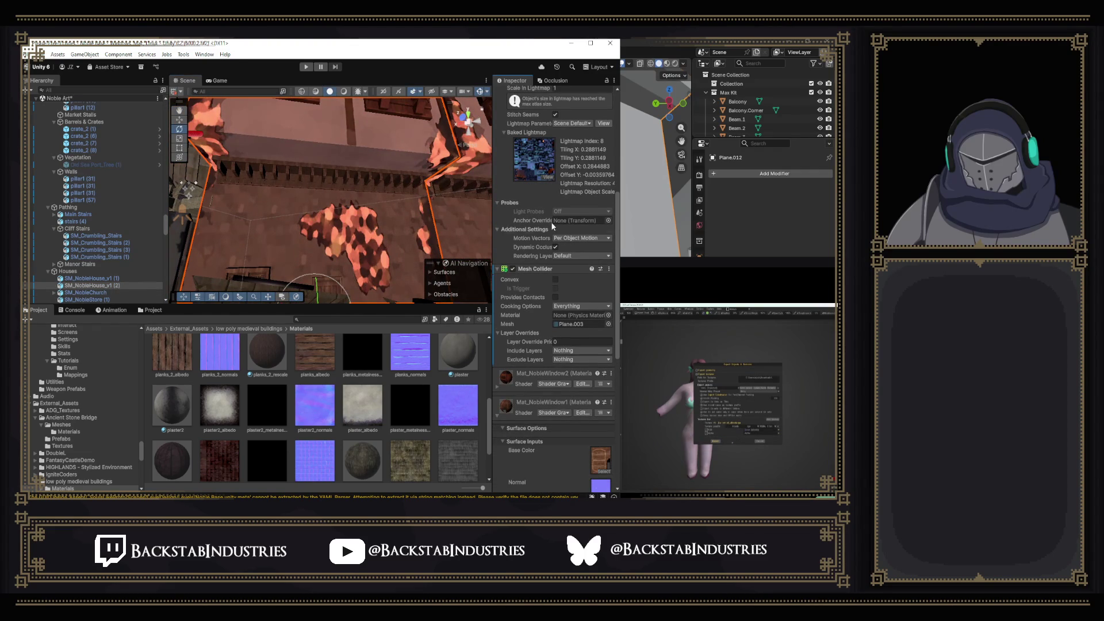
scroll(551, 227, "up", 5)
left_click(555, 204)
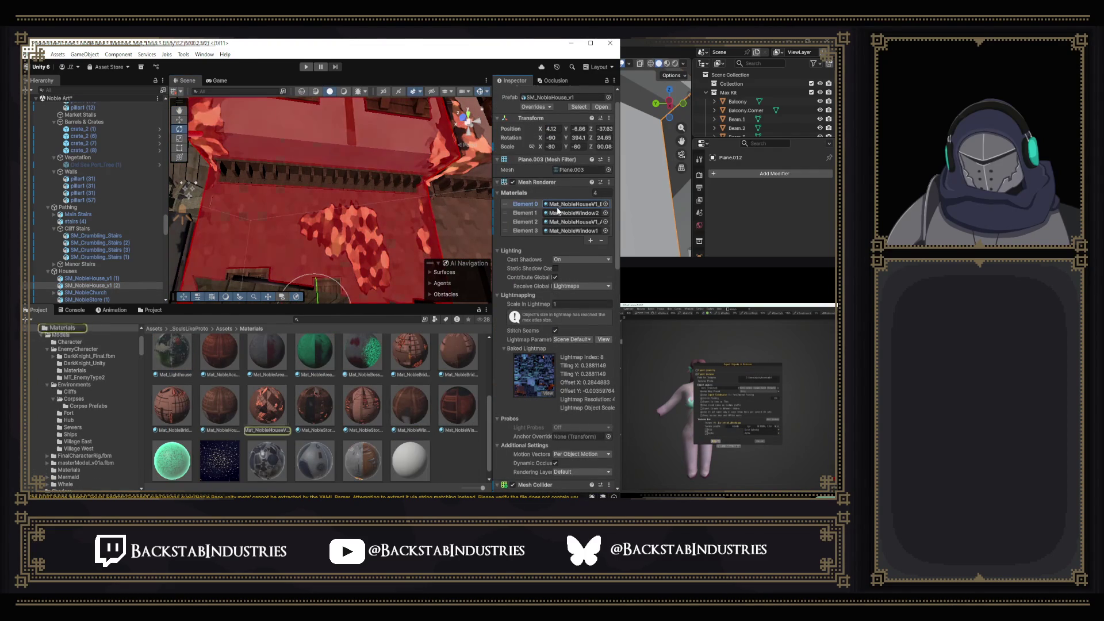
Highlight the Element 2 material and drag a noble house material onto the house.
left_click(557, 221)
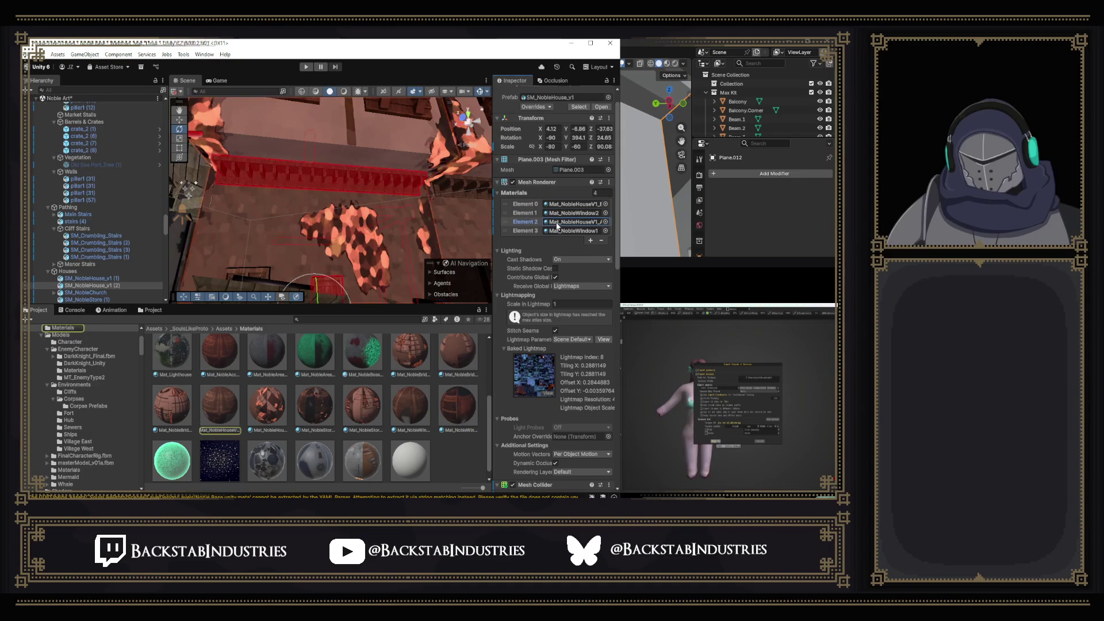
mouse_move(397, 195)
left_mouse_down()
mouse_move(235, 209)
mouse_move(241, 247)
mouse_move(206, 203)
mouse_move(250, 238)
left_mouse_up()
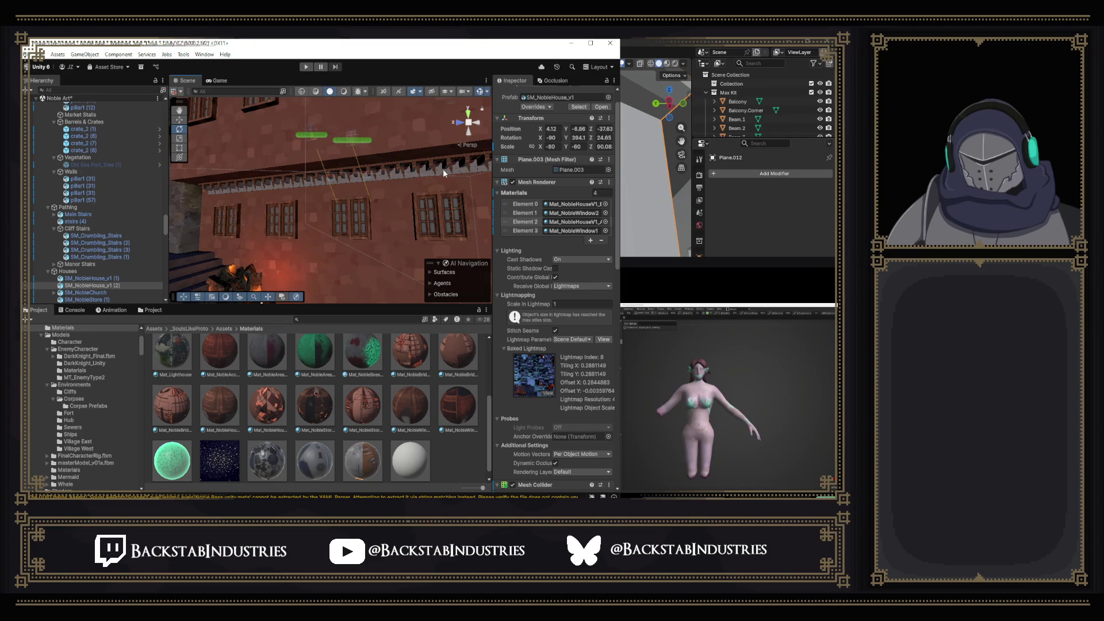
mouse_move(365, 188)
left_mouse_down()
mouse_move(653, 208)
mouse_move(672, 184)
mouse_move(637, 178)
mouse_move(367, 295)
left_mouse_up()
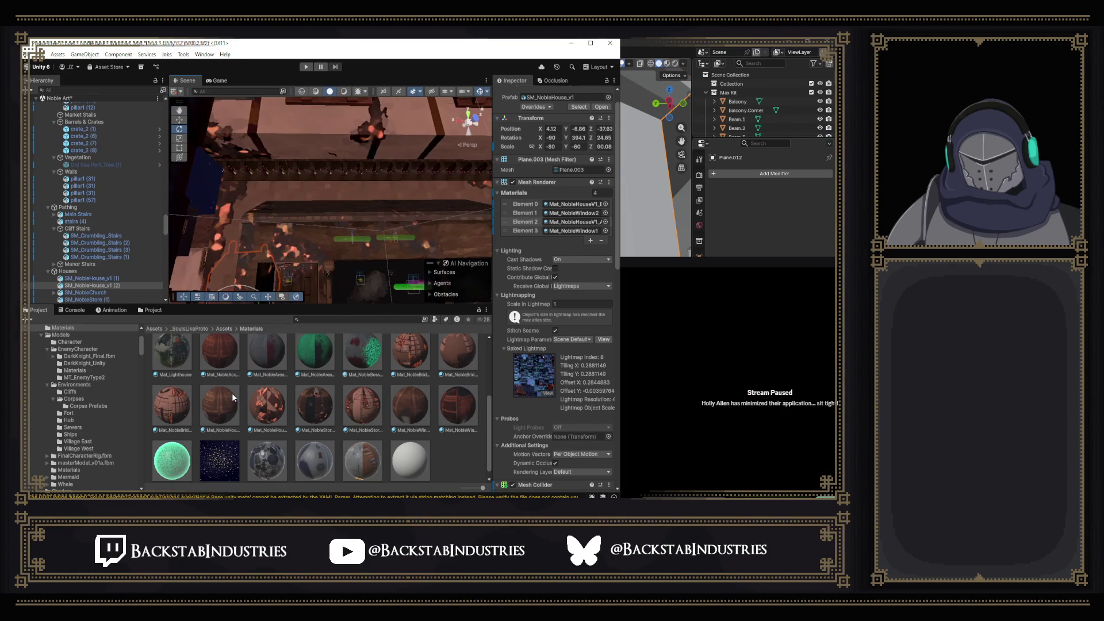
mouse_move(230, 396)
left_mouse_down()
mouse_move(395, 181)
mouse_move(263, 226)
mouse_move(342, 155)
left_mouse_up()
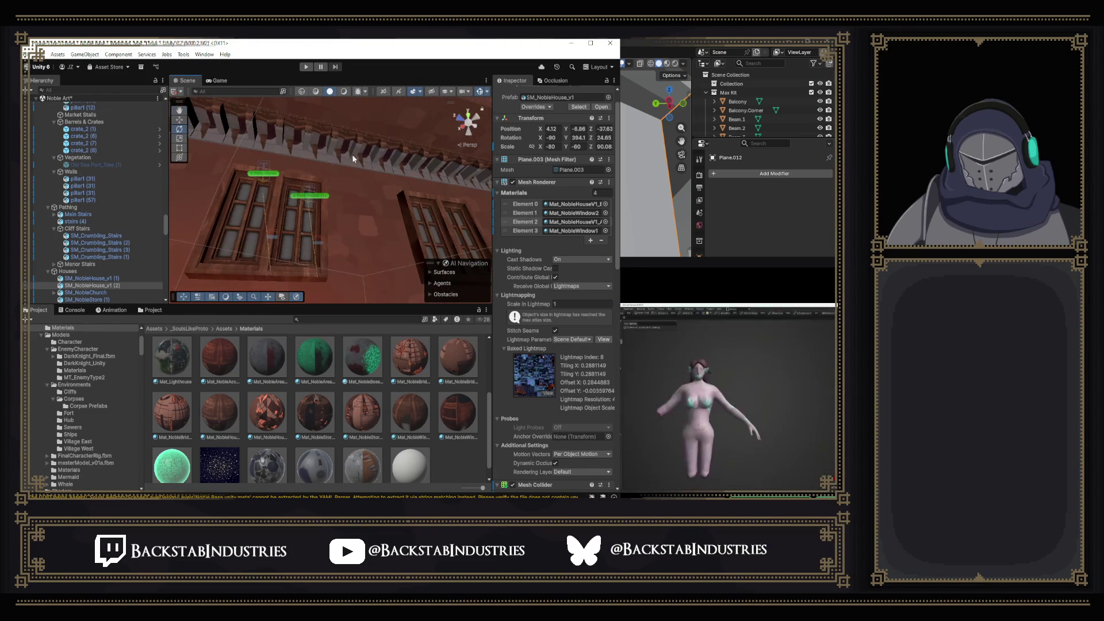
On SM_NobleChurch, try the house material on Element 3, undo it, and restore the element order.
left_click(366, 170)
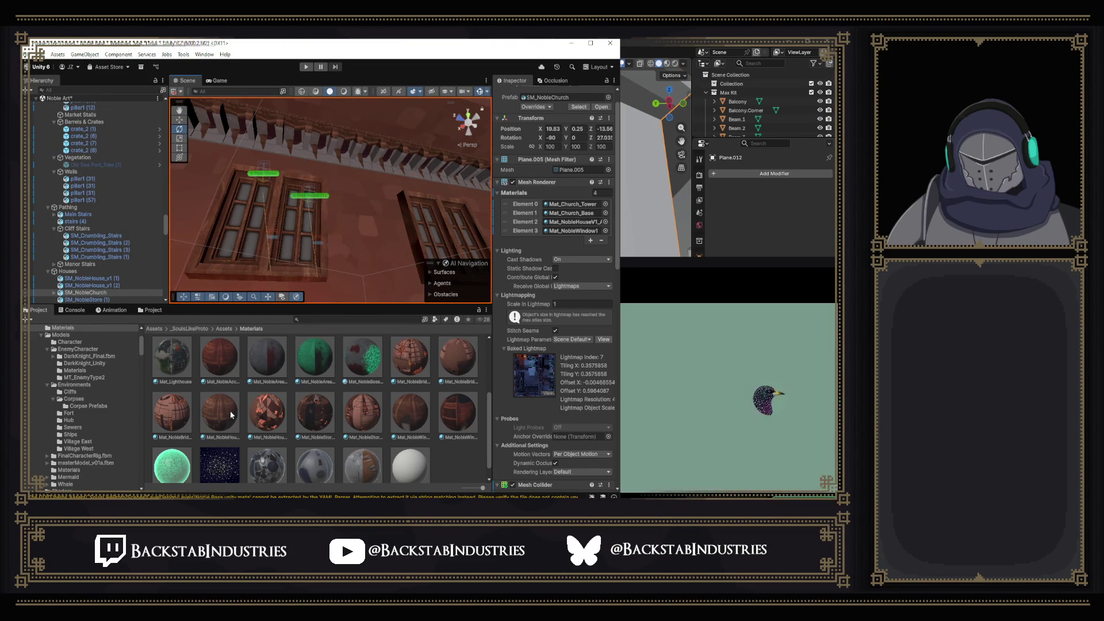
scroll(230, 410, "up", 1)
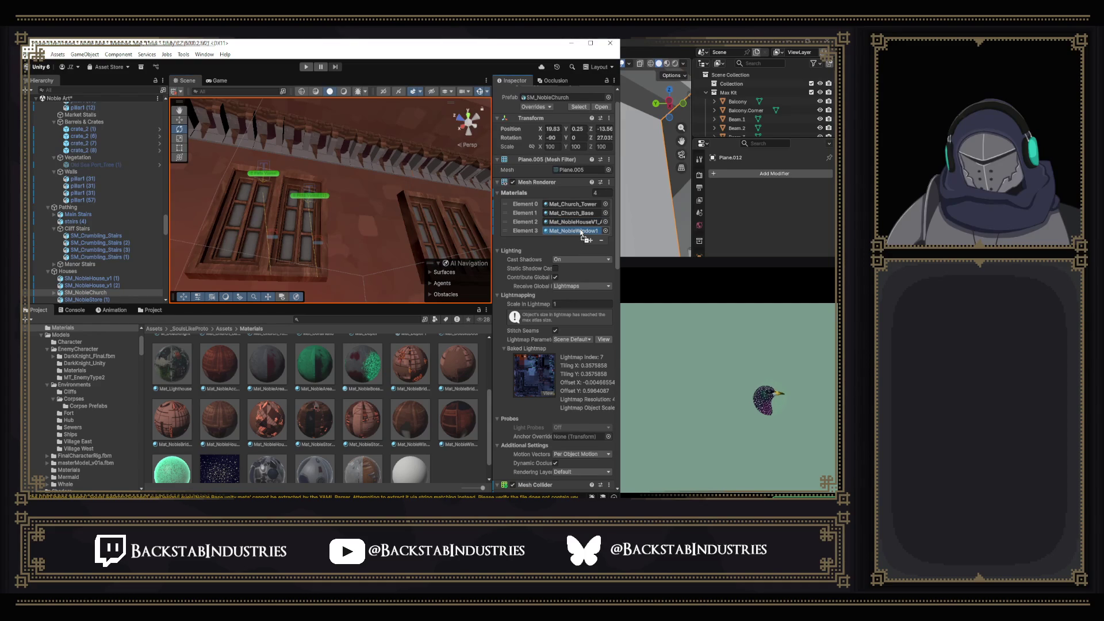
left_click_drag(582, 235, 581, 232)
key("ctrl+z")
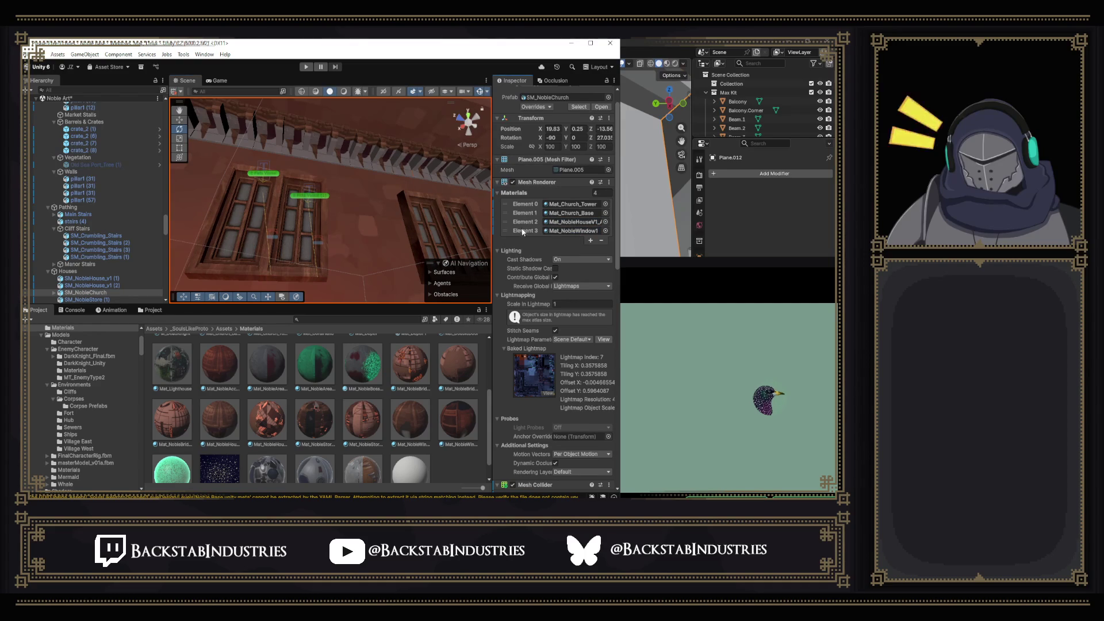
left_click_drag(502, 233, 505, 219)
mouse_move(414, 270)
left_mouse_down()
mouse_move(460, 274)
mouse_move(319, 193)
left_mouse_up()
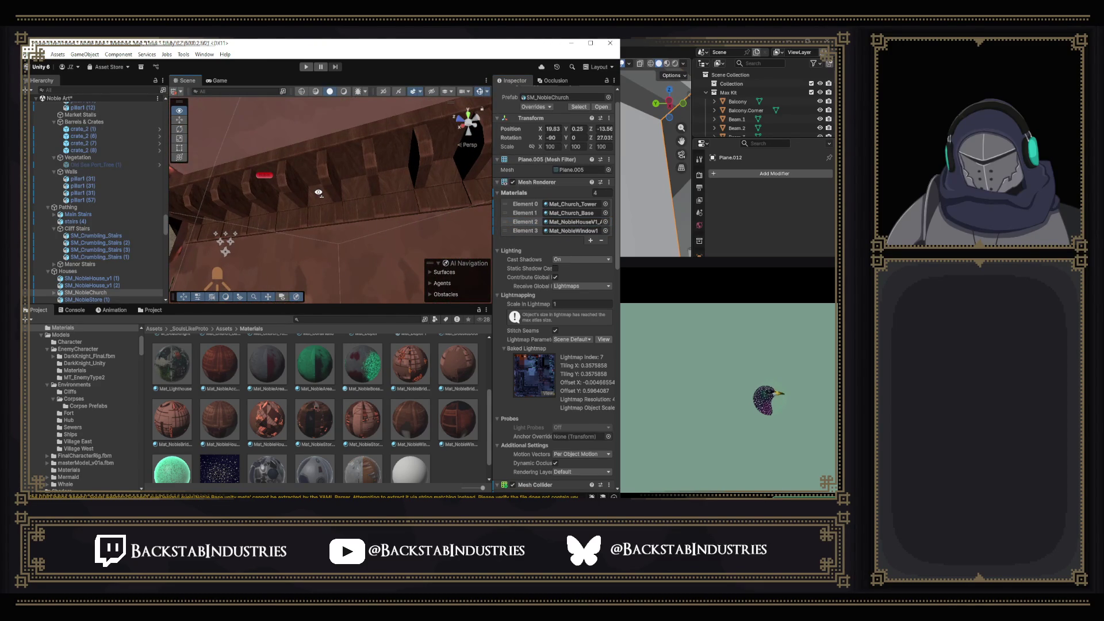
Select the noble house and locate Mat_NobleWindow2, Mat_NobleHouseV1 and Mat_NobleWindow1 in the project.
left_click(450, 194)
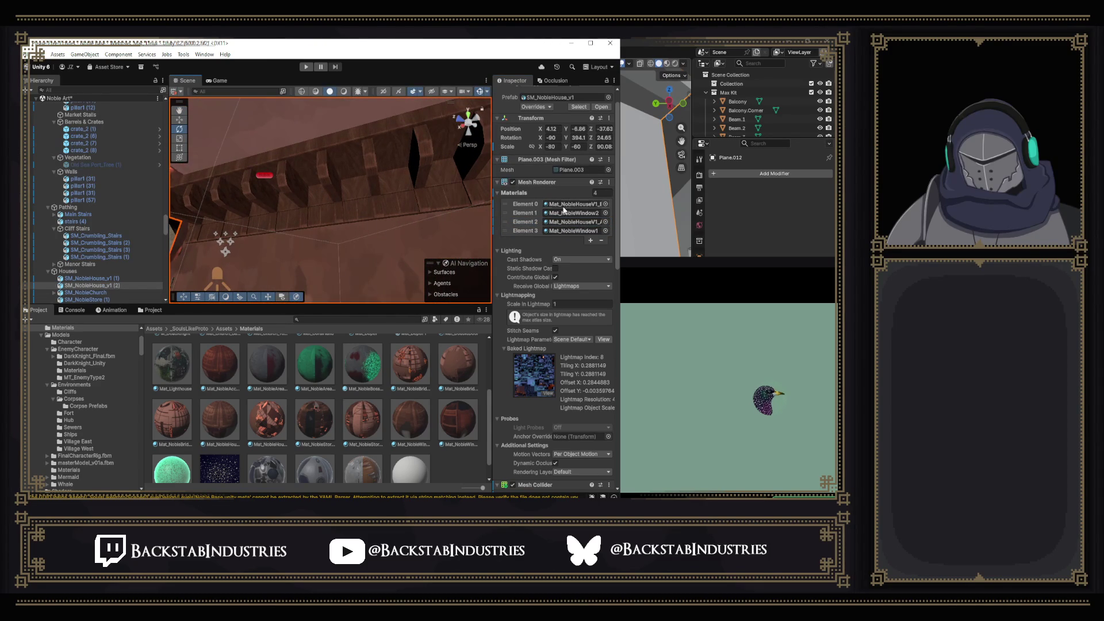
left_click(565, 214)
left_click(563, 223)
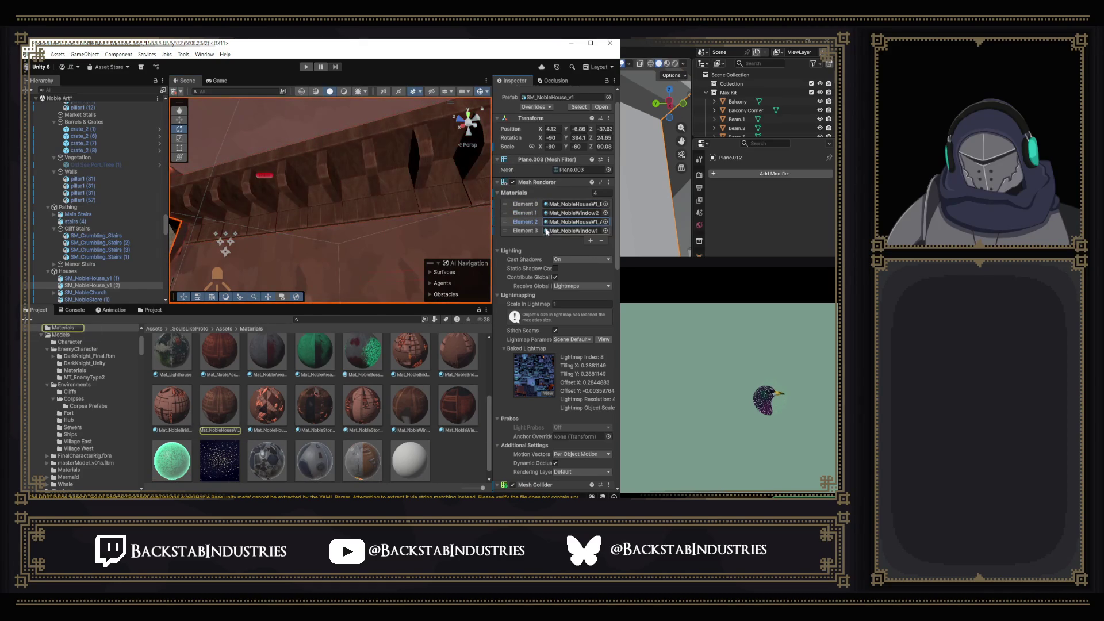
left_click(551, 230)
mouse_move(406, 215)
left_mouse_down()
mouse_move(259, 236)
mouse_move(351, 240)
mouse_move(499, 278)
mouse_move(684, 277)
mouse_move(558, 263)
mouse_move(353, 212)
mouse_move(419, 178)
mouse_move(350, 103)
mouse_move(230, 158)
mouse_move(486, 193)
mouse_move(358, 151)
mouse_move(359, 189)
left_mouse_up()
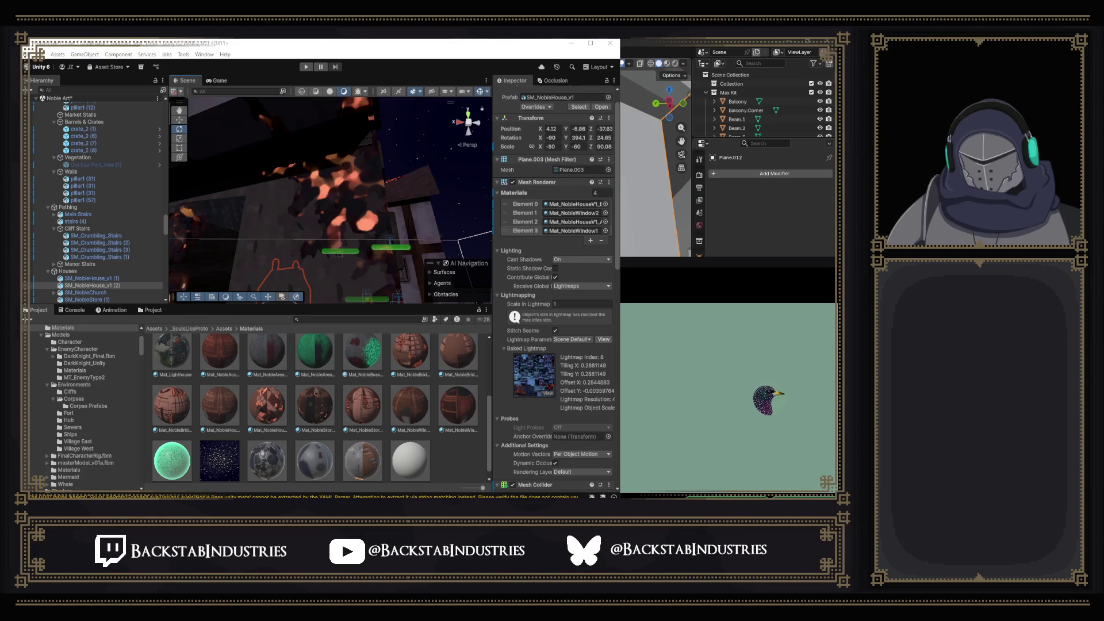
Apply Shade Smooth to the house model in Blender and orbit to check it.
left_click(716, 40)
right_click(501, 216)
left_click(459, 260)
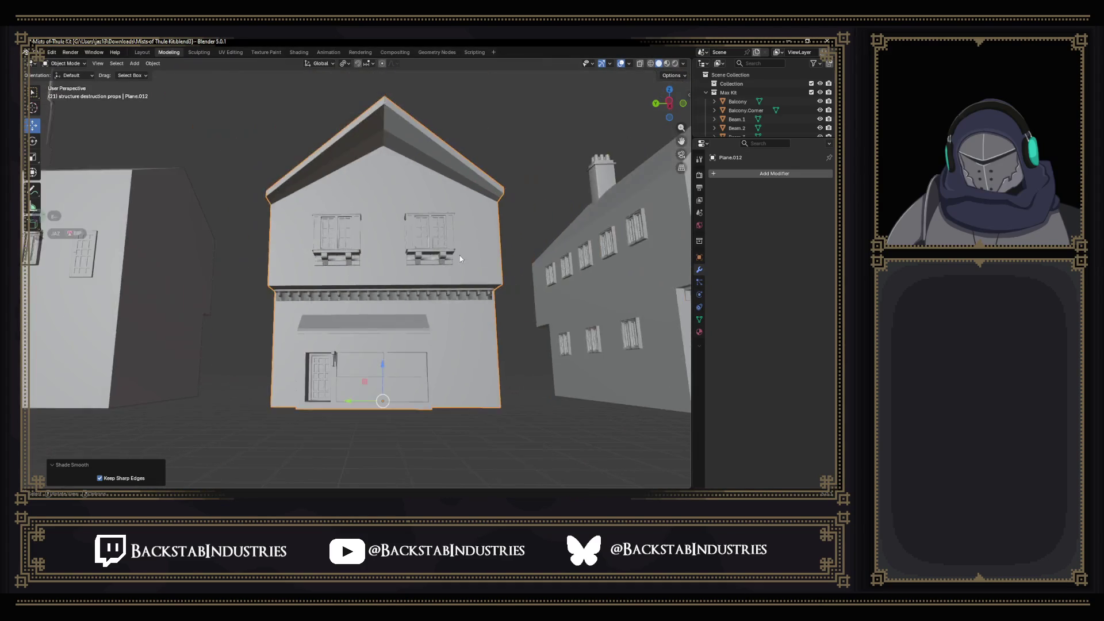
scroll(460, 258, "down", 5)
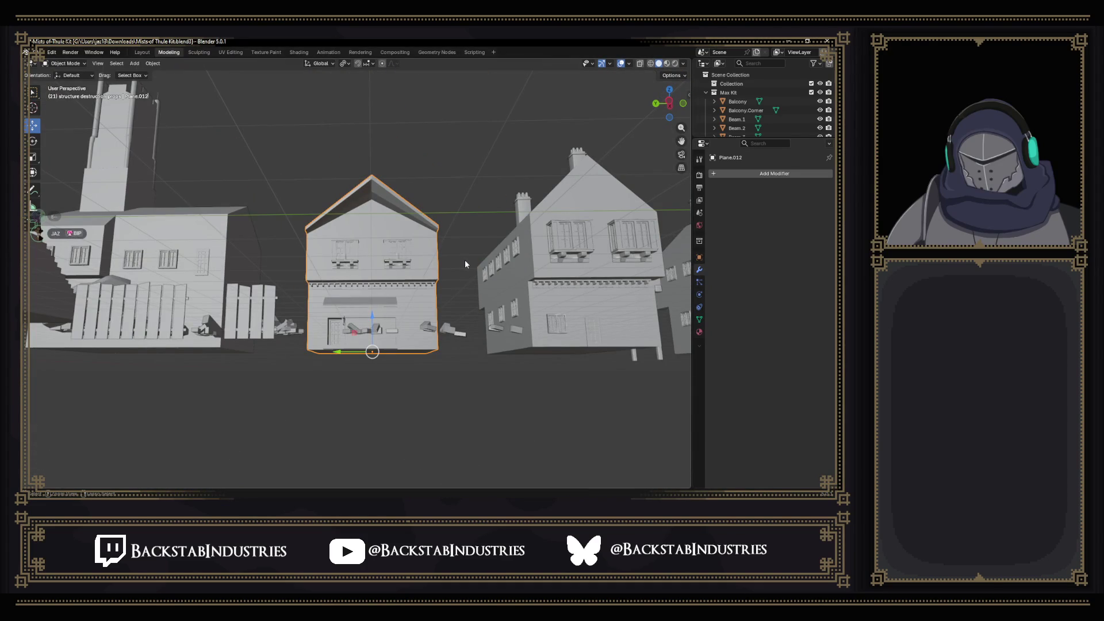
scroll(452, 252, "up", 3)
mouse_move(451, 251)
left_mouse_down()
mouse_move(440, 313)
mouse_move(359, 320)
mouse_move(269, 306)
left_mouse_up()
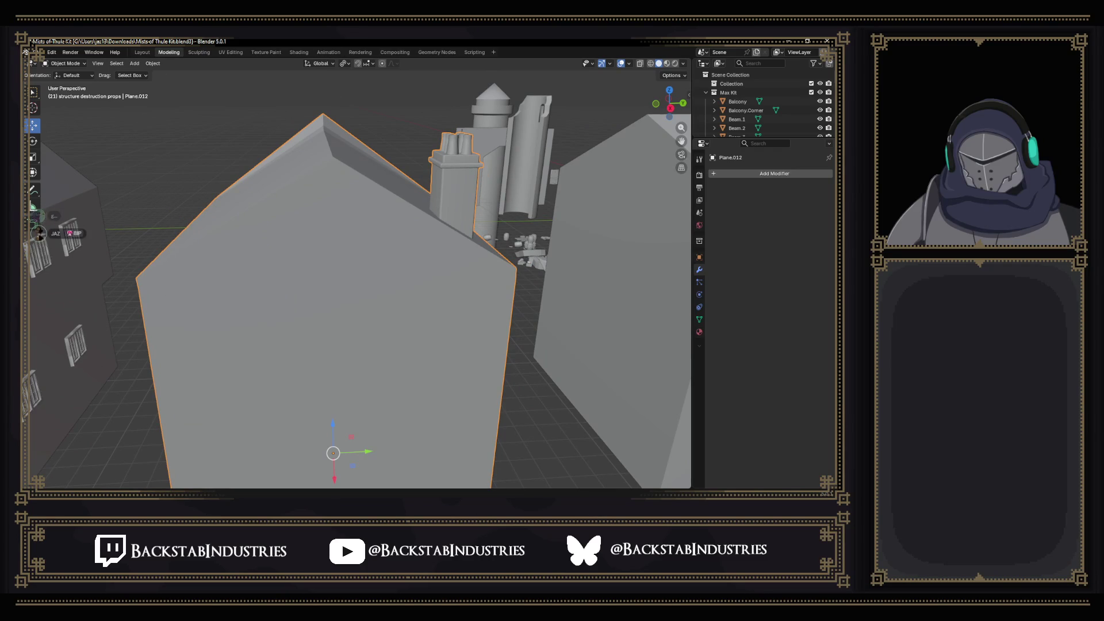
Back in Unity, orbit the Scene view out and then close to the house.
key("alt+Tab")
mouse_move(358, 216)
left_mouse_down()
mouse_move(334, 277)
mouse_move(386, 289)
mouse_move(351, 289)
mouse_move(437, 284)
left_mouse_up()
mouse_move(508, 281)
left_mouse_down()
mouse_move(443, 296)
mouse_move(162, 265)
mouse_move(276, 268)
mouse_move(187, 259)
mouse_move(230, 241)
mouse_move(489, 206)
mouse_move(666, 195)
mouse_move(619, 213)
mouse_move(264, 243)
mouse_move(375, 226)
mouse_move(559, 241)
mouse_move(470, 239)
mouse_move(679, 210)
mouse_move(335, 221)
mouse_move(287, 243)
mouse_move(302, 230)
mouse_move(309, 153)
left_mouse_up()
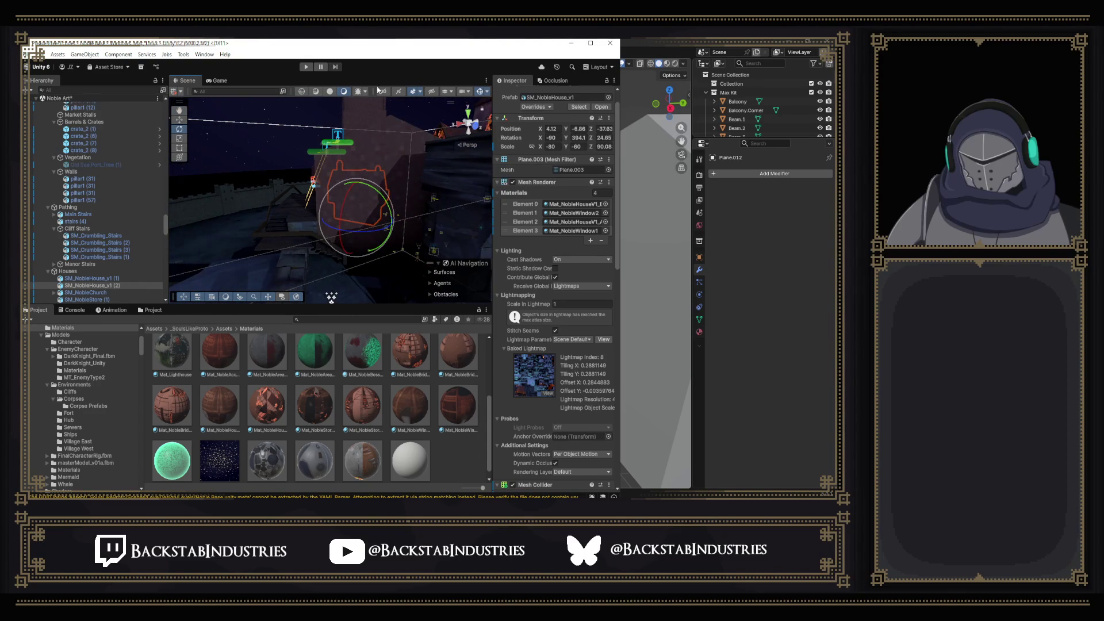
Switch the Scene view to Shaded and fly the camera down into the courtyard.
left_click(329, 91)
mouse_move(345, 202)
left_mouse_down()
mouse_move(621, 279)
mouse_move(601, 274)
left_mouse_up()
mouse_move(460, 227)
left_mouse_down()
mouse_move(291, 182)
mouse_move(315, 188)
left_mouse_up()
key("w")
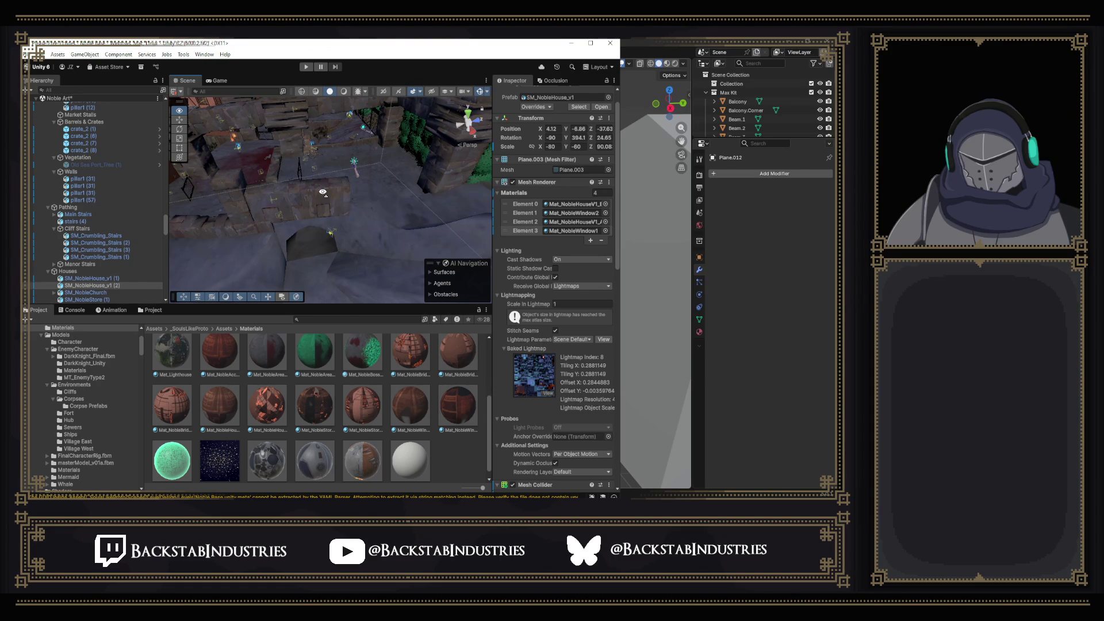
key("s")
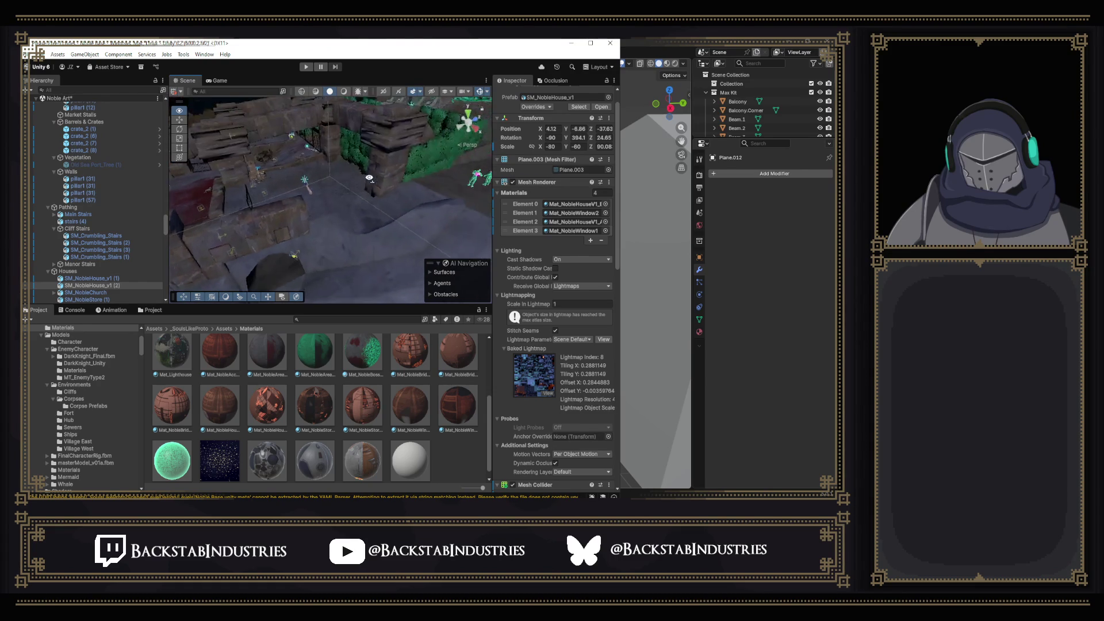
key("w")
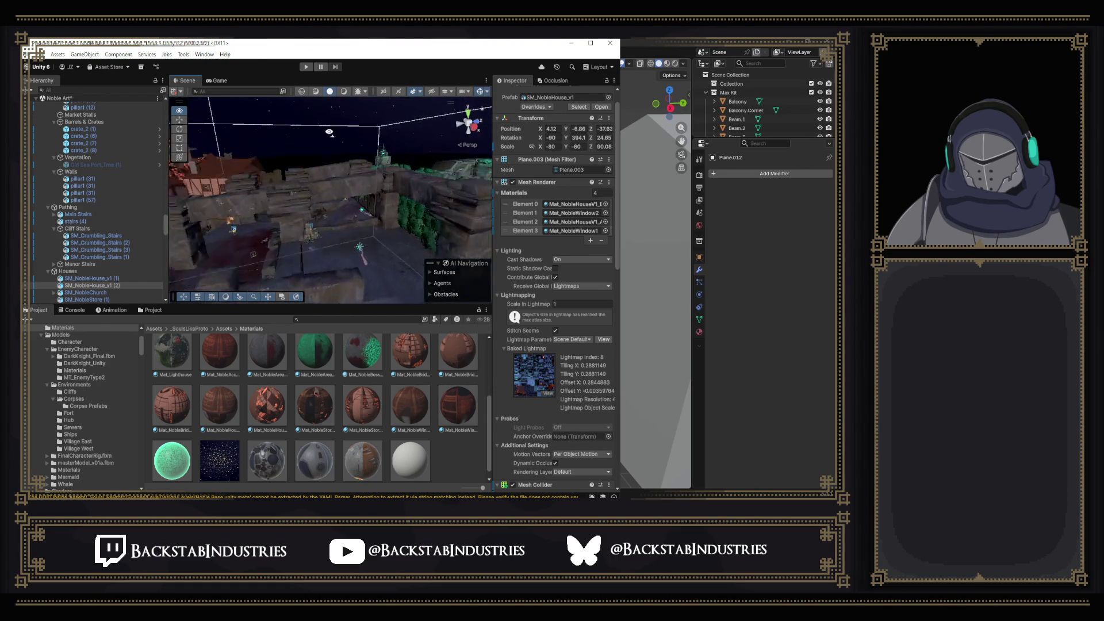
key("w")
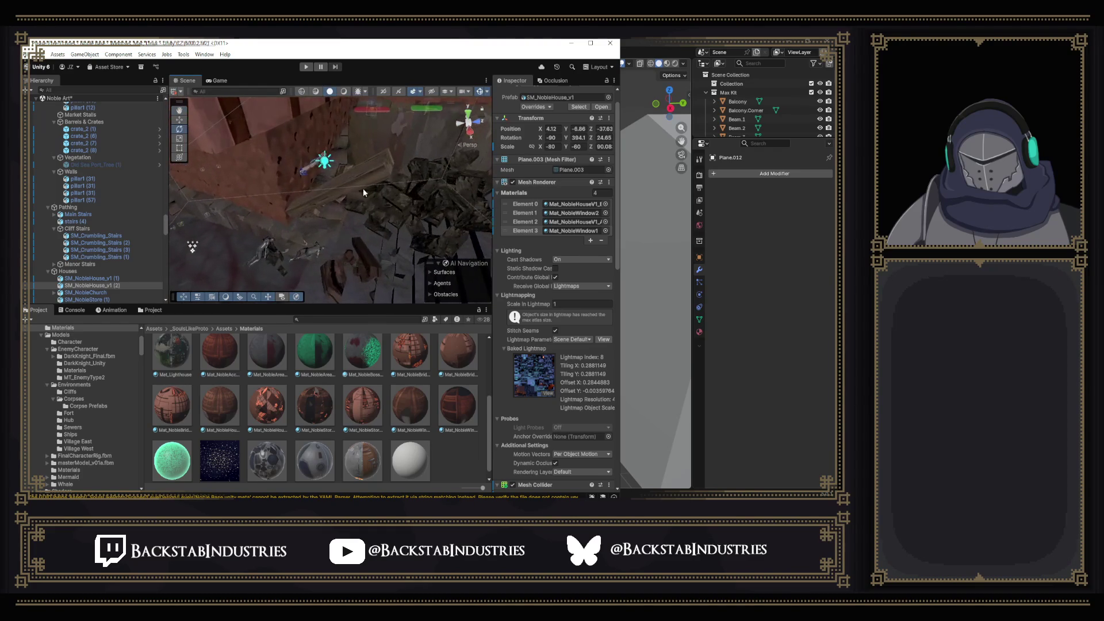
Select and frame the corpse pile, orbiting around it to see its swords.
left_click(368, 194)
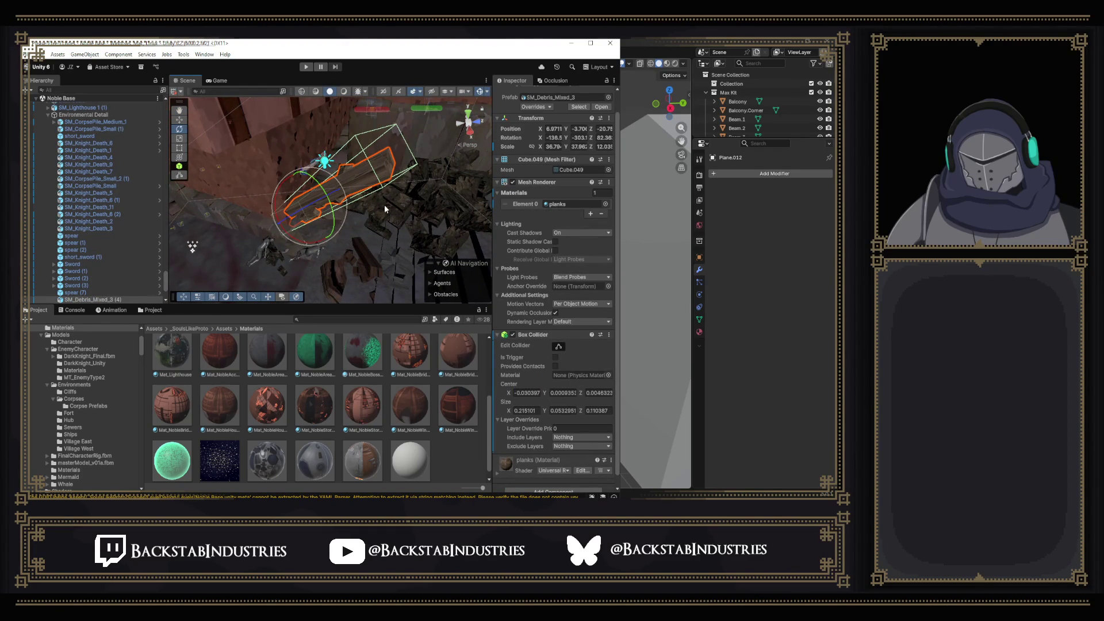
key("w")
key("w")
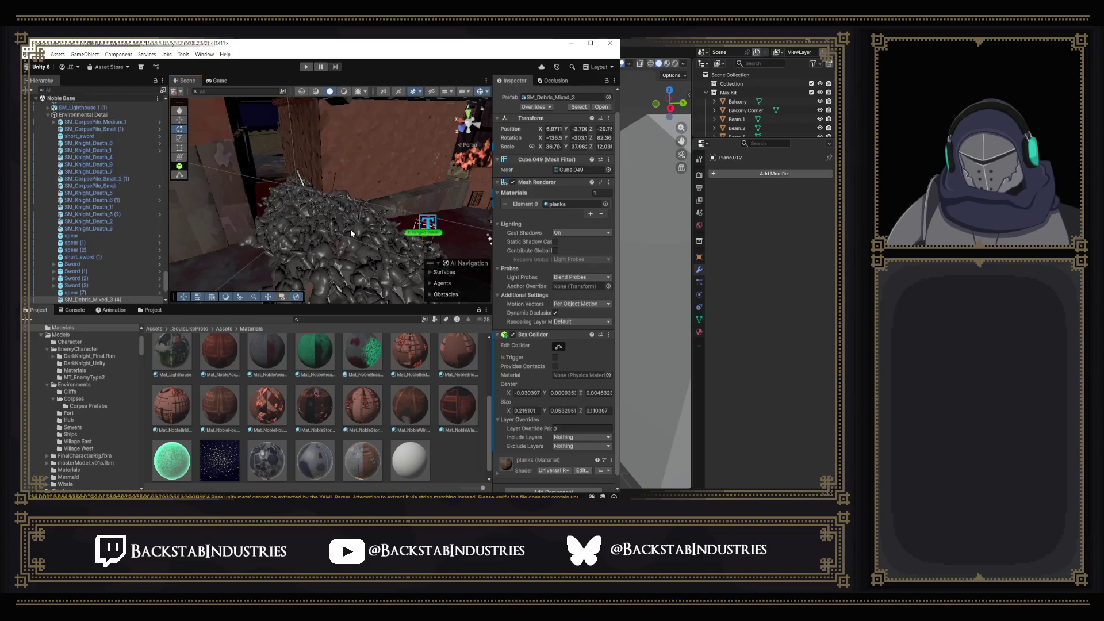
left_click(350, 227)
key("w")
key("s")
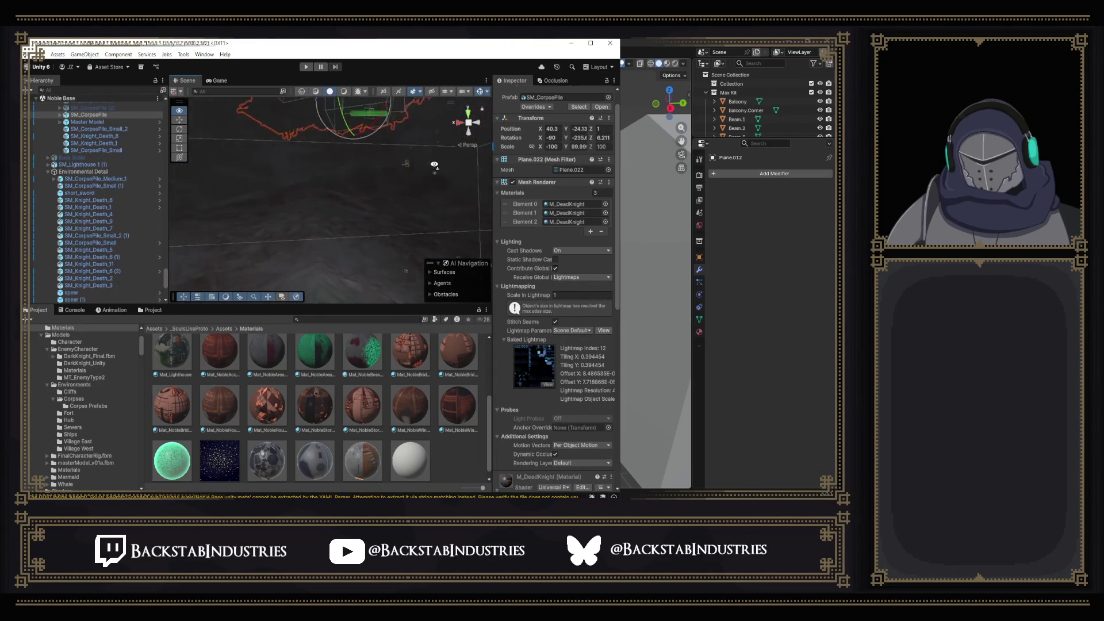
key("f")
left_click(177, 112)
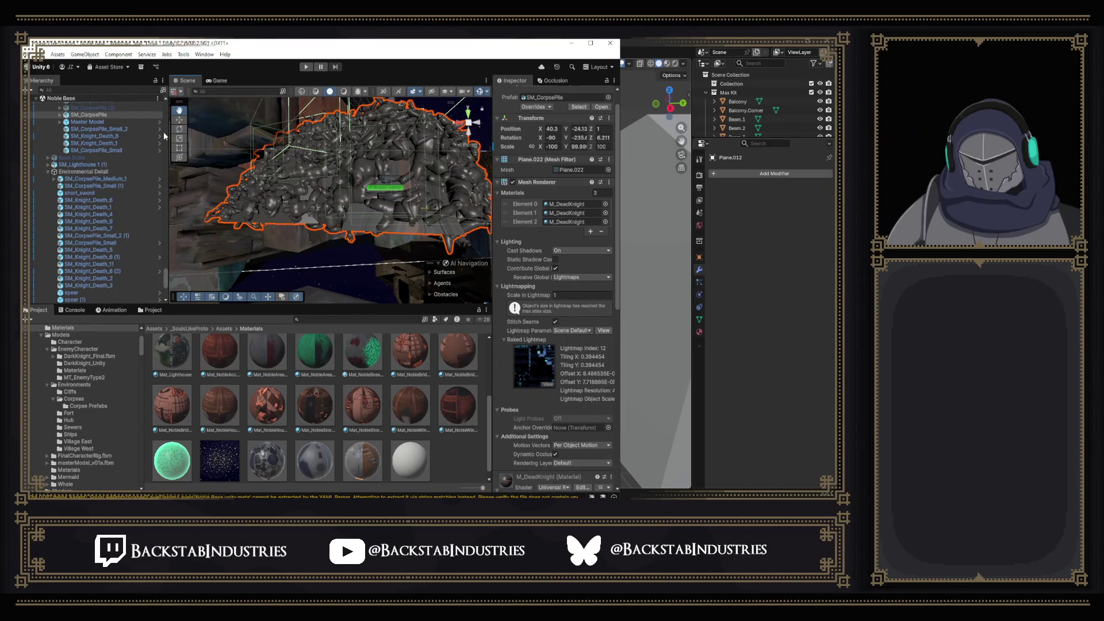
left_click(179, 120)
scroll(343, 204, "down", 5)
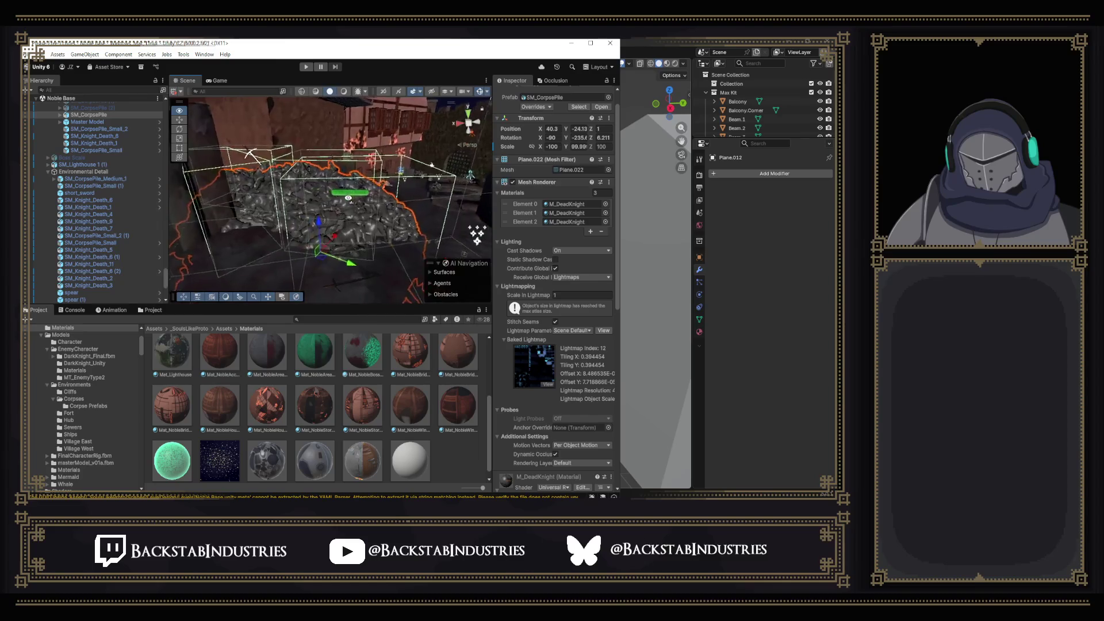
mouse_move(343, 204)
left_mouse_down()
mouse_move(222, 207)
mouse_move(253, 233)
mouse_move(378, 265)
mouse_move(383, 251)
mouse_move(353, 276)
mouse_move(331, 276)
left_mouse_up()
left_click_drag(371, 228, 250, 192)
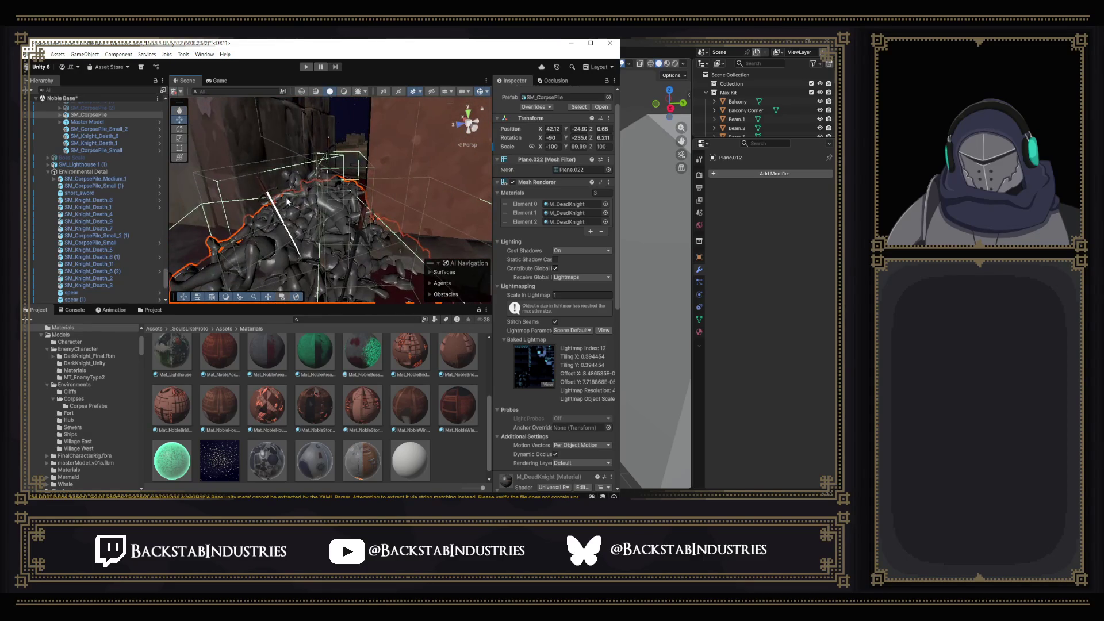
left_click_drag(330, 228, 477, 184)
Select the three swords and the spear on the pile, leaving the wall mesh out.
left_click(373, 186)
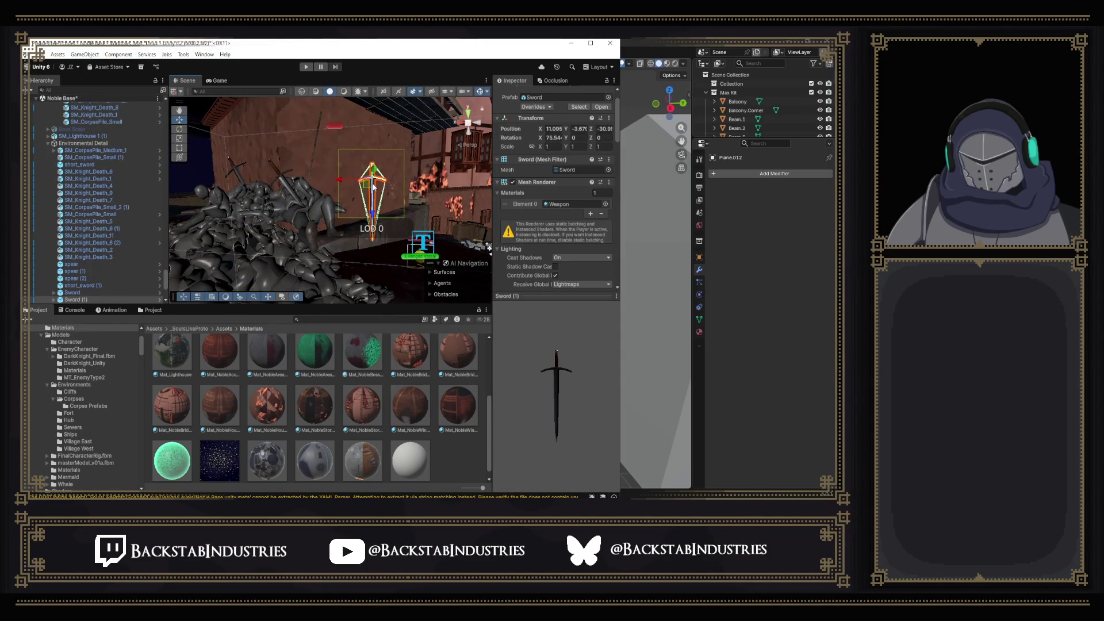
left_click(292, 188, "shift")
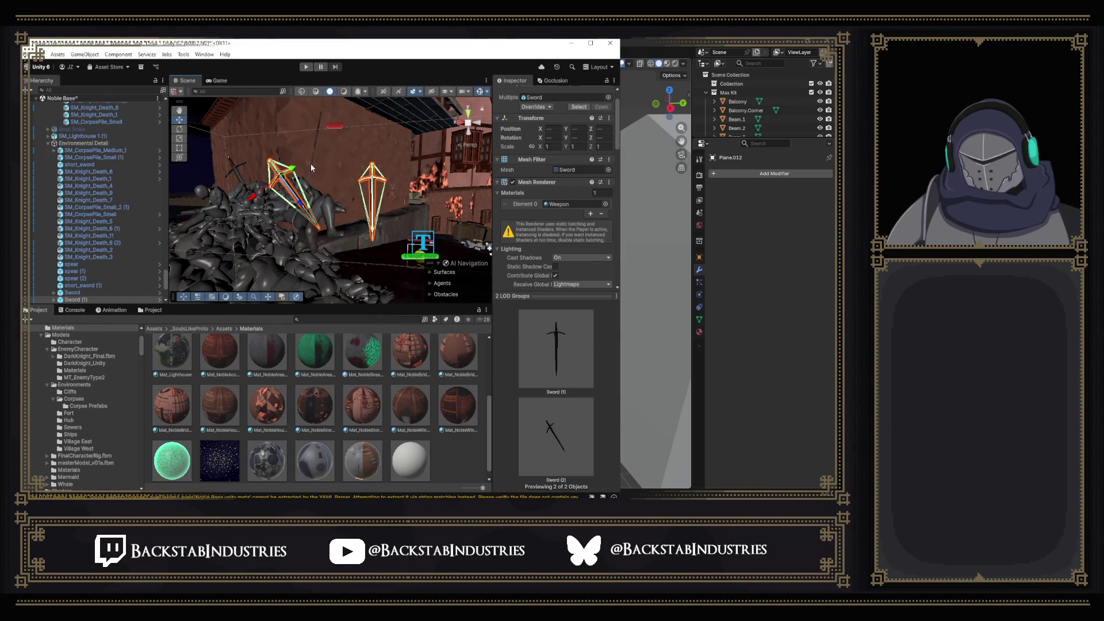
left_click(311, 165, "shift")
left_click(309, 164, "shift")
scroll(306, 199, "up", 5)
left_click(316, 213, "shift")
mouse_move(316, 213)
left_mouse_down()
mouse_move(412, 204)
mouse_move(339, 210)
left_mouse_up()
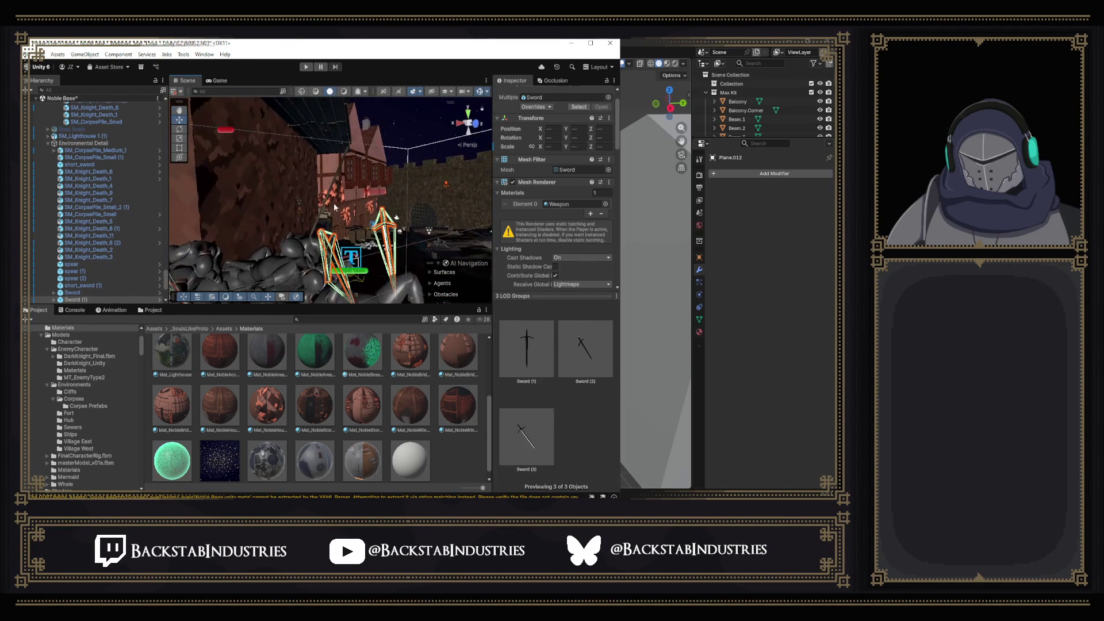
left_click(326, 203, "shift")
key("f")
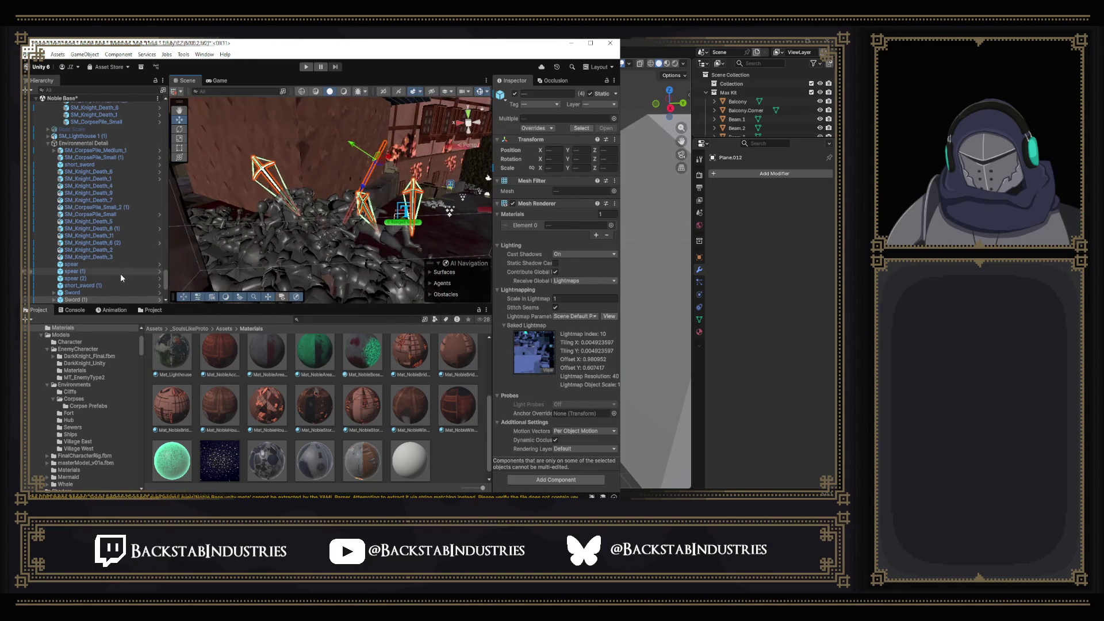
scroll(123, 274, "down", 4)
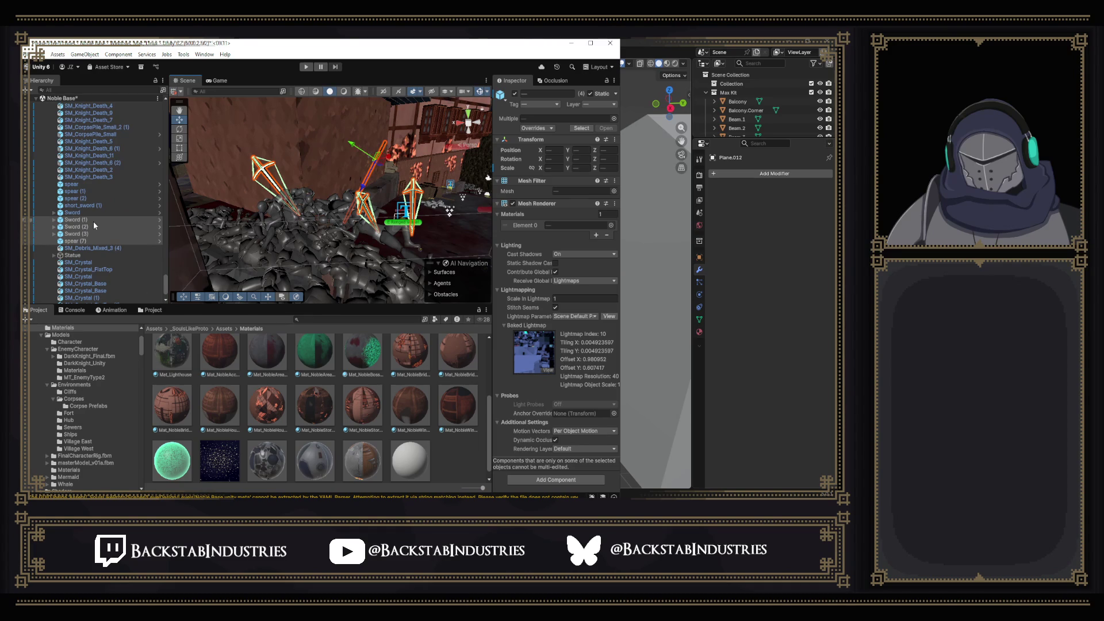
Parent Sword (1), Sword (2), Sword (3) and spear (7) under SM_CorpsePile in the Hierarchy.
left_click(304, 223)
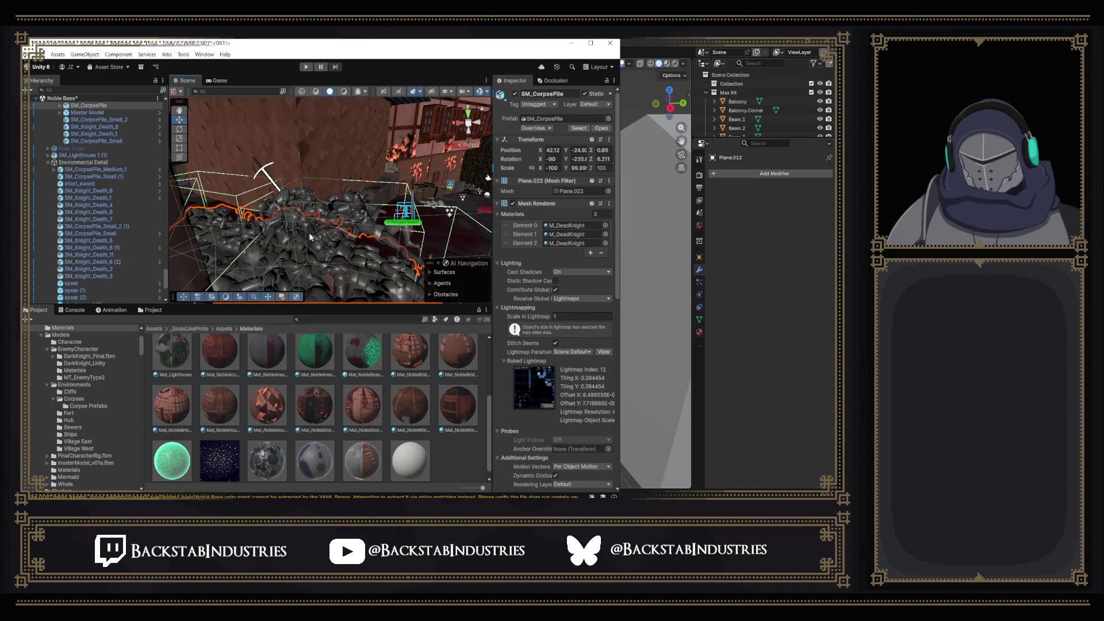
left_click(332, 209)
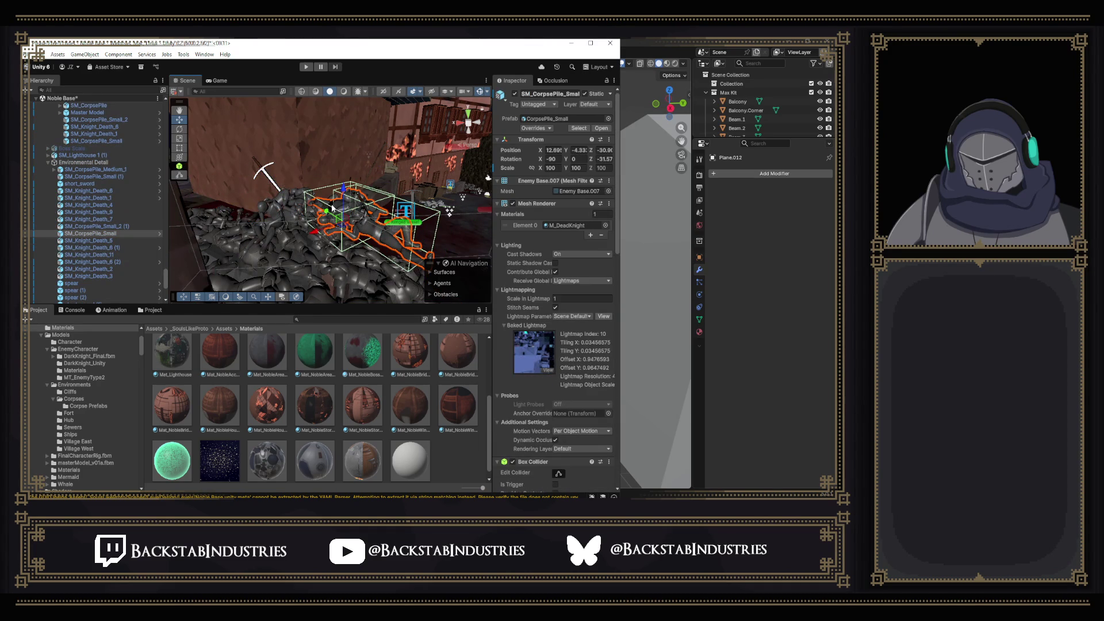
left_click(298, 210)
left_click(302, 271)
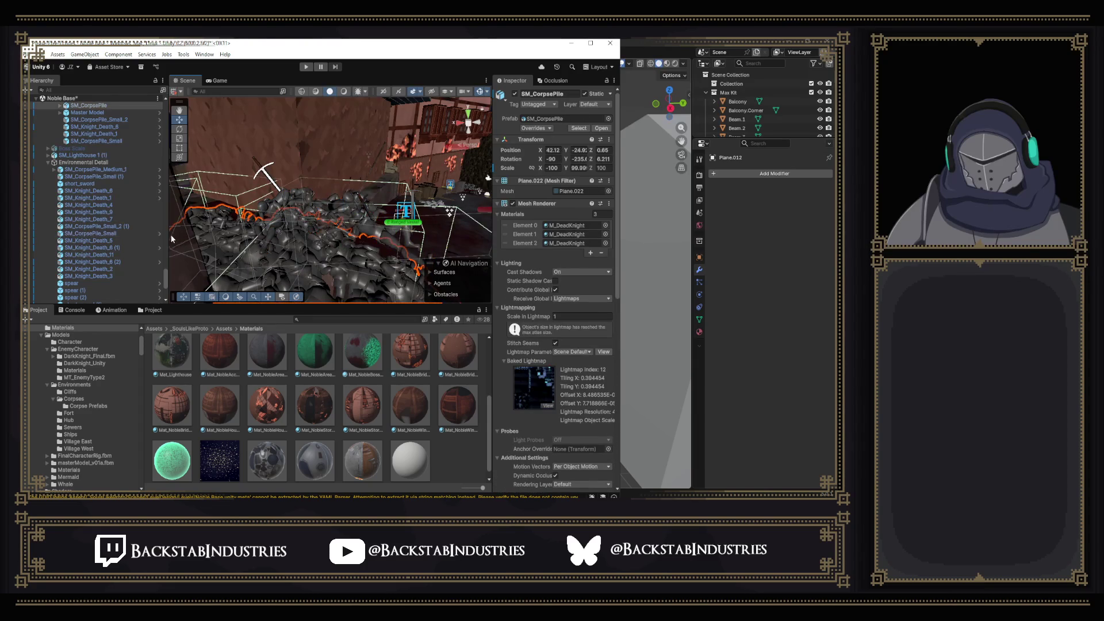
scroll(98, 242, "down", 3)
left_click(71, 270)
left_click(76, 292, "shift")
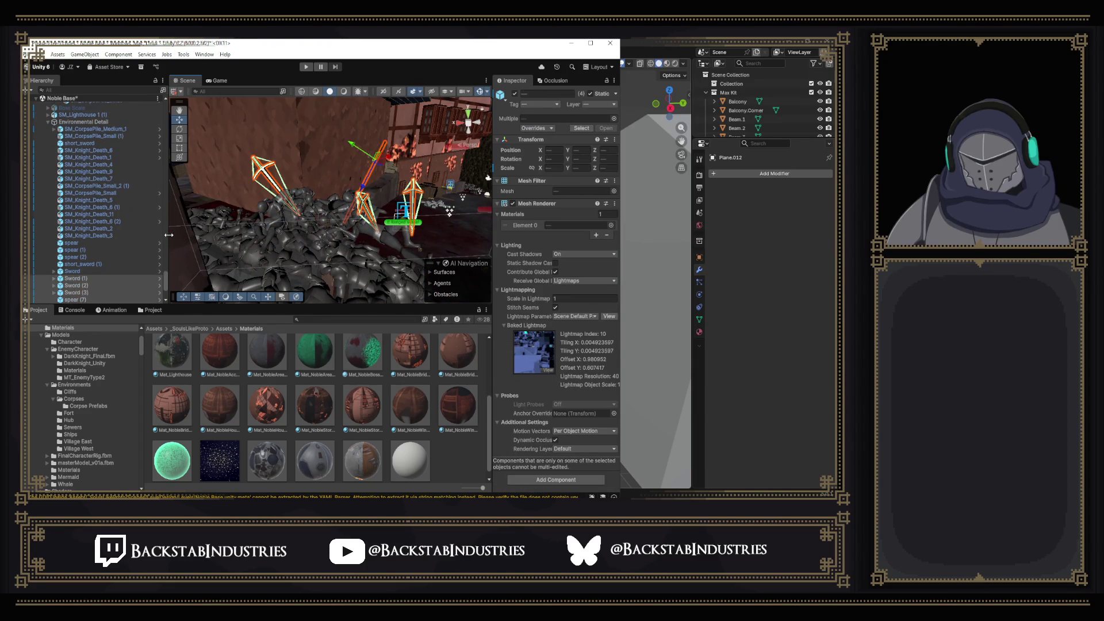
left_click(81, 278)
left_click_drag(110, 125, 116, 113)
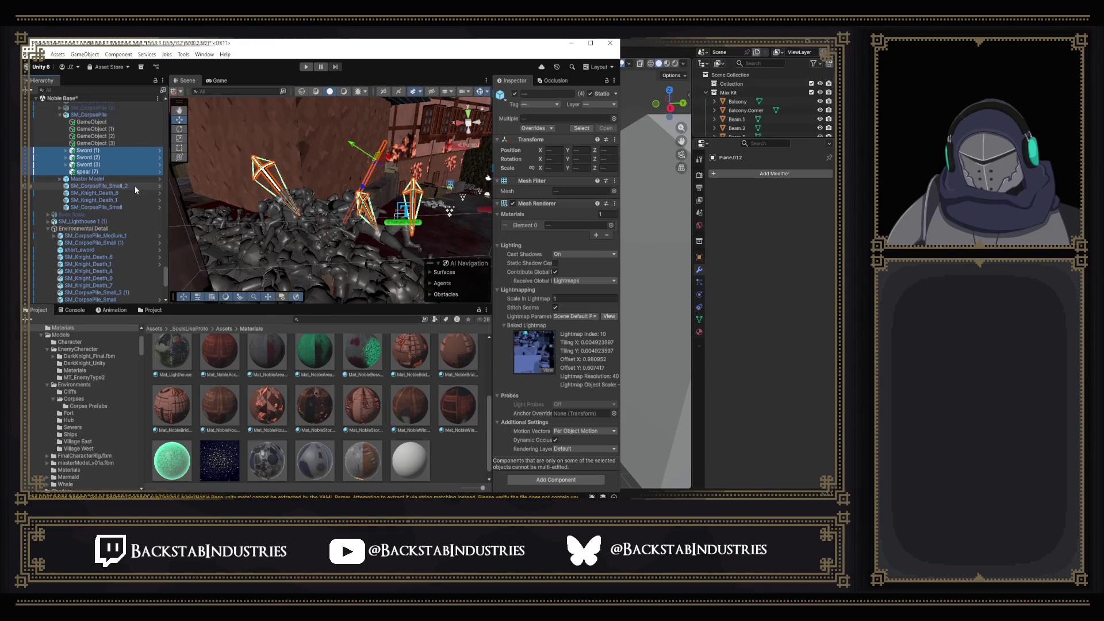
scroll(135, 185, "down", 2)
left_click(326, 240)
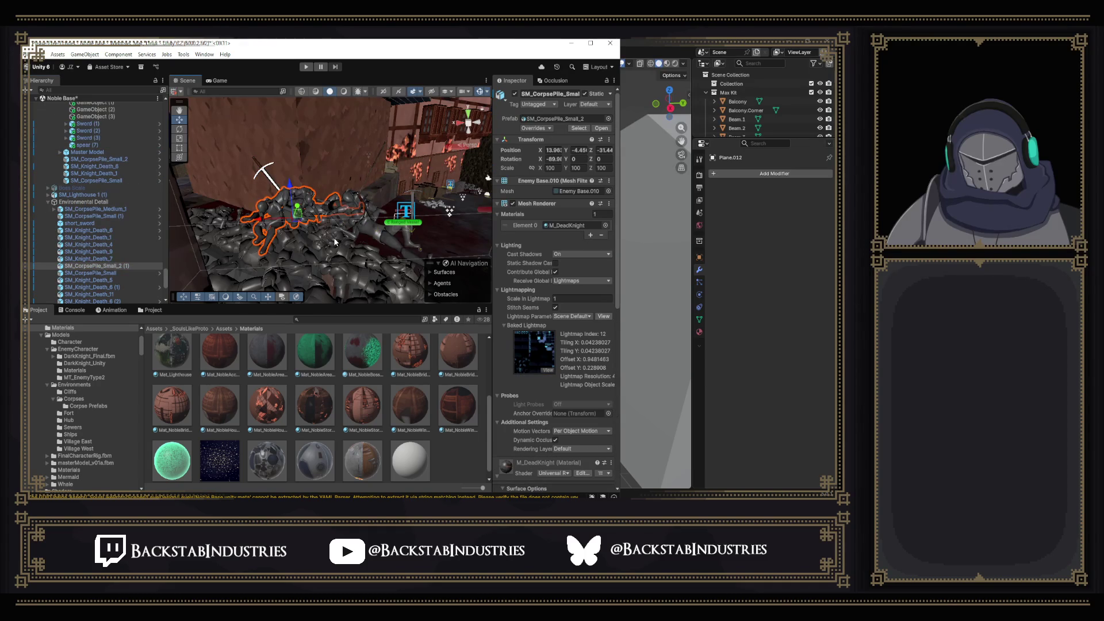
key("f")
mouse_move(299, 230)
left_mouse_down()
mouse_move(250, 227)
mouse_move(351, 266)
left_mouse_up()
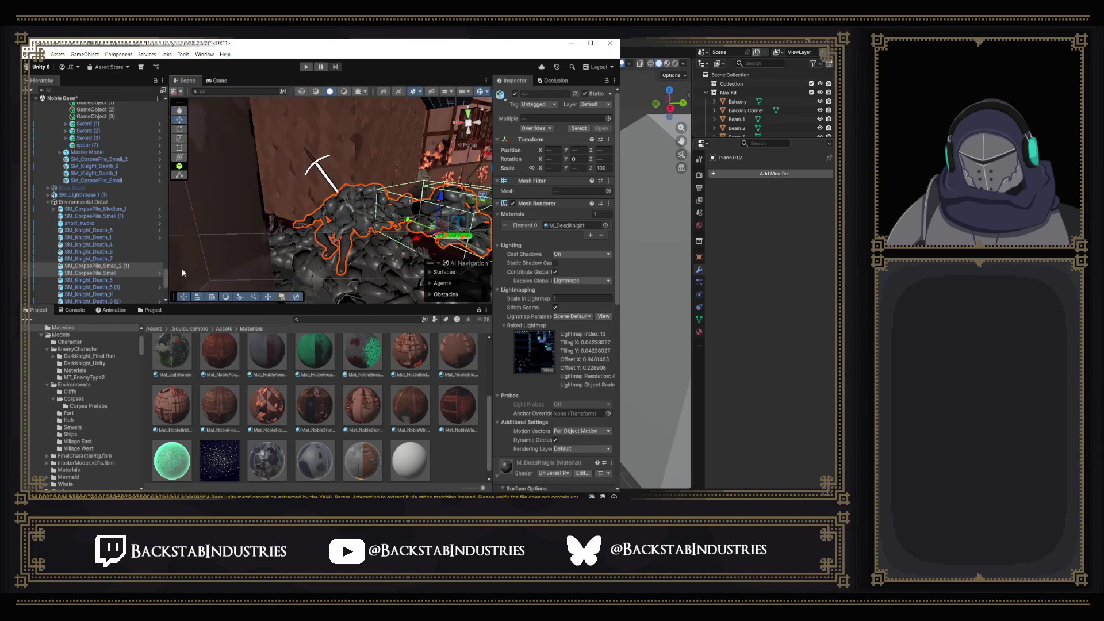
left_click_drag(126, 267, 141, 209)
mouse_move(102, 106)
left_mouse_down()
mouse_move(110, 167)
mouse_move(92, 145)
left_mouse_up()
left_click_drag(241, 190, 273, 179)
mouse_move(361, 203)
left_mouse_down()
mouse_move(308, 220)
mouse_move(321, 106)
left_mouse_up()
left_click(343, 91)
mouse_move(270, 164)
left_mouse_down()
mouse_move(235, 140)
mouse_move(297, 154)
left_mouse_up()
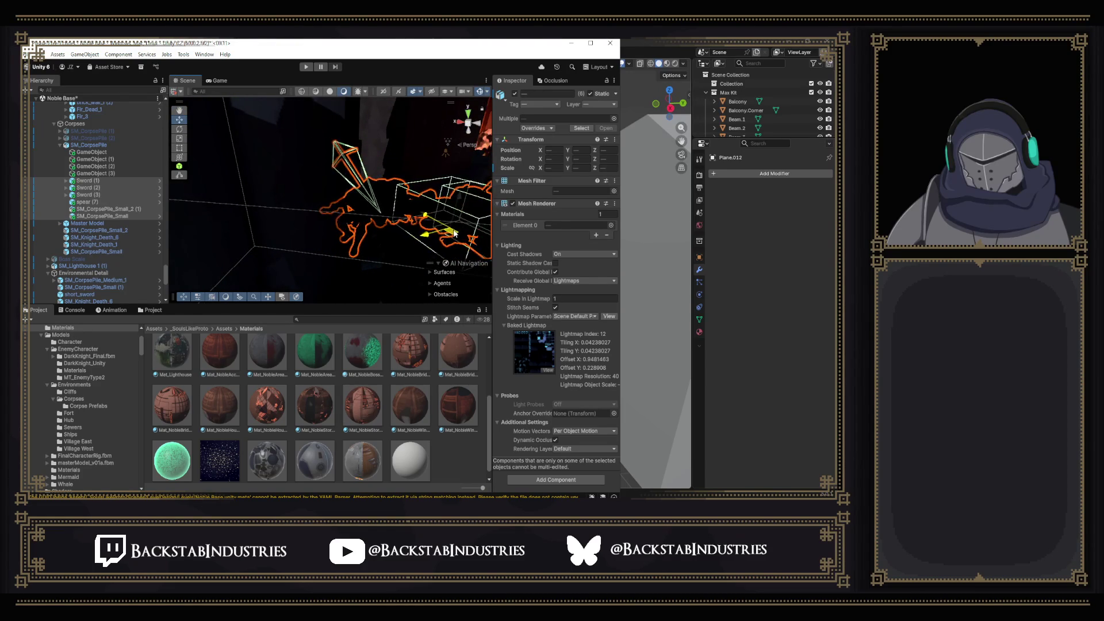
left_click_drag(345, 186, 376, 184)
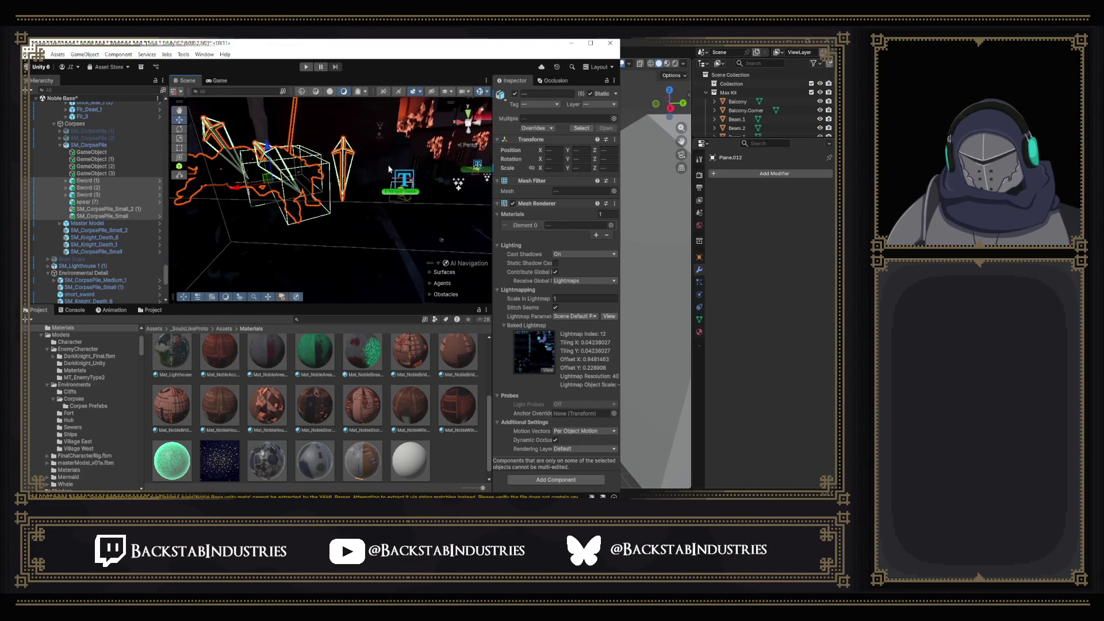
left_click(330, 92)
mouse_move(368, 138)
left_mouse_down()
mouse_move(411, 127)
mouse_move(320, 186)
mouse_move(198, 138)
mouse_move(141, 143)
left_mouse_up()
mouse_move(392, 226)
left_mouse_down()
mouse_move(410, 226)
mouse_move(373, 219)
mouse_move(472, 213)
mouse_move(358, 191)
left_mouse_up()
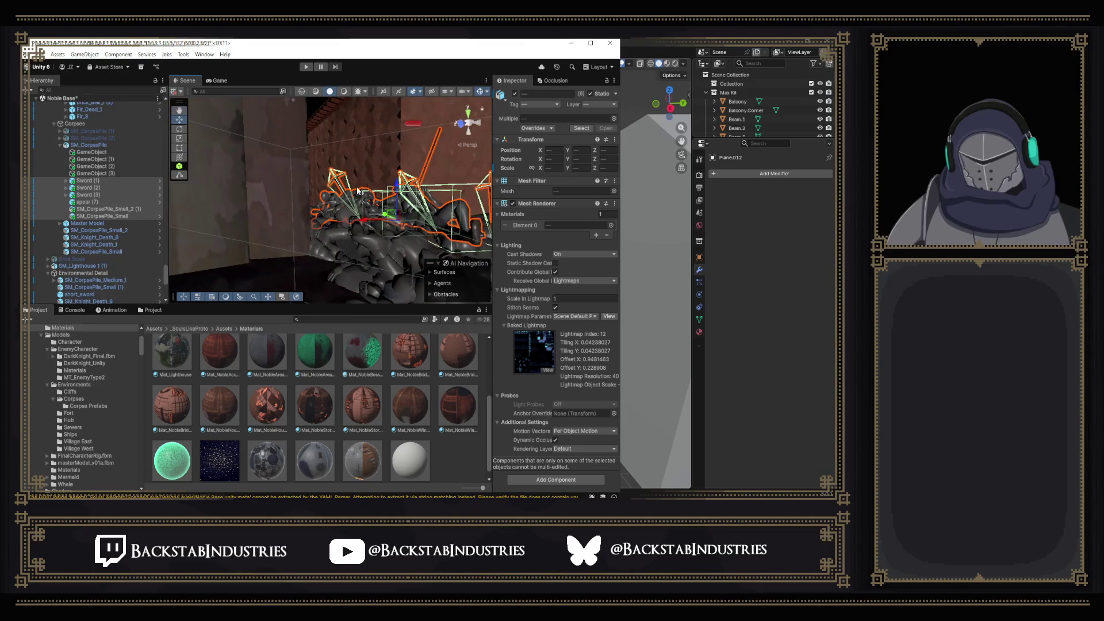
left_click(344, 90)
mouse_move(362, 143)
left_mouse_down()
mouse_move(383, 160)
mouse_move(368, 219)
mouse_move(256, 76)
mouse_move(365, 159)
mouse_move(369, 212)
mouse_move(382, 173)
mouse_move(368, 190)
left_mouse_up()
left_click(372, 208)
left_click_drag(247, 173, 350, 203)
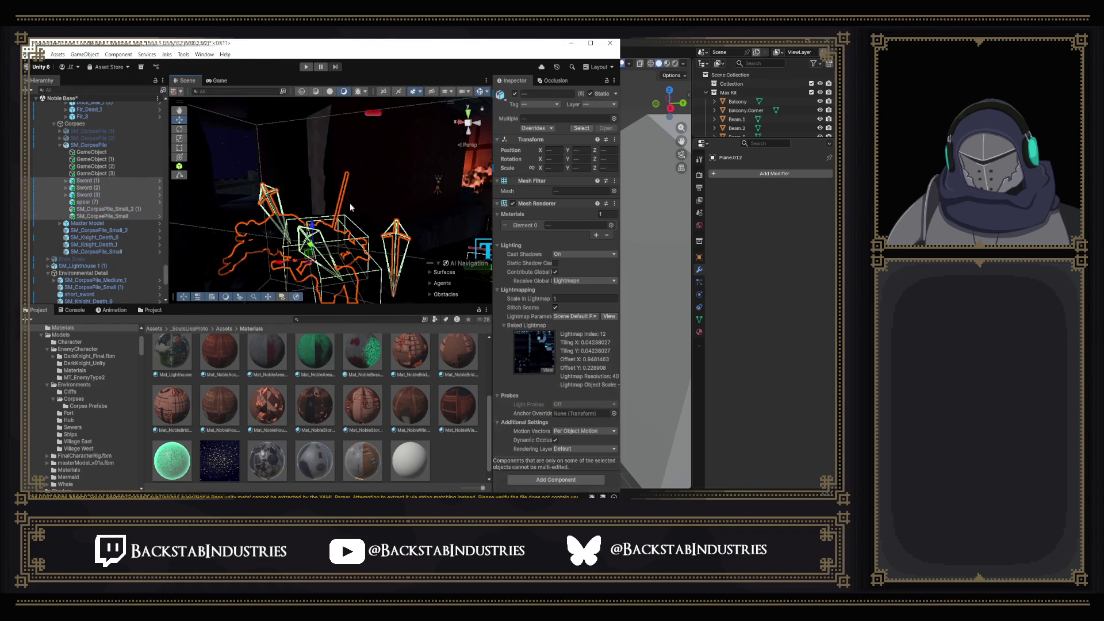
left_click(266, 199)
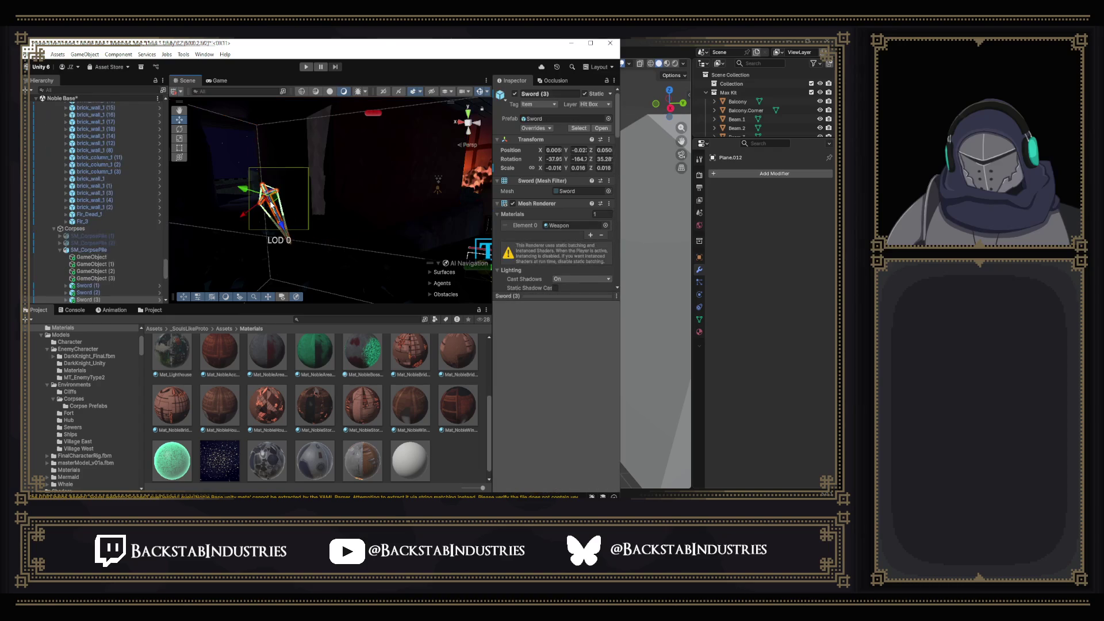
Move Sword (3) up and right over the pile and locate its Weapon material.
mouse_move(280, 205)
left_mouse_down()
mouse_move(318, 159)
mouse_move(461, 145)
mouse_move(405, 143)
mouse_move(358, 164)
left_mouse_up()
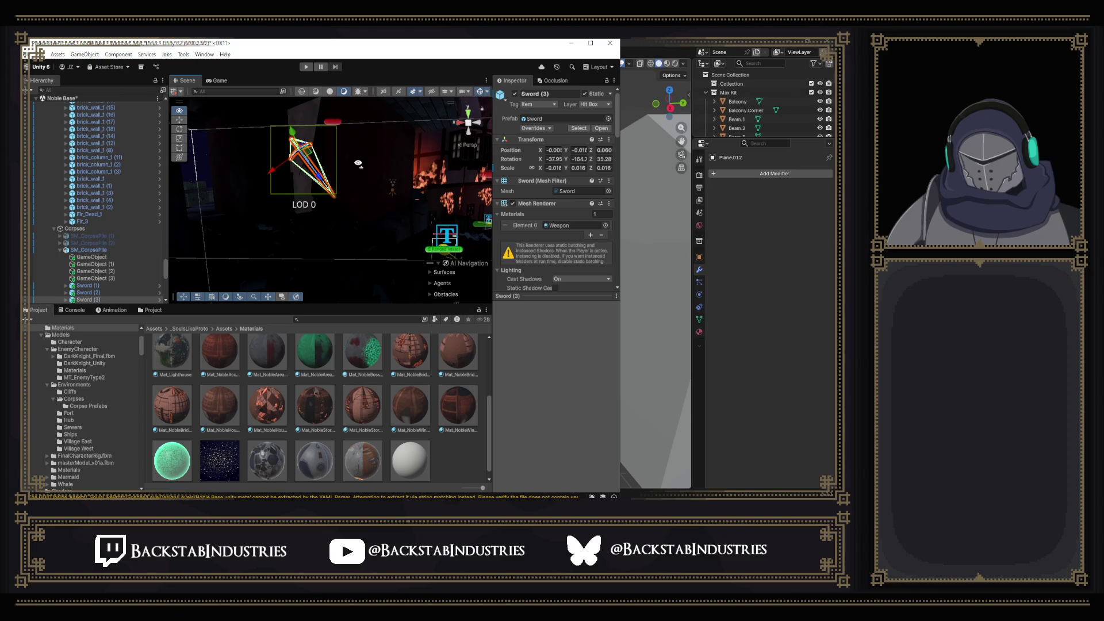
left_click(562, 226)
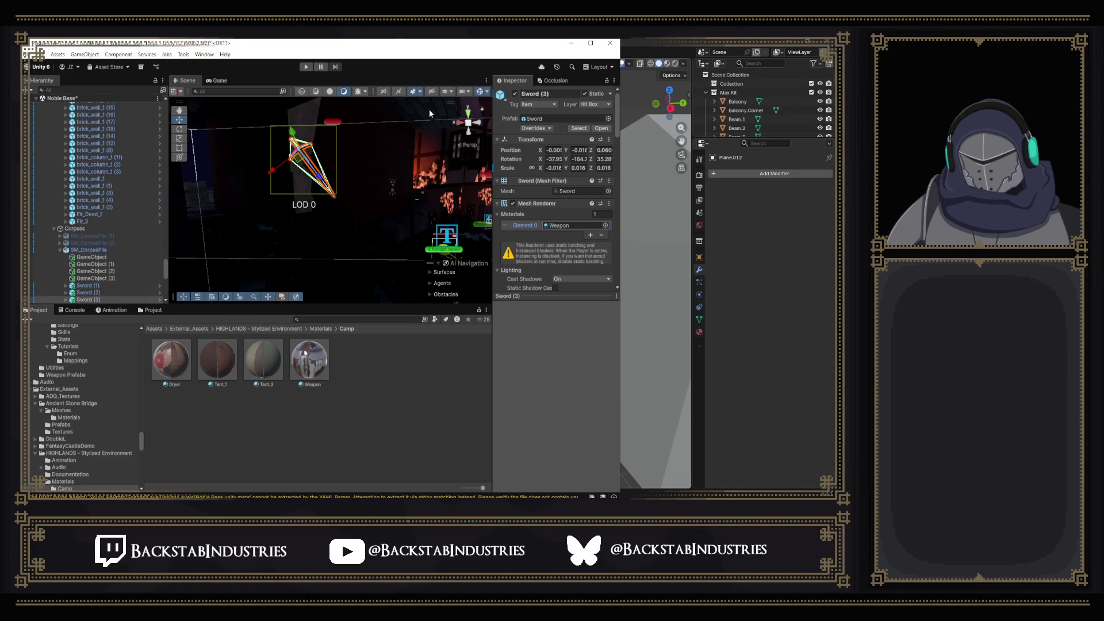
mouse_move(330, 216)
left_mouse_down()
mouse_move(354, 200)
mouse_move(345, 217)
mouse_move(355, 224)
mouse_move(492, 146)
mouse_move(205, 147)
left_mouse_up()
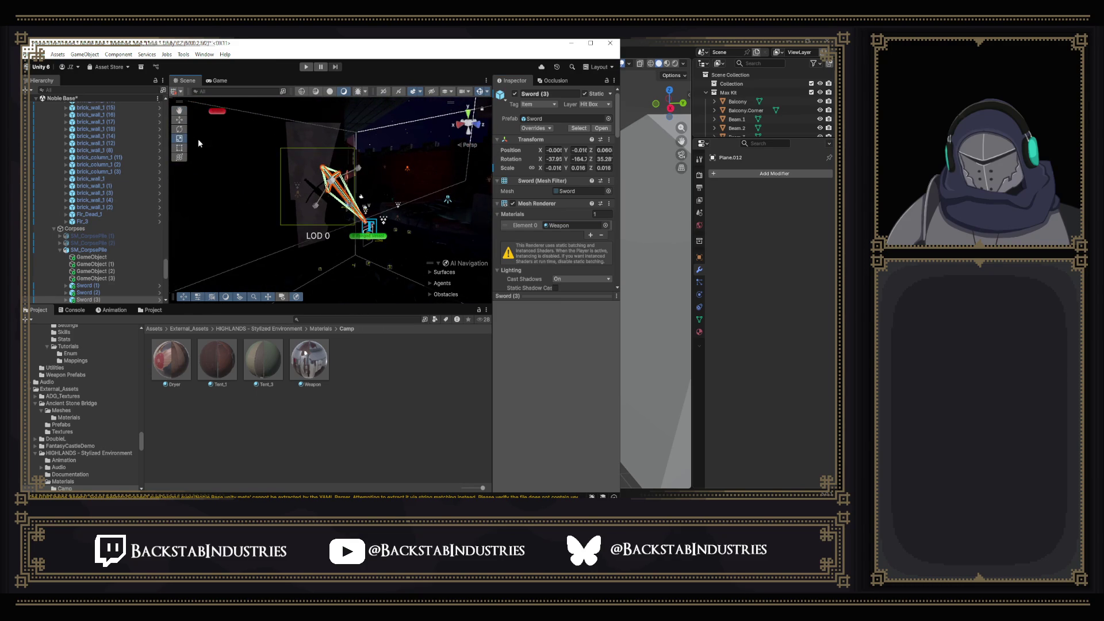
Rotate Sword (3) to point upward and lower it onto the corpse pile.
left_click(180, 129)
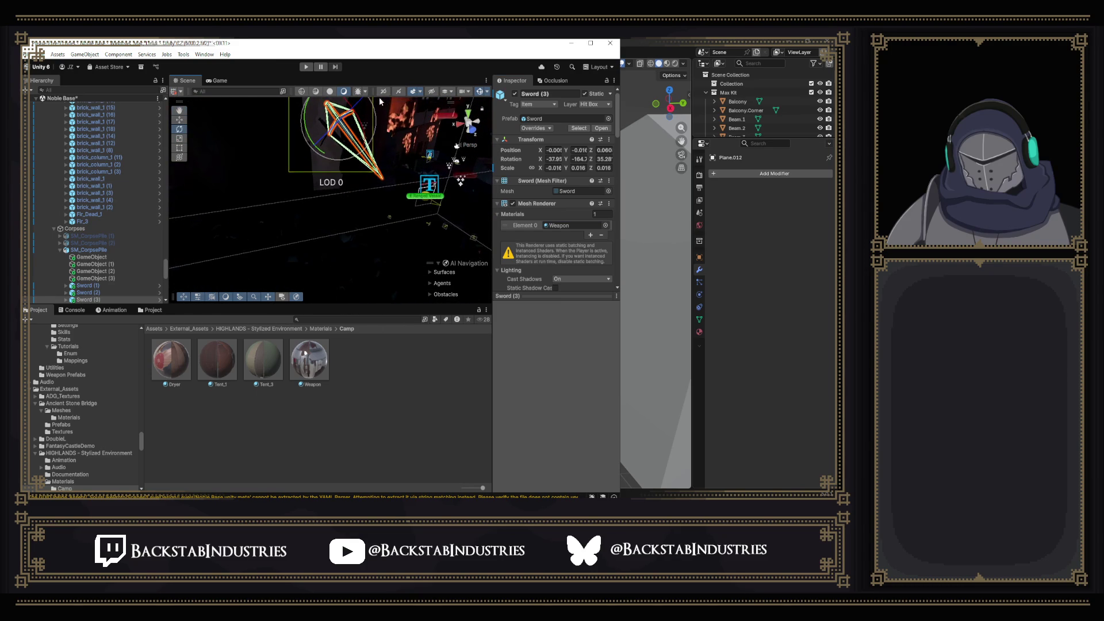
left_click(330, 91)
mouse_move(354, 197)
left_mouse_down()
mouse_move(362, 180)
mouse_move(280, 177)
left_mouse_up()
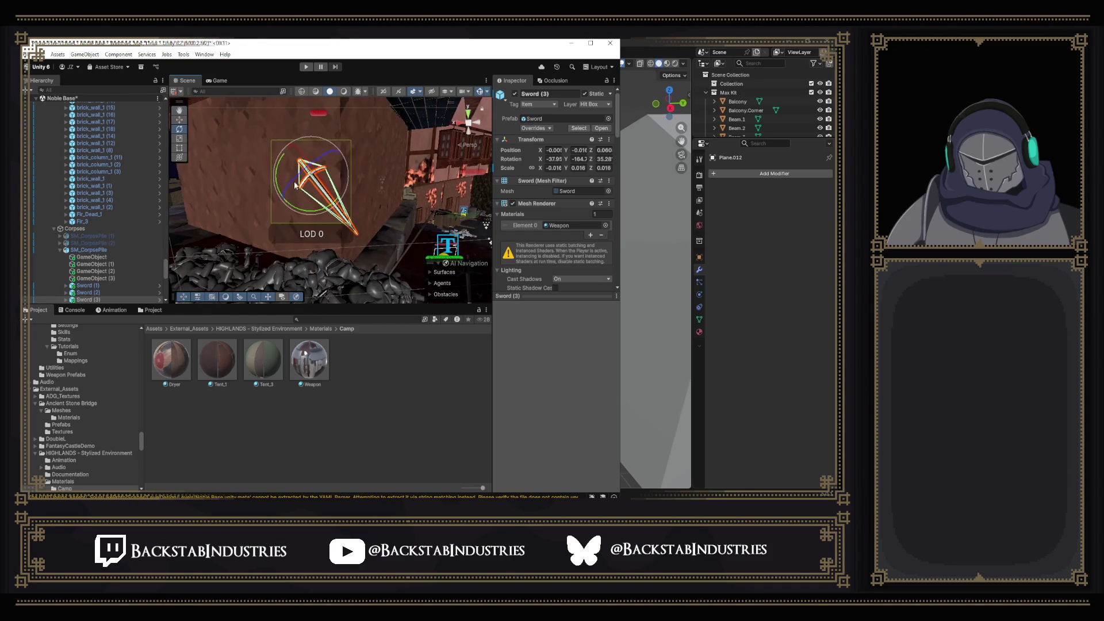
left_click_drag(312, 213, 253, 218)
left_click(180, 120)
left_click_drag(312, 187, 301, 246)
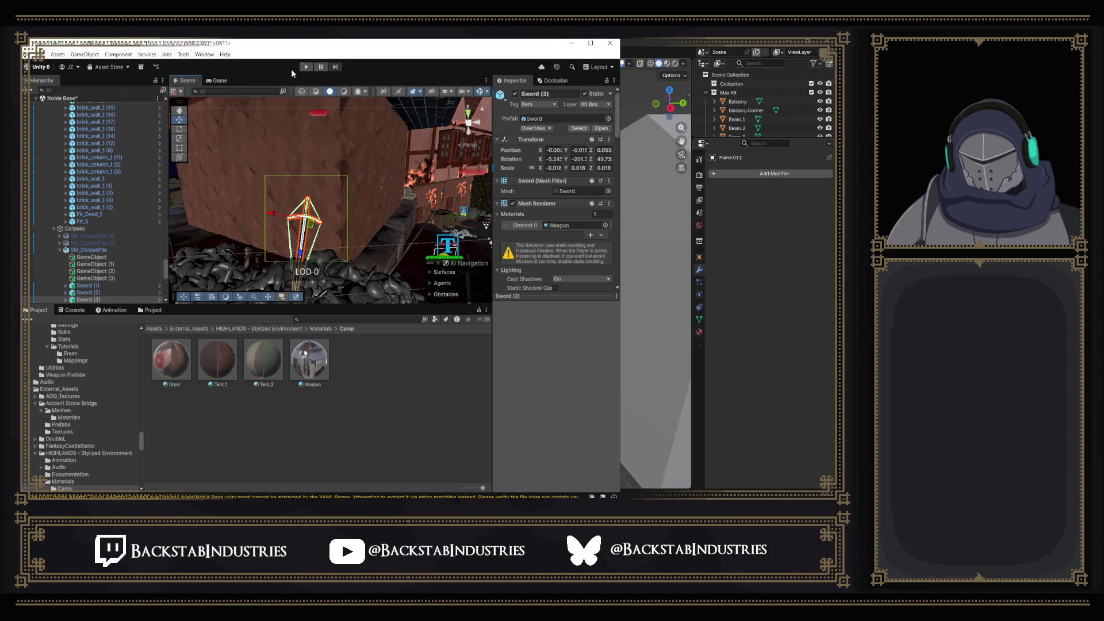
Switch to the dark draw mode, select the noble house and orbit around it.
left_click(343, 92)
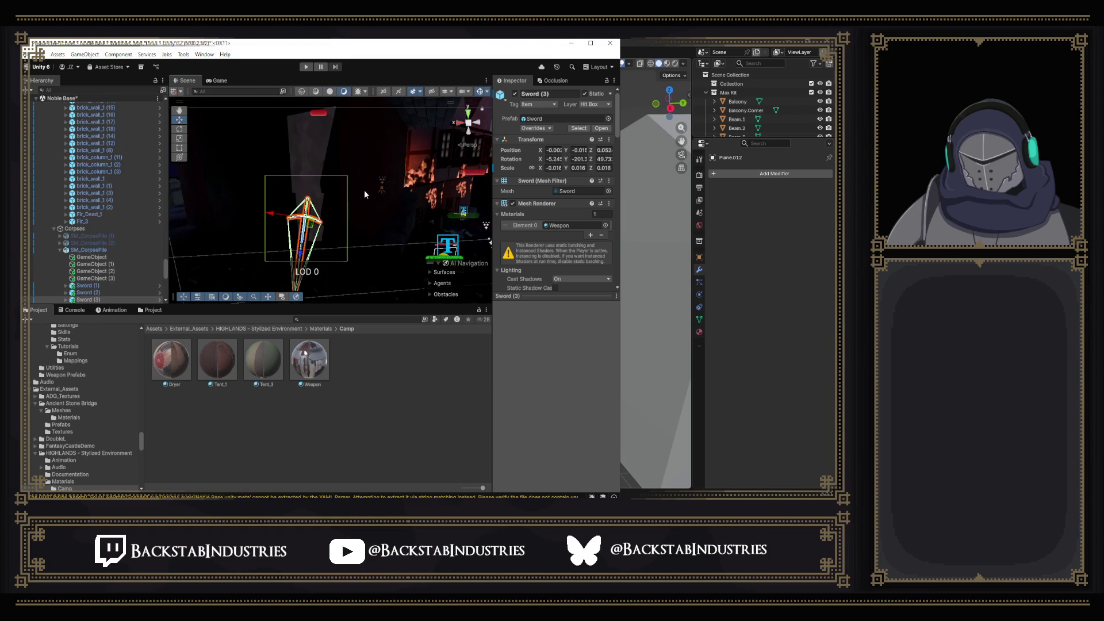
left_click(448, 164)
mouse_move(448, 164)
left_mouse_down()
mouse_move(420, 138)
mouse_move(319, 160)
left_mouse_up()
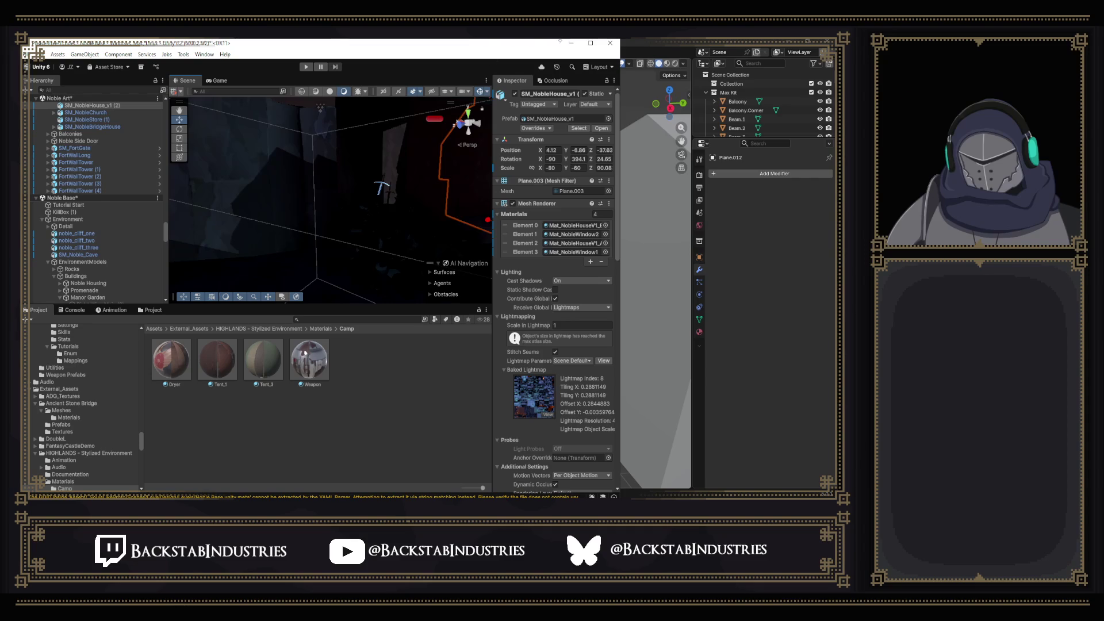
left_click(590, 44)
Enlarge the scene view, search the project for 'inv' and preview the red material on the pile.
left_click_drag(425, 301, 426, 384)
mouse_move(424, 333)
left_mouse_down()
mouse_move(503, 369)
mouse_move(416, 341)
mouse_move(474, 120)
left_mouse_up()
left_click(501, 87)
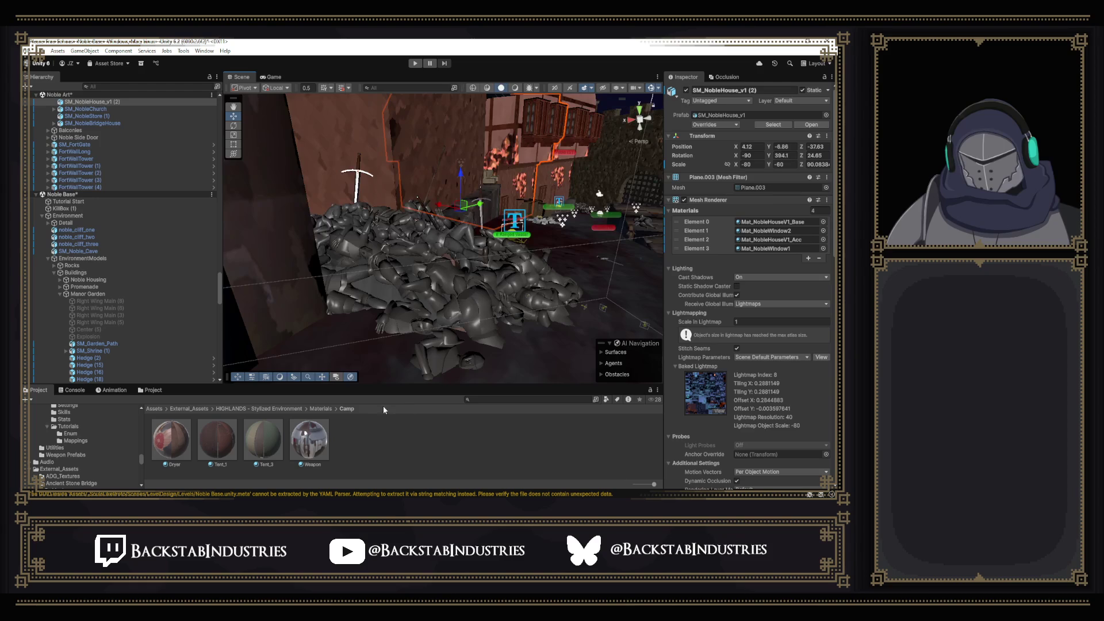
type("inva")
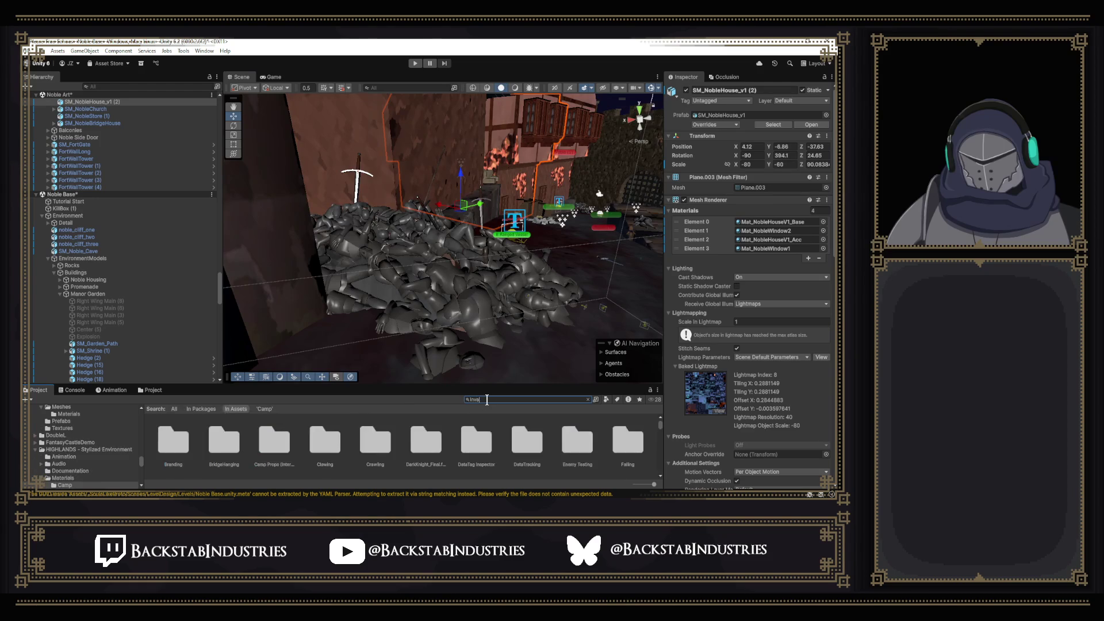
mouse_move(498, 439)
left_mouse_down()
mouse_move(414, 287)
mouse_move(384, 297)
left_mouse_up()
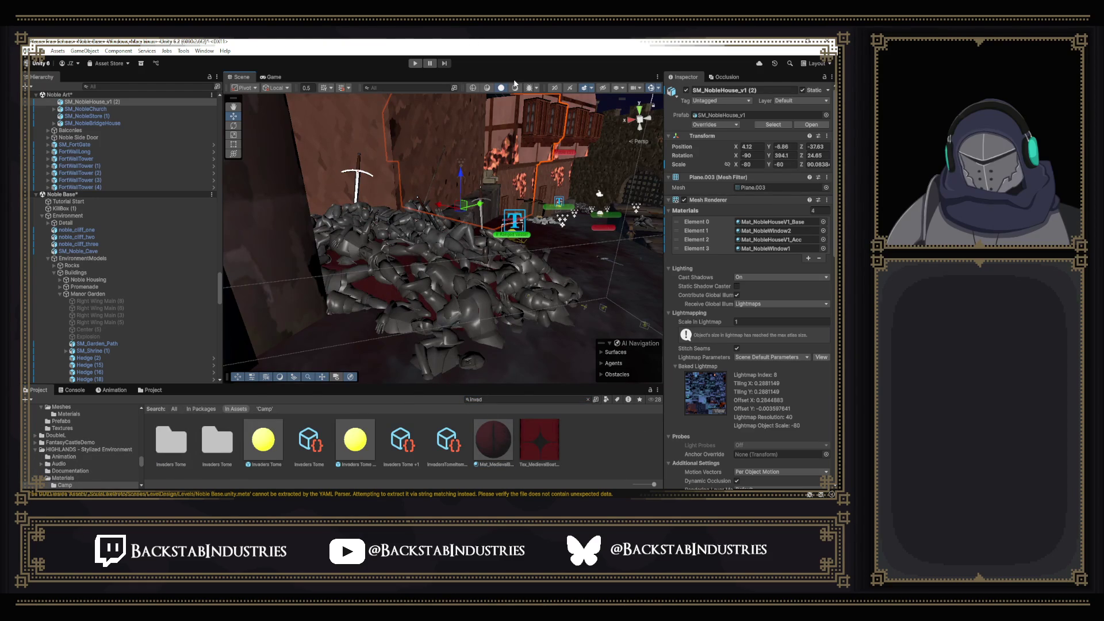
Toggle scene lighting, re-preview the red material on the pile and orbit over the level.
left_click(516, 88)
mouse_move(523, 211)
left_mouse_down()
mouse_move(487, 227)
mouse_move(694, 231)
left_mouse_up()
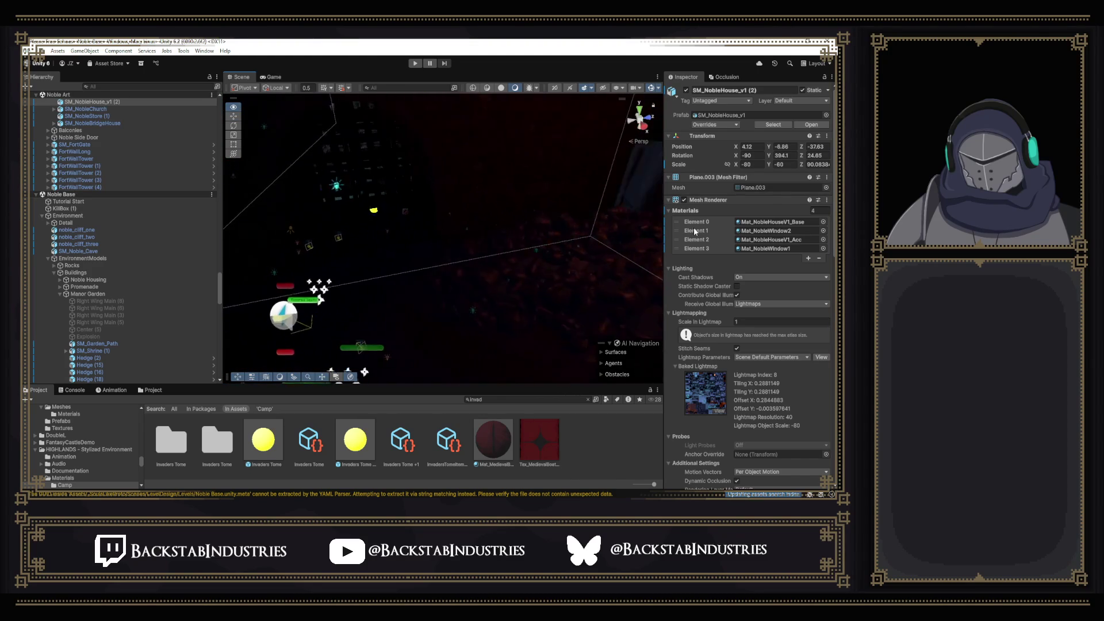
left_click(500, 88)
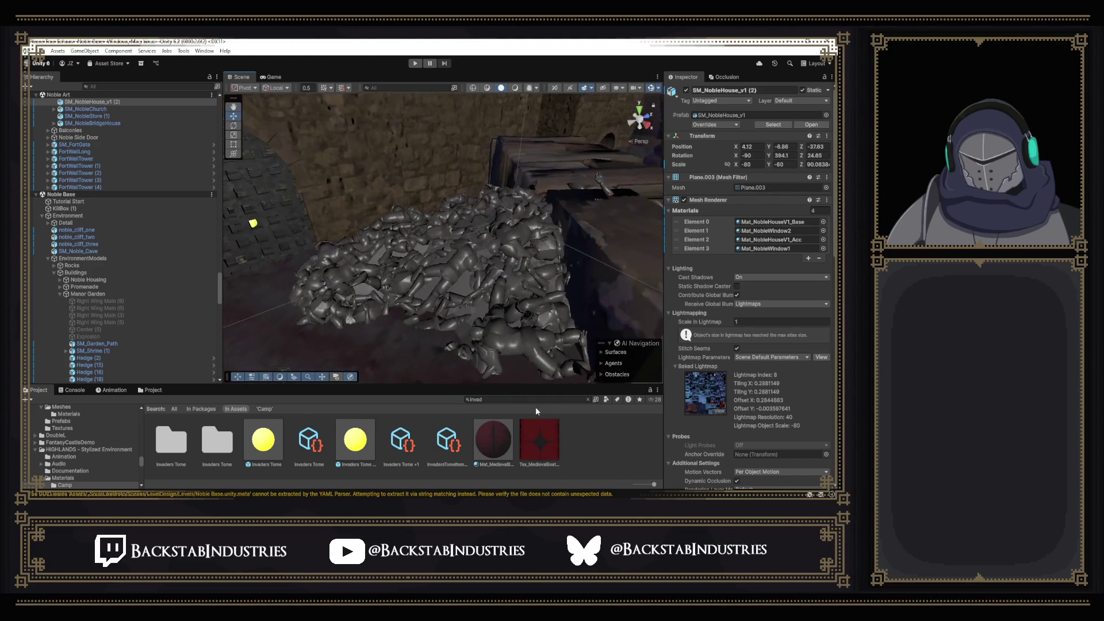
left_click_drag(504, 454, 462, 300)
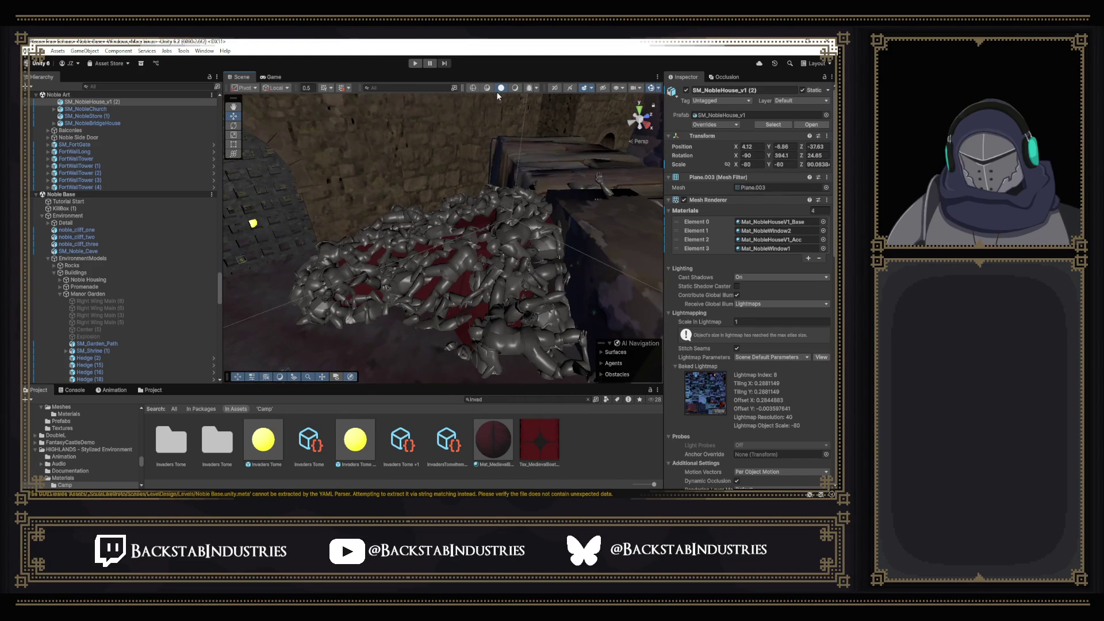
left_click(512, 88)
mouse_move(454, 225)
left_mouse_down()
mouse_move(662, 168)
mouse_move(733, 179)
mouse_move(593, 257)
mouse_move(646, 227)
mouse_move(534, 195)
mouse_move(569, 218)
left_mouse_up()
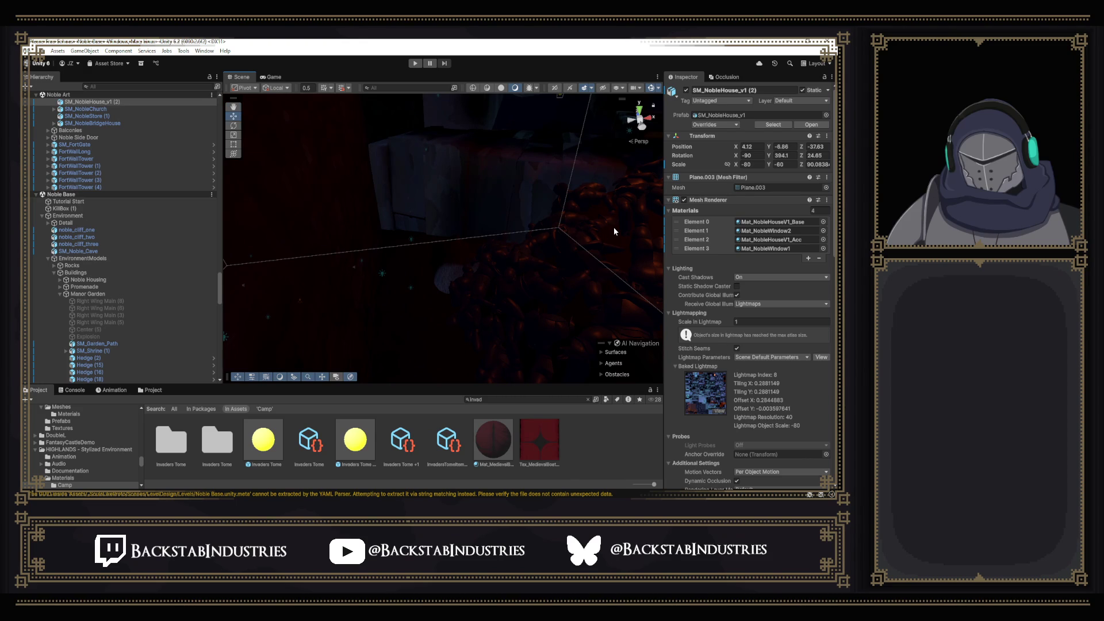
mouse_move(613, 231)
left_mouse_down()
mouse_move(512, 143)
mouse_move(537, 210)
mouse_move(521, 158)
mouse_move(461, 226)
mouse_move(548, 230)
mouse_move(394, 184)
mouse_move(240, 197)
mouse_move(574, 239)
mouse_move(430, 366)
mouse_move(641, 166)
mouse_move(326, 202)
mouse_move(194, 204)
mouse_move(444, 211)
left_mouse_up()
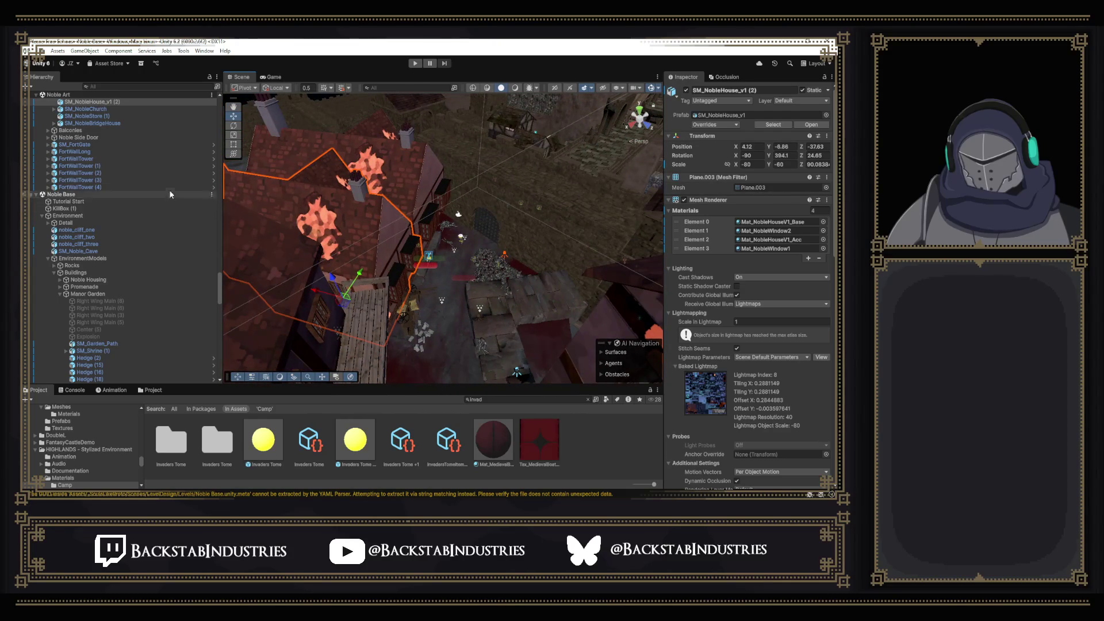
scroll(147, 177, "up", 3)
Select SM_NobleHouse_v1 (1) and ping its model in the Environments asset folder.
left_click(116, 149)
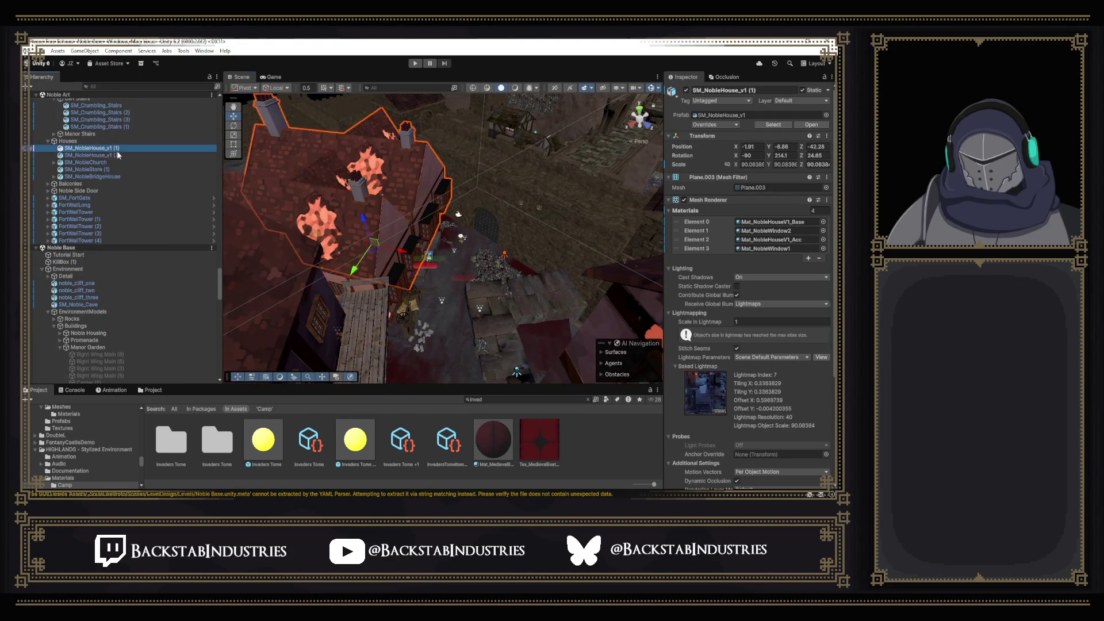
left_click(746, 116)
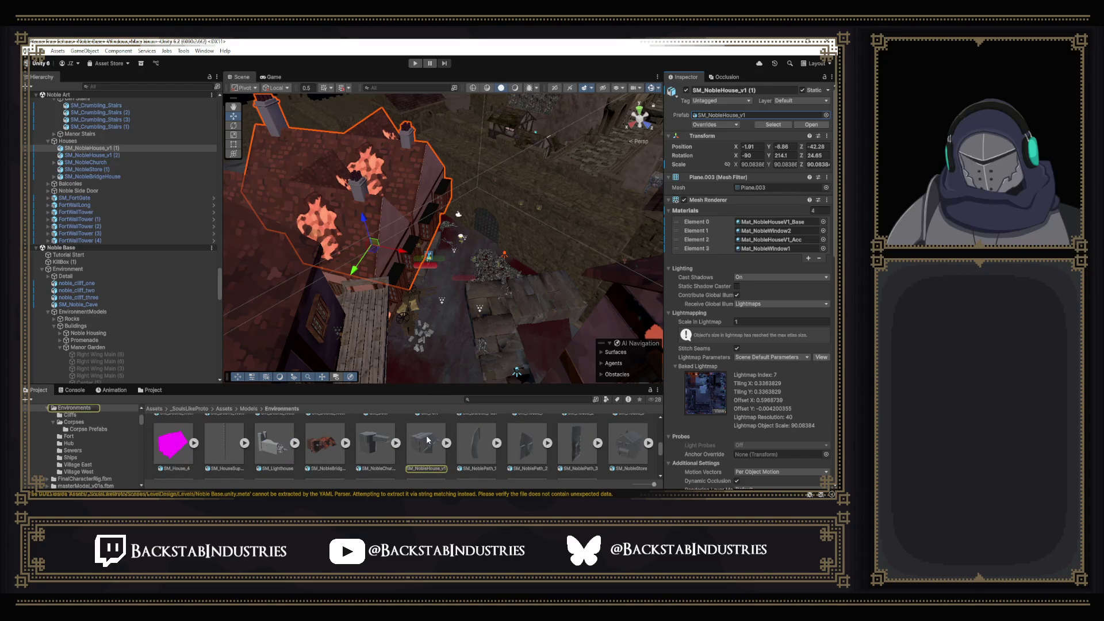
left_click_drag(465, 264, 539, 302)
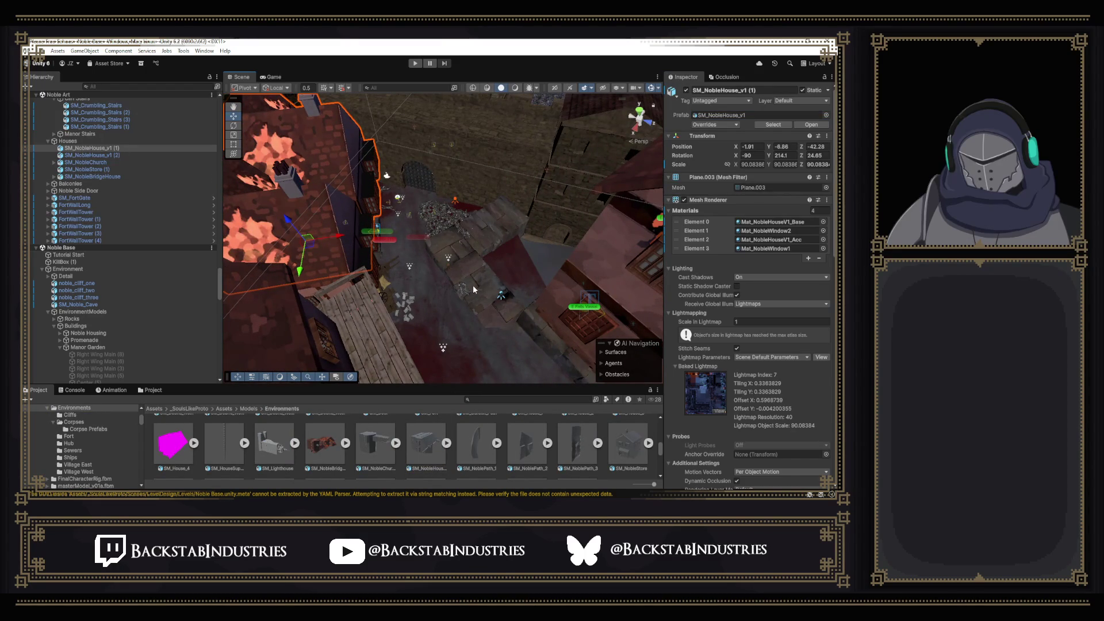
Duplicate the noble house, move and rotate the trial copy, then delete it and frame the original.
key("ctrl+d")
left_click_drag(338, 238, 507, 239)
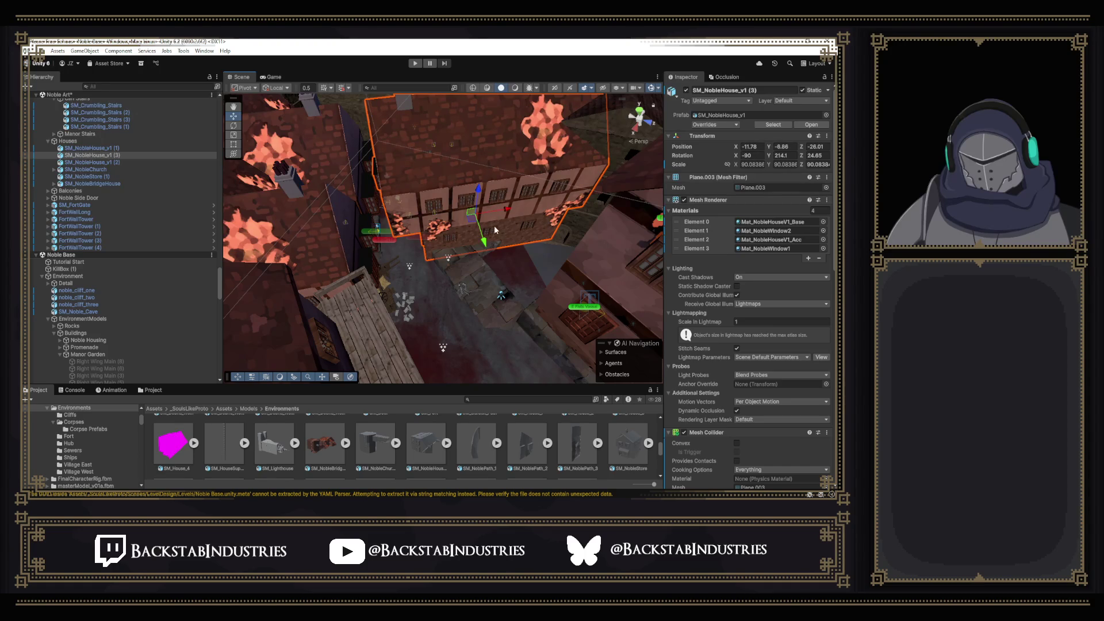
left_click_drag(472, 227, 492, 260)
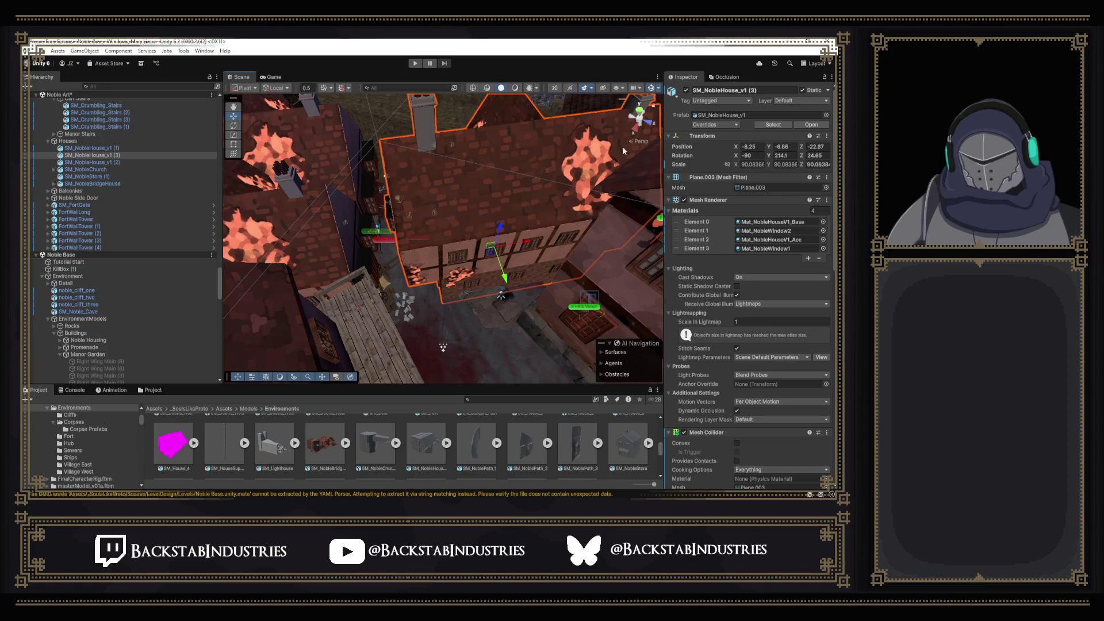
mouse_move(477, 278)
left_mouse_down()
mouse_move(621, 286)
mouse_move(495, 280)
mouse_move(665, 207)
mouse_move(787, 198)
mouse_move(771, 284)
mouse_move(525, 339)
mouse_move(677, 302)
mouse_move(513, 270)
mouse_move(576, 301)
mouse_move(553, 285)
mouse_move(608, 296)
mouse_move(597, 297)
mouse_move(601, 236)
mouse_move(622, 175)
mouse_move(492, 100)
mouse_move(339, 120)
mouse_move(261, 94)
left_mouse_up()
key("Delete")
key("f")
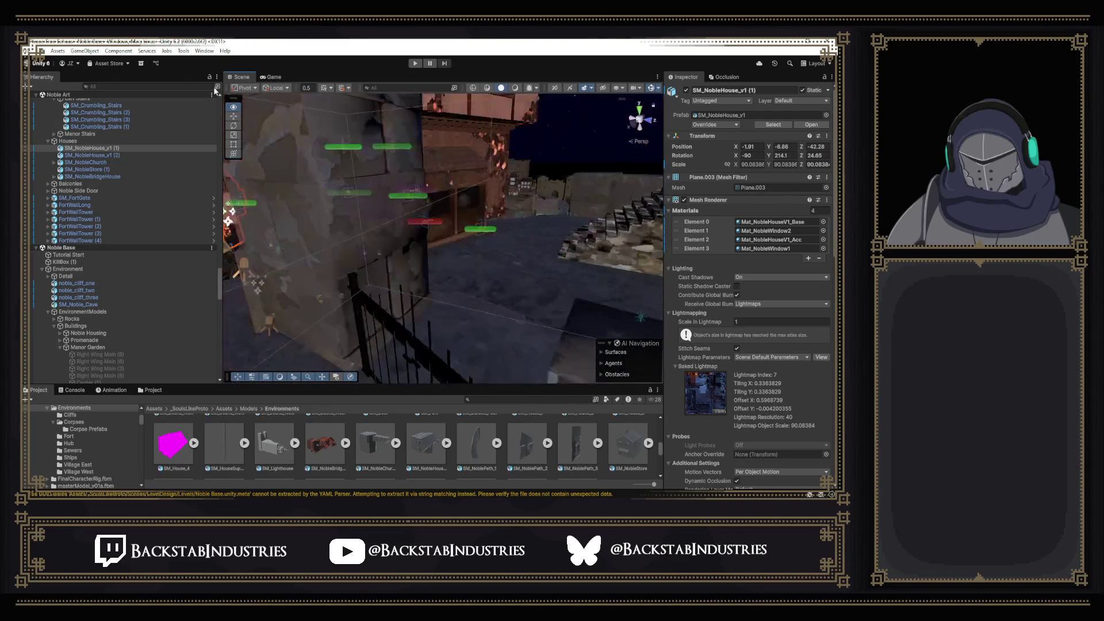
mouse_move(466, 253)
left_mouse_down()
mouse_move(441, 252)
mouse_move(494, 200)
mouse_move(488, 263)
mouse_move(527, 316)
left_mouse_up()
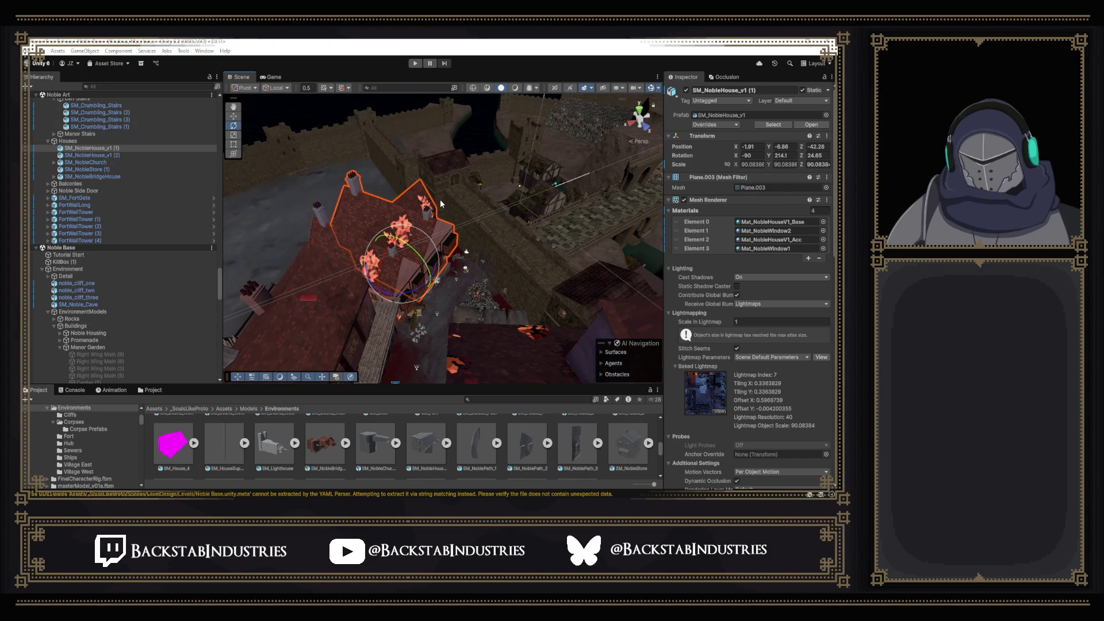
Delete both SM_NobleHouse_v1 houses from the Noble Base scene.
mouse_move(460, 226)
left_mouse_down()
mouse_move(488, 236)
mouse_move(411, 246)
mouse_move(440, 208)
left_mouse_up()
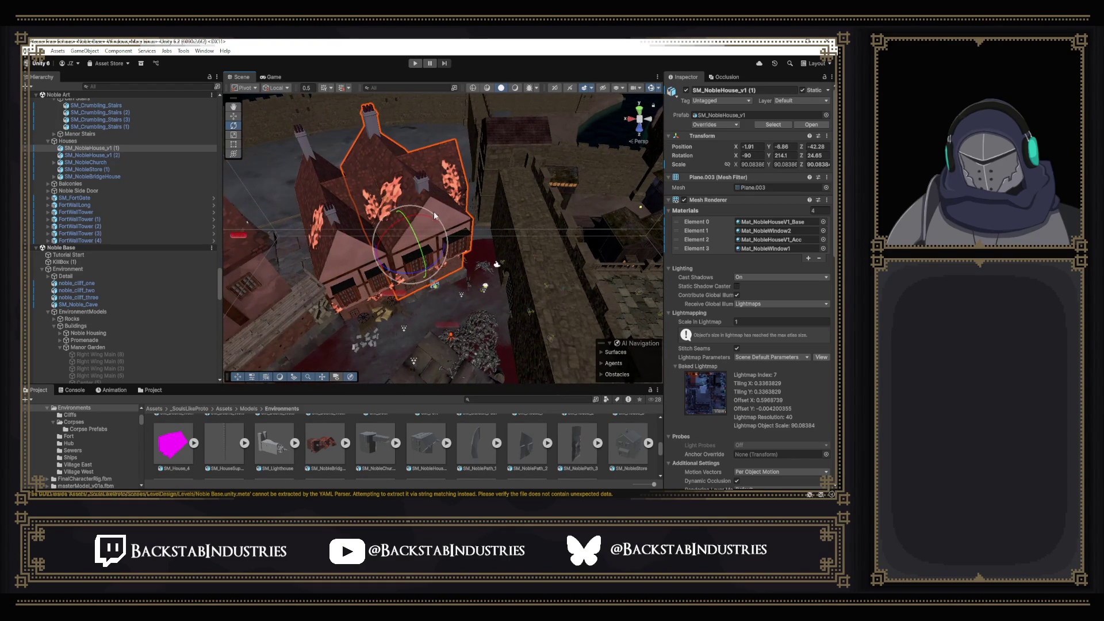
left_click(348, 212, "shift")
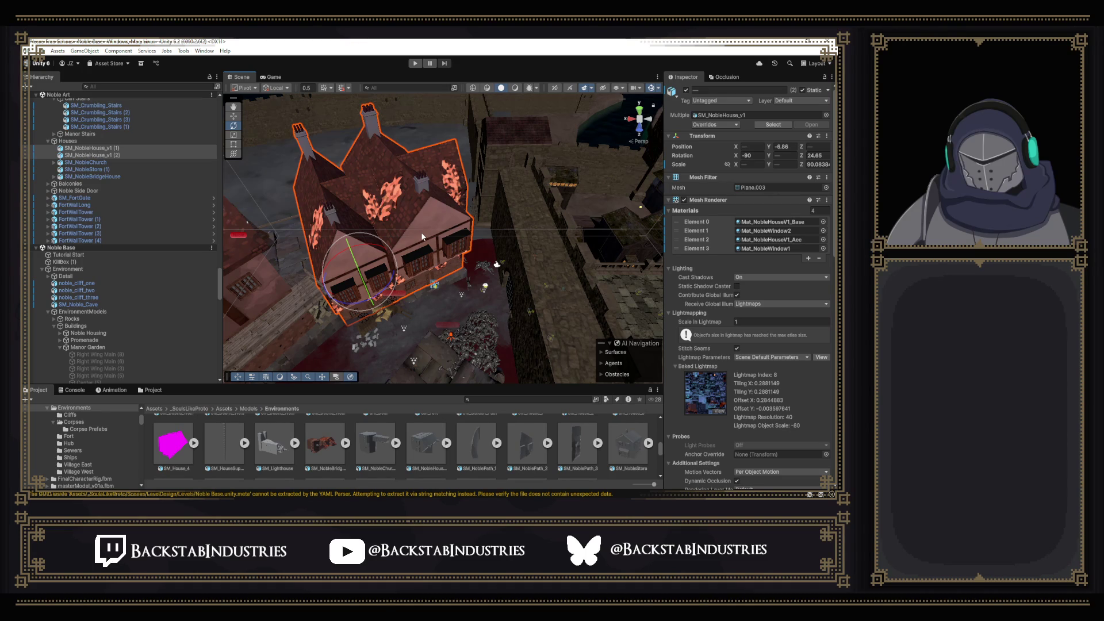
key("Delete")
Delete the SM_CorpsePile_Small pile and the SM_Knight_Death_1 dead knight.
mouse_move(423, 236)
left_mouse_down()
mouse_move(383, 242)
mouse_move(408, 229)
mouse_move(532, 225)
mouse_move(511, 262)
left_mouse_up()
left_click(389, 233)
scroll(389, 233, "up", 3)
left_click(511, 262)
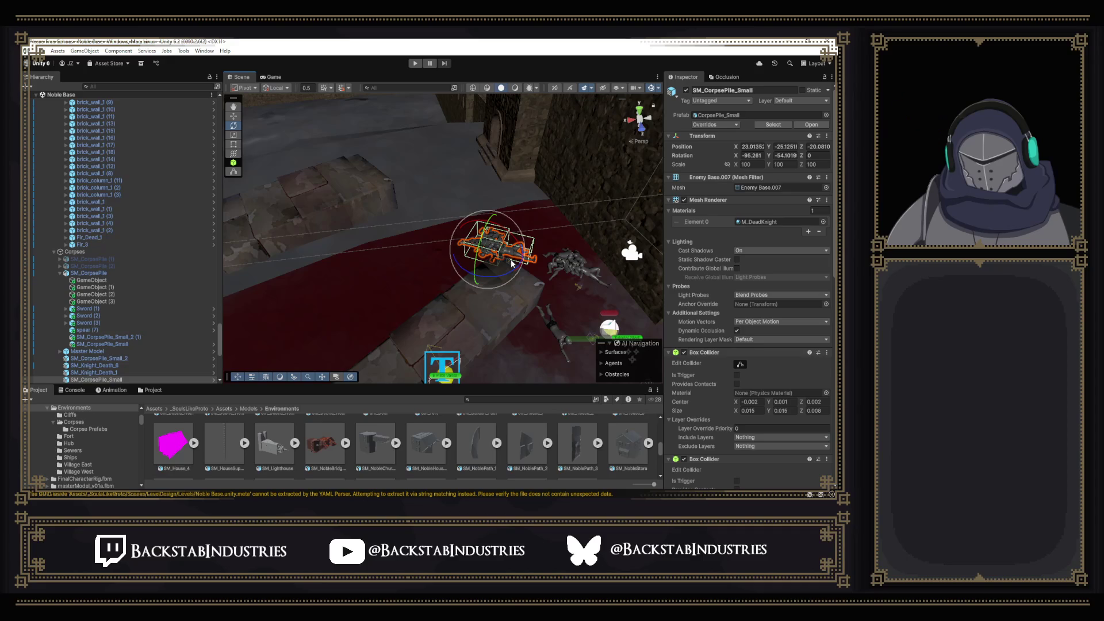
key("Delete")
left_click(546, 328)
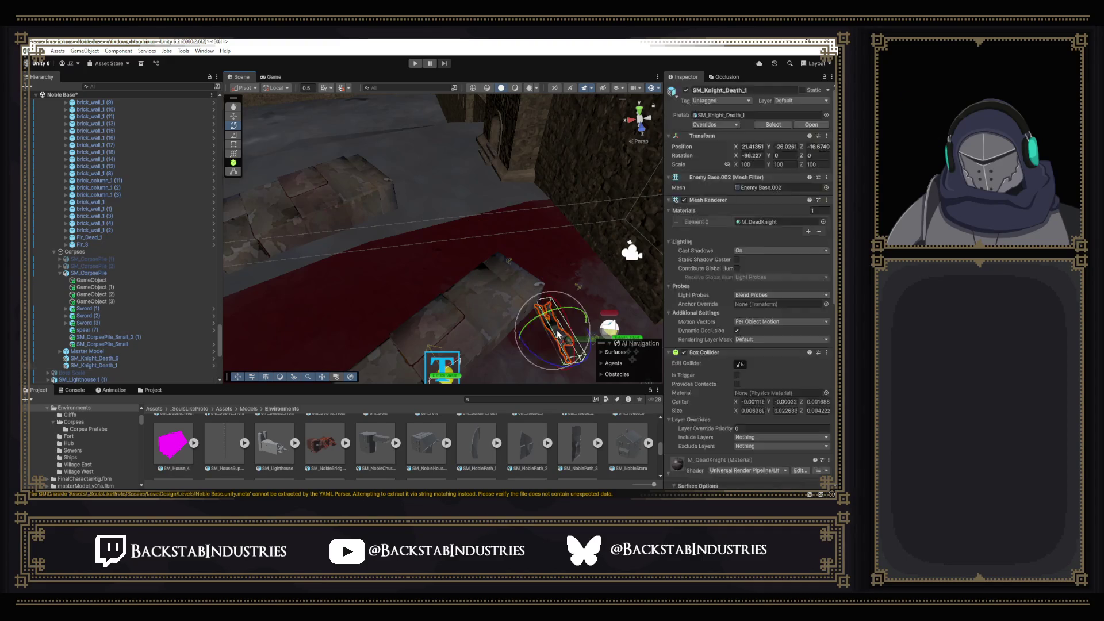
key("Delete")
mouse_move(539, 297)
left_mouse_down()
mouse_move(552, 295)
mouse_move(438, 291)
mouse_move(291, 246)
mouse_move(287, 257)
mouse_move(333, 239)
mouse_move(296, 239)
mouse_move(289, 254)
left_mouse_up()
left_click_drag(470, 251, 540, 251)
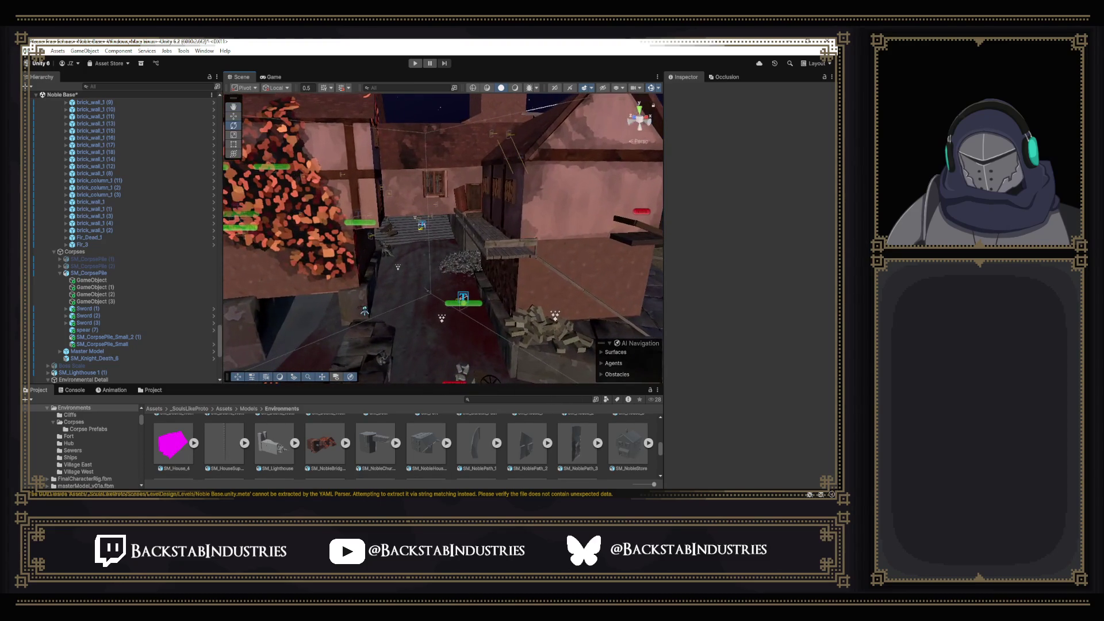
Orbit and zoom around the pink houses to inspect the rubble and row of houses.
mouse_move(495, 214)
left_mouse_down()
mouse_move(554, 190)
mouse_move(278, 209)
mouse_move(276, 173)
mouse_move(185, 204)
mouse_move(52, 193)
mouse_move(712, 189)
mouse_move(635, 196)
mouse_move(636, 182)
mouse_move(624, 241)
mouse_move(465, 278)
mouse_move(692, 276)
mouse_move(678, 277)
left_mouse_up()
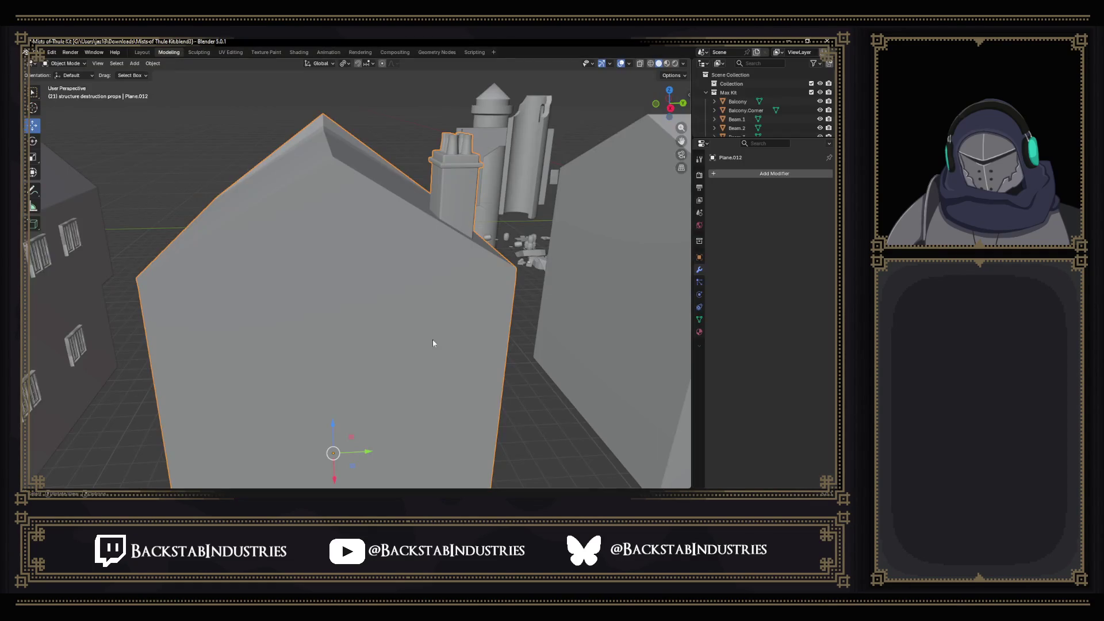
scroll(424, 257, "down", 6)
scroll(429, 273, "up", 3)
mouse_move(429, 276)
left_mouse_down()
mouse_move(385, 273)
mouse_move(343, 288)
mouse_move(530, 284)
mouse_move(481, 286)
left_mouse_up()
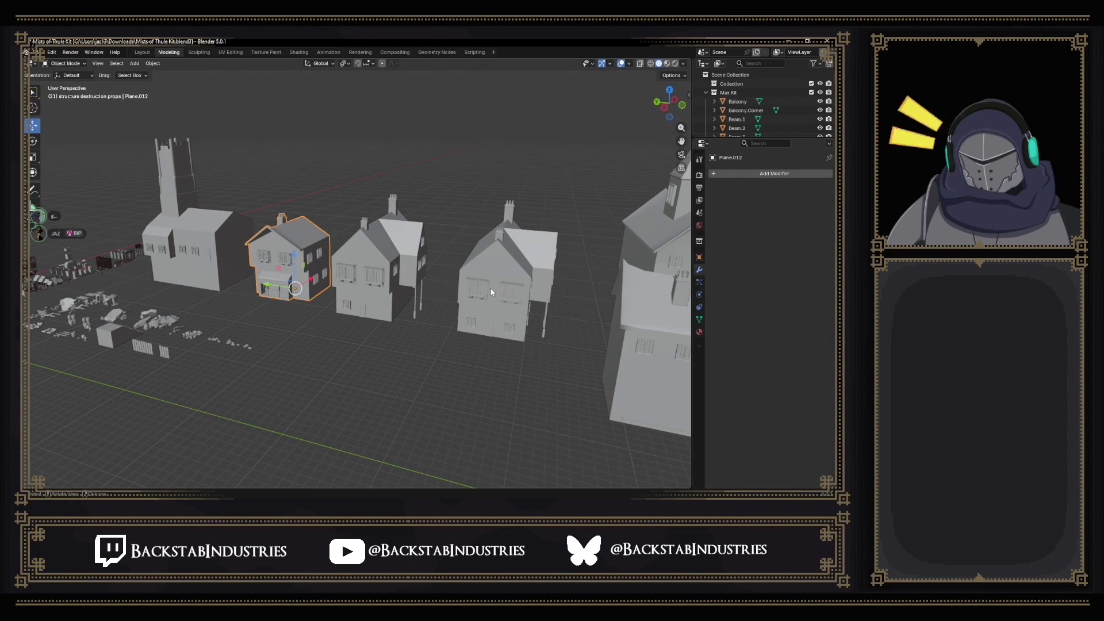
Select the L-shaped house Plane.011, frame its inner wall and door, and enter Edit Mode.
mouse_move(527, 278)
left_mouse_down()
mouse_move(588, 279)
mouse_move(391, 306)
mouse_move(564, 325)
mouse_move(510, 324)
mouse_move(472, 344)
mouse_move(374, 296)
mouse_move(537, 333)
mouse_move(488, 322)
mouse_move(504, 365)
mouse_move(529, 369)
mouse_move(577, 345)
mouse_move(542, 339)
left_mouse_up()
left_click(457, 323)
scroll(483, 343, "up", 3)
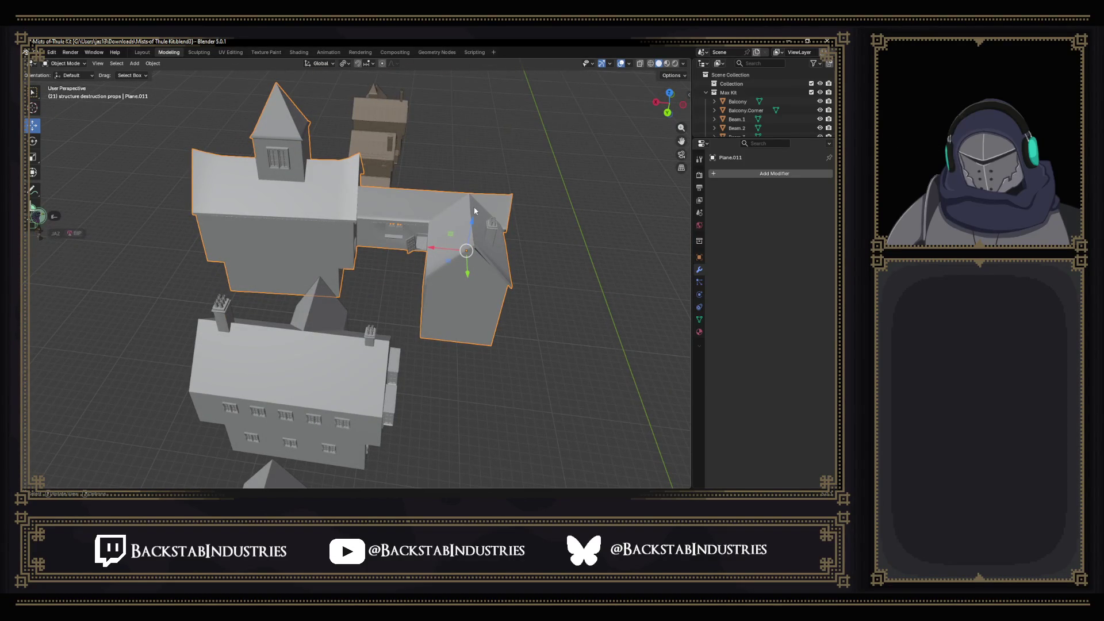
mouse_move(456, 230)
left_mouse_down()
mouse_move(385, 286)
mouse_move(422, 308)
left_mouse_up()
mouse_move(407, 312)
left_mouse_down()
mouse_move(475, 288)
mouse_move(414, 284)
mouse_move(388, 303)
mouse_move(490, 302)
mouse_move(476, 232)
mouse_move(402, 299)
mouse_move(417, 296)
mouse_move(373, 279)
mouse_move(388, 293)
left_mouse_up()
scroll(399, 302, "up", 5)
key("Tab")
Delete the door's linked faces from the L-shaped house's inner wall.
scroll(407, 290, "up", 4)
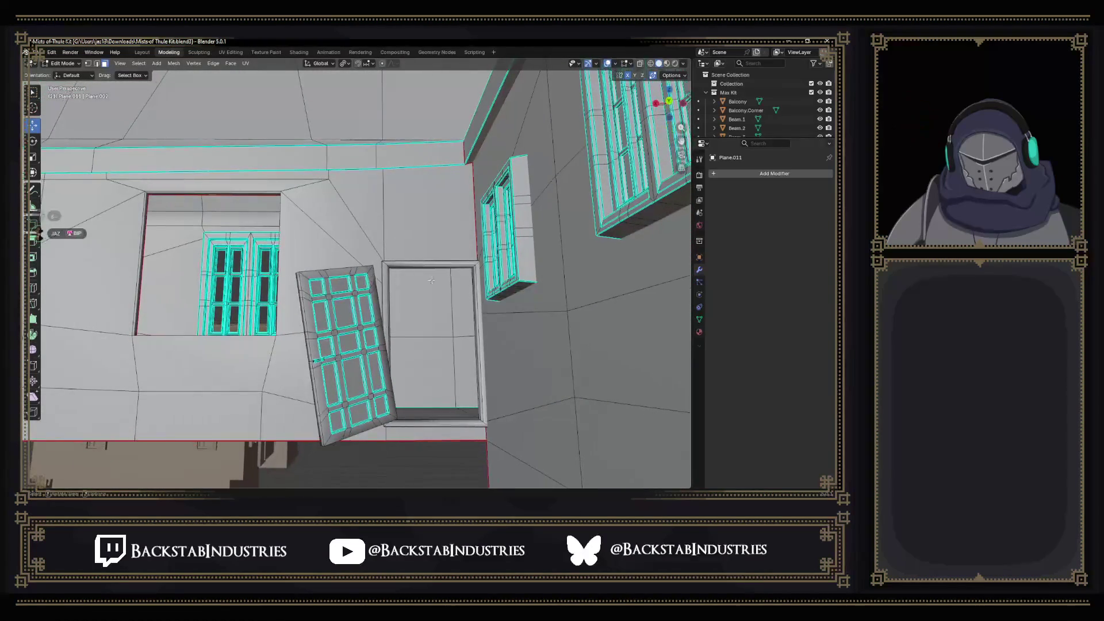
left_click(650, 64)
left_click_drag(422, 326, 372, 365)
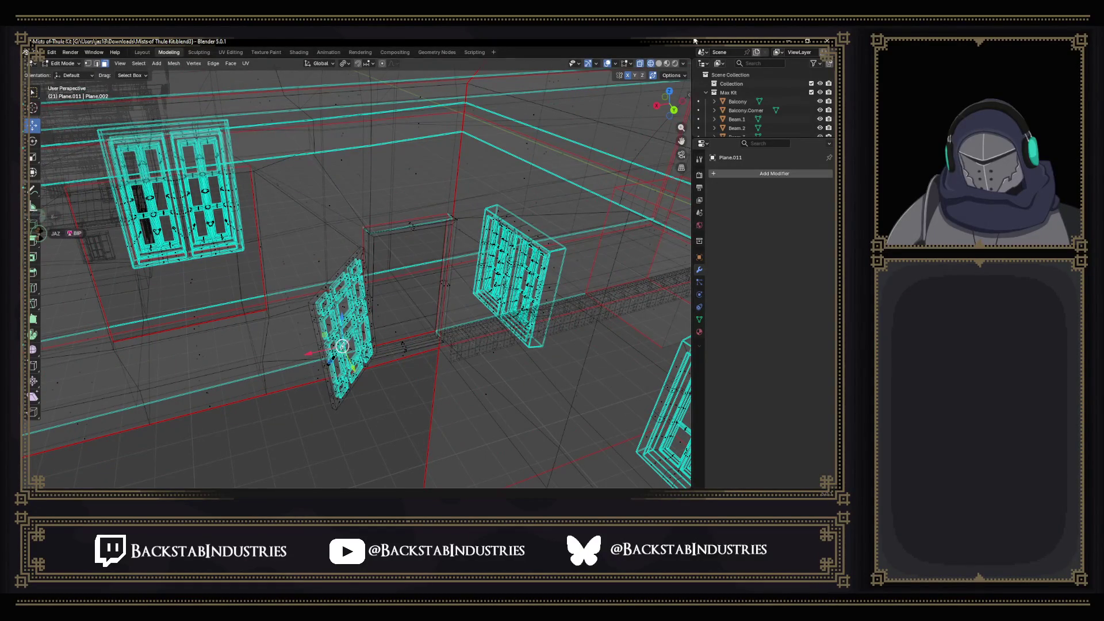
left_click(658, 64)
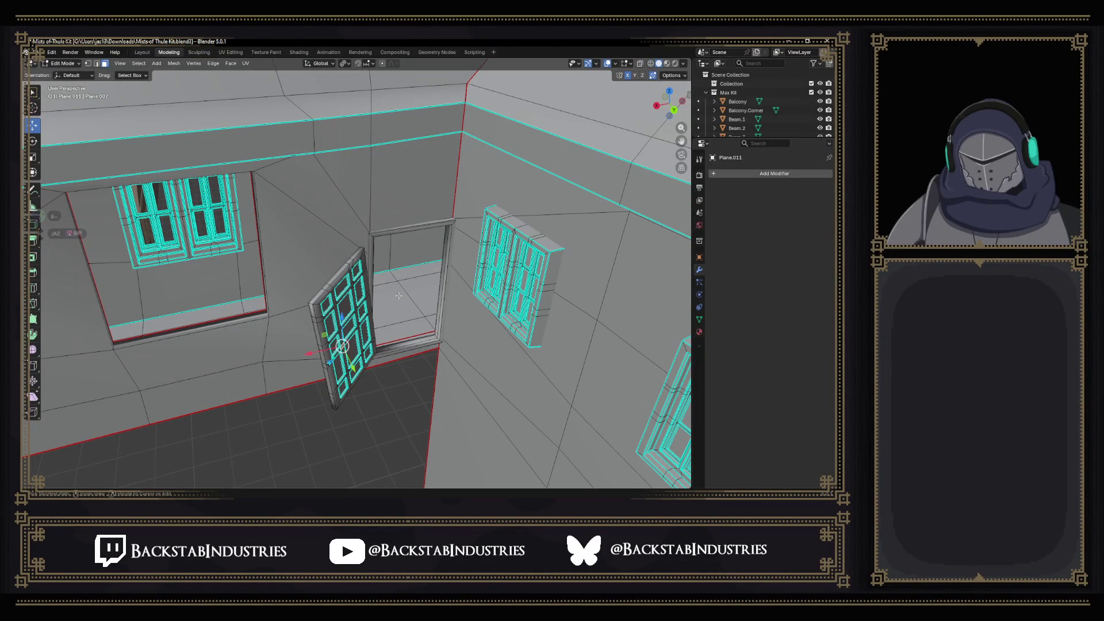
key("ctrl+l")
key("x")
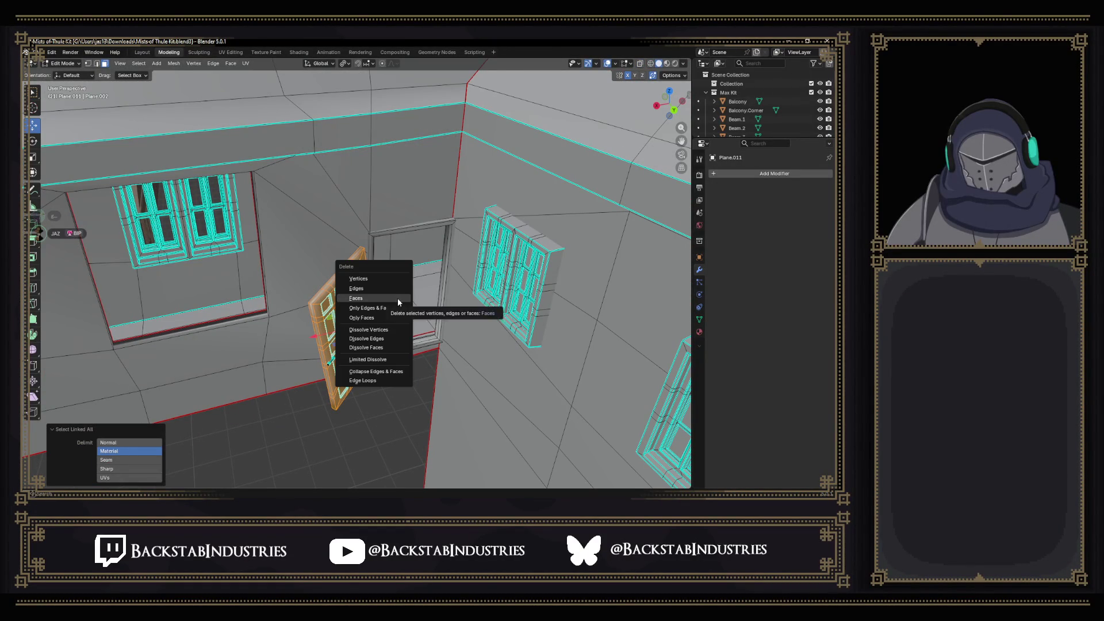
left_click(397, 298)
Save the house kit file and return to Unity.
scroll(398, 298, "down", 5)
key("ctrl+s")
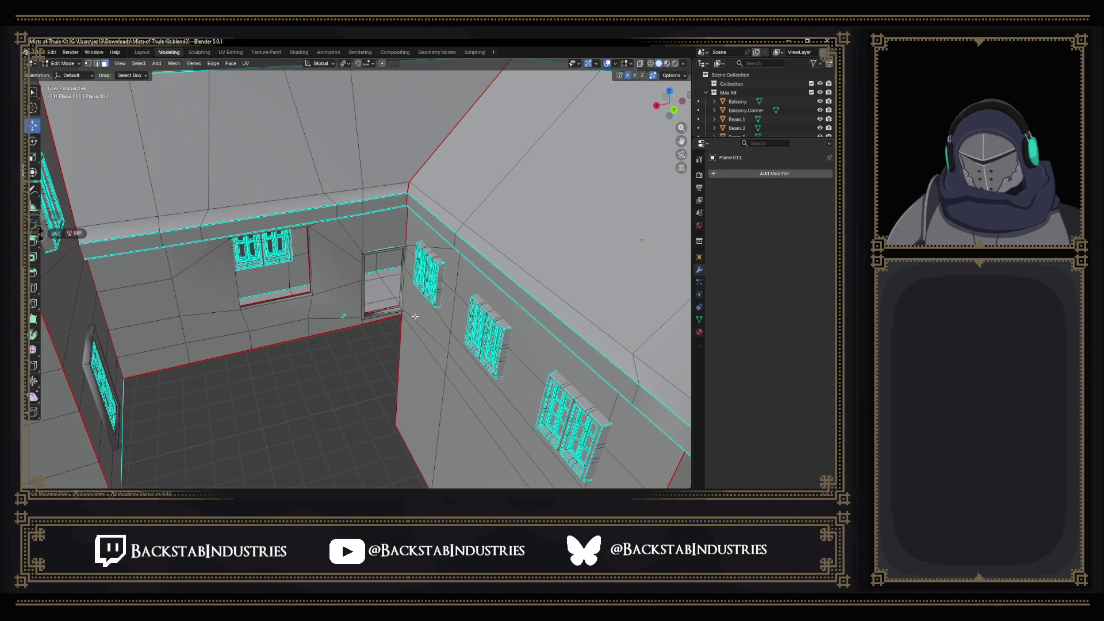
key("alt+Tab")
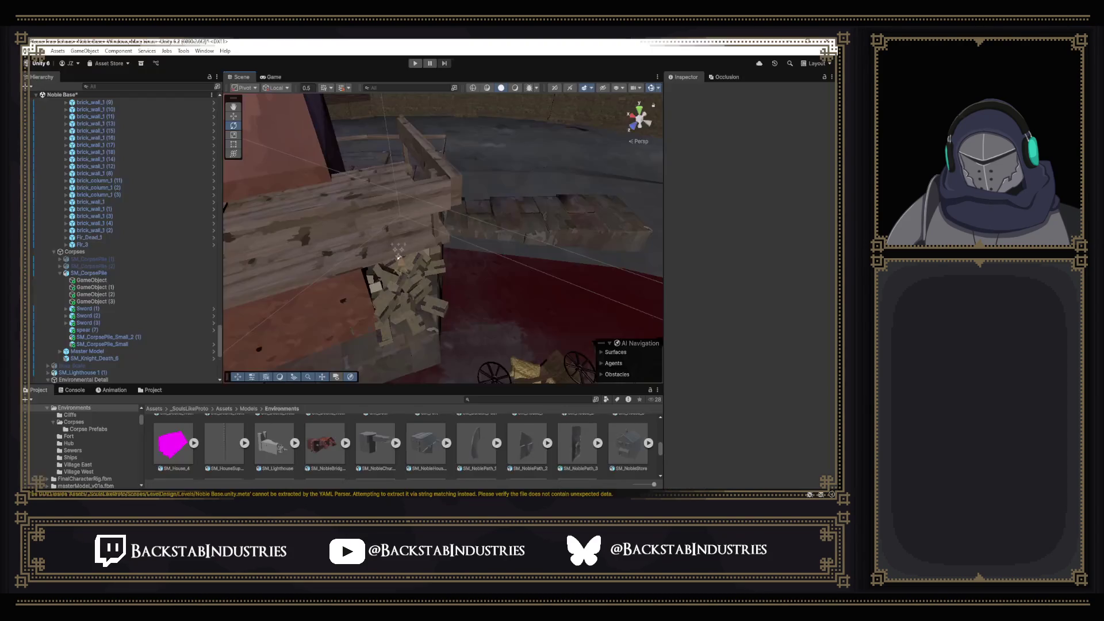
Pull back to a wide town view and select SM_NobleBridgeHouse.
left_click_drag(402, 269, 85, 218)
left_click(417, 284)
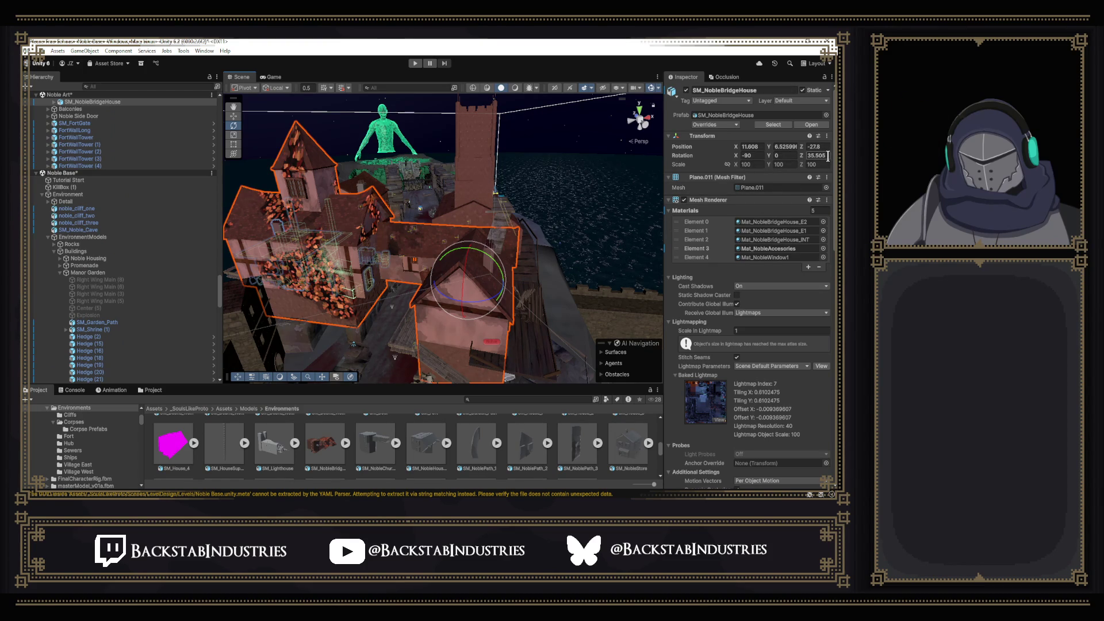
key("alt+Tab")
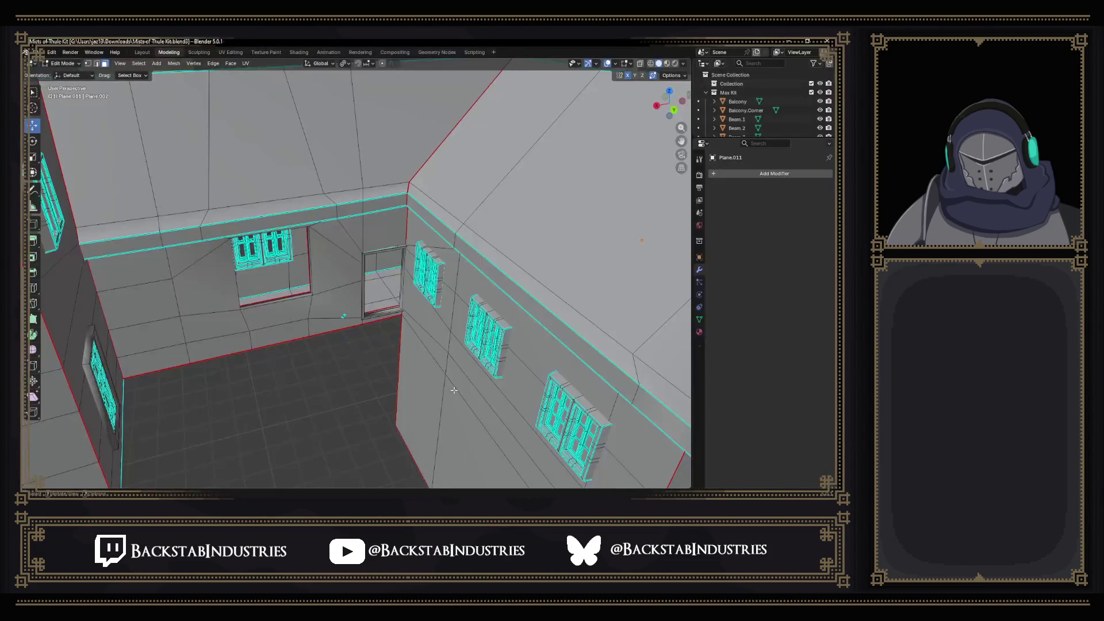
Switch the L-shaped house back to Object Mode.
scroll(465, 356, "up", 3)
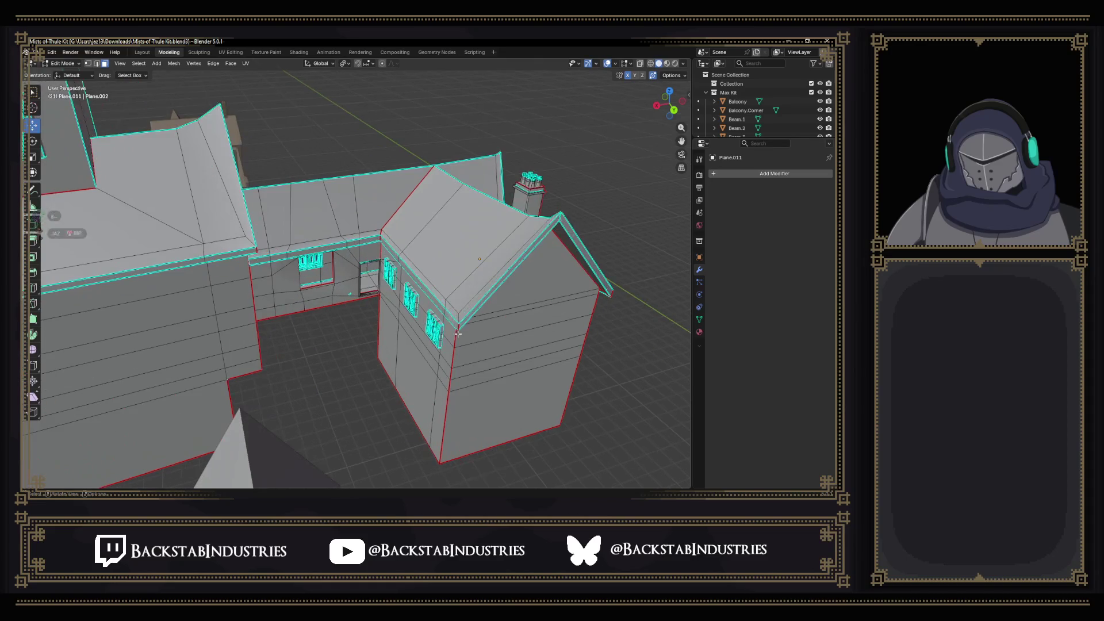
key("Tab")
scroll(515, 349, "down", 8)
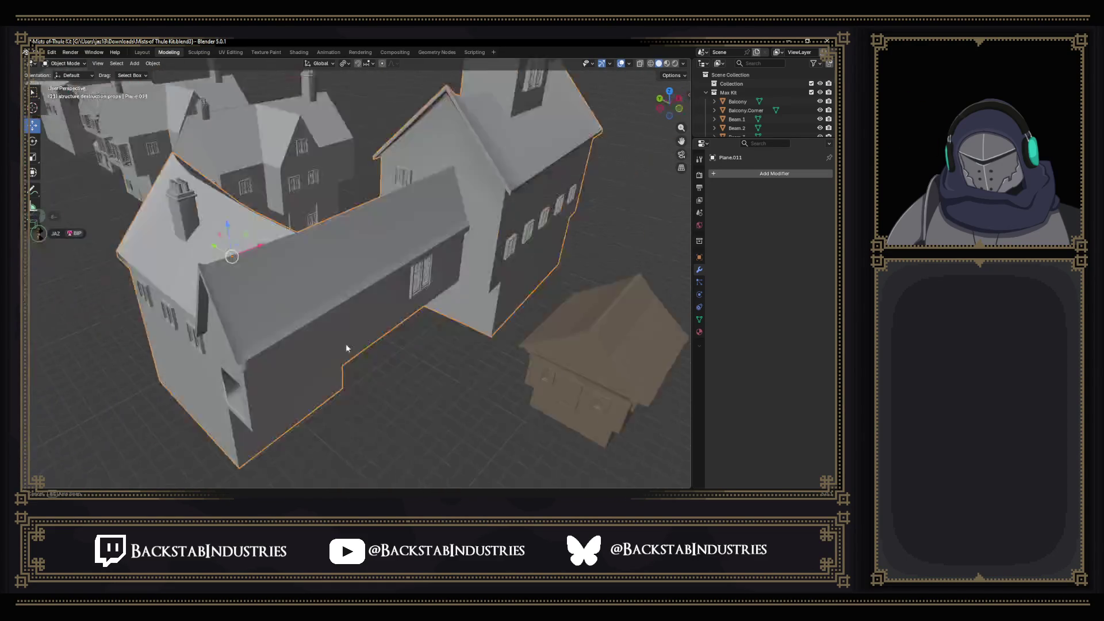
scroll(375, 321, "up", 6)
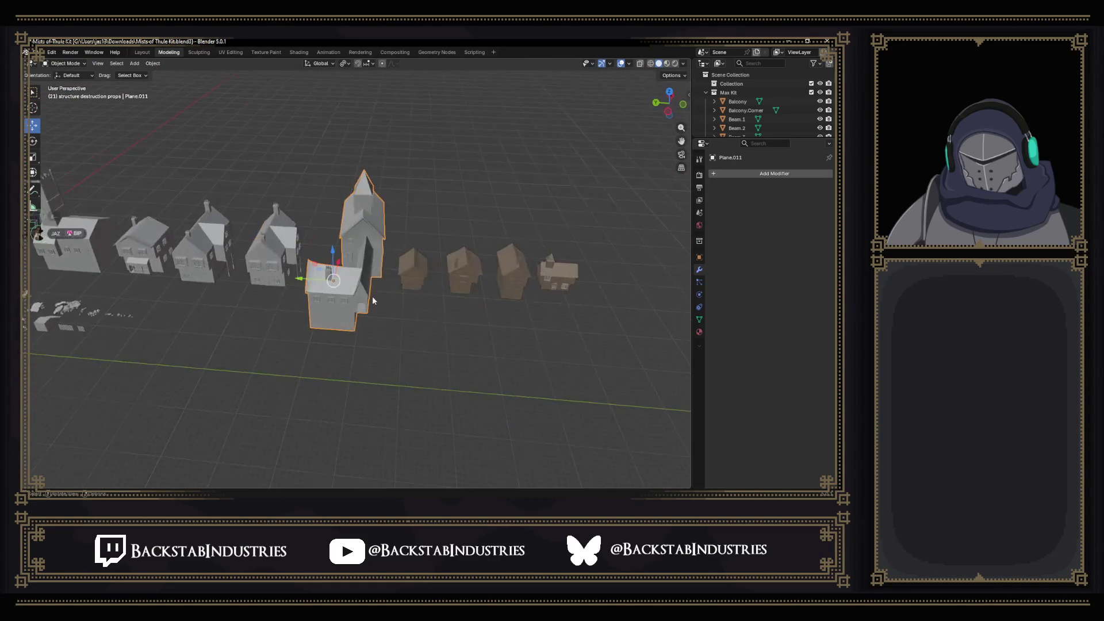
left_click_drag(361, 325, 370, 322)
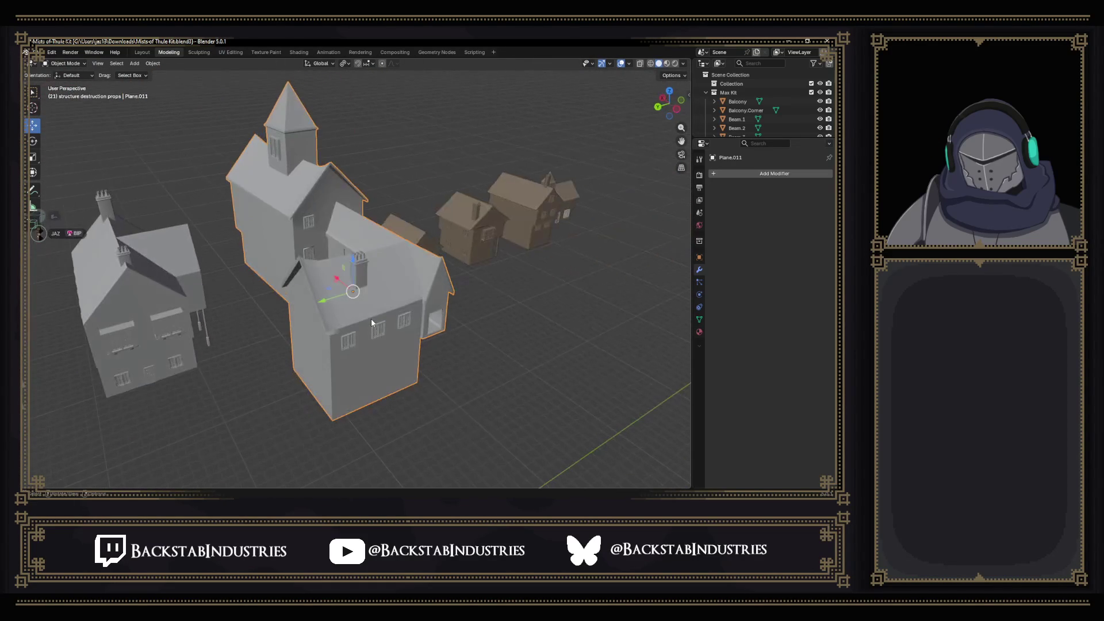
Export the house as FBX, overwriting SM_NobleBridgeHouse.fbx.
left_click(36, 52)
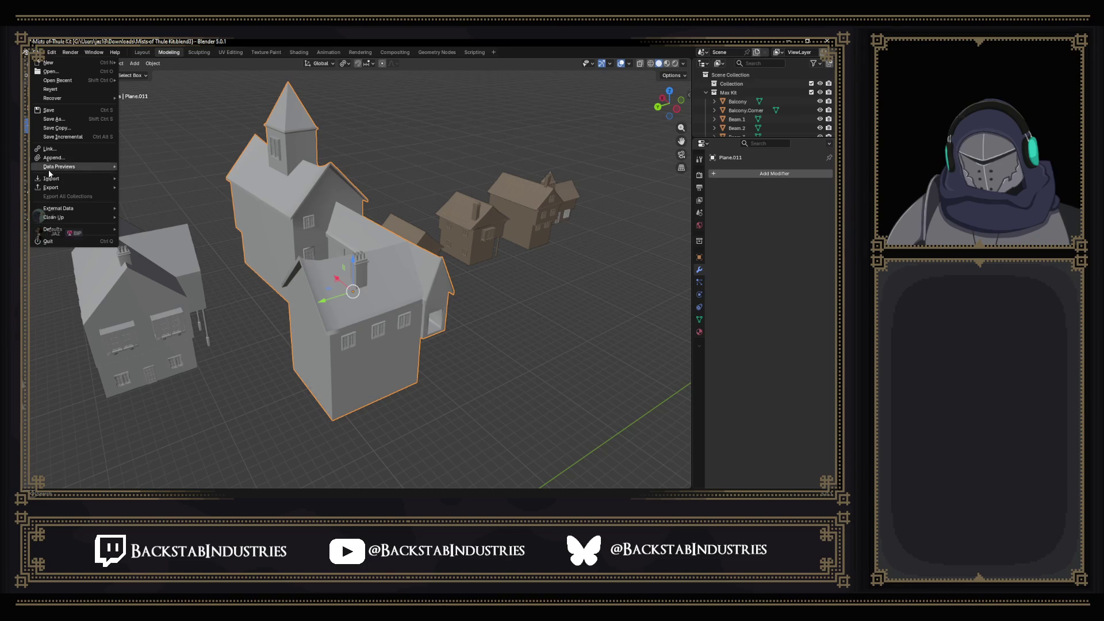
mouse_move(81, 187)
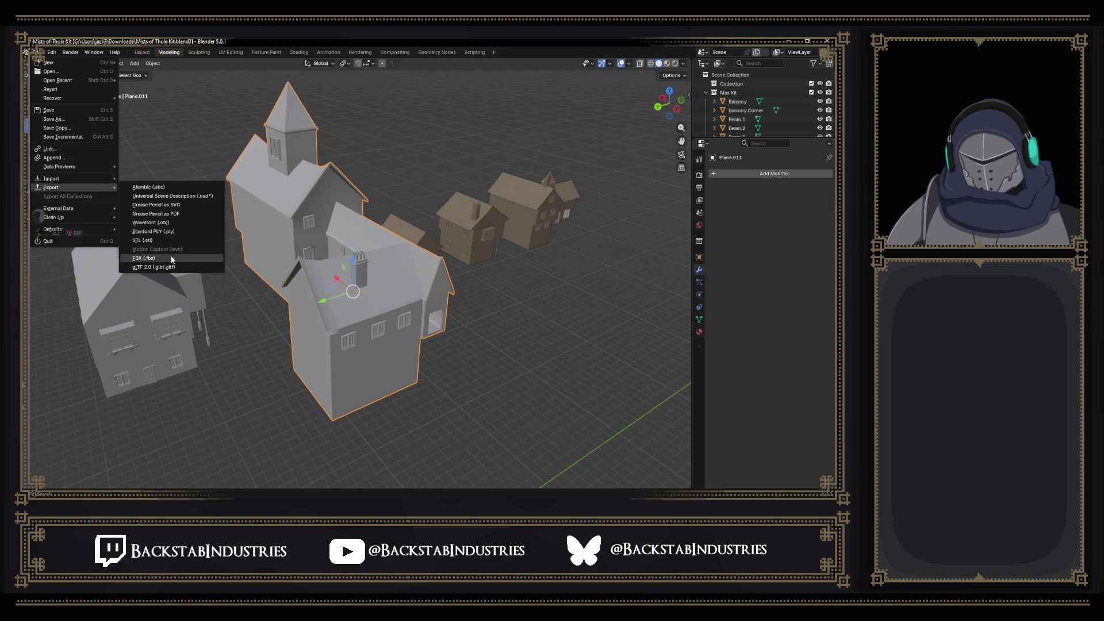
left_click(172, 260)
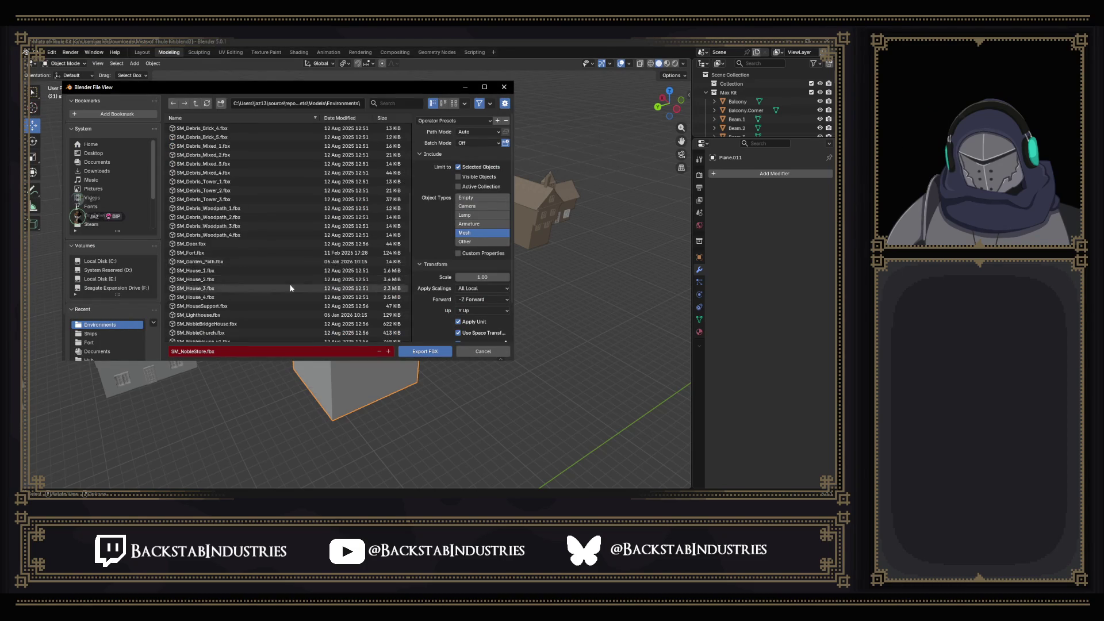
scroll(292, 292, "down", 10)
scroll(291, 298, "up", 5)
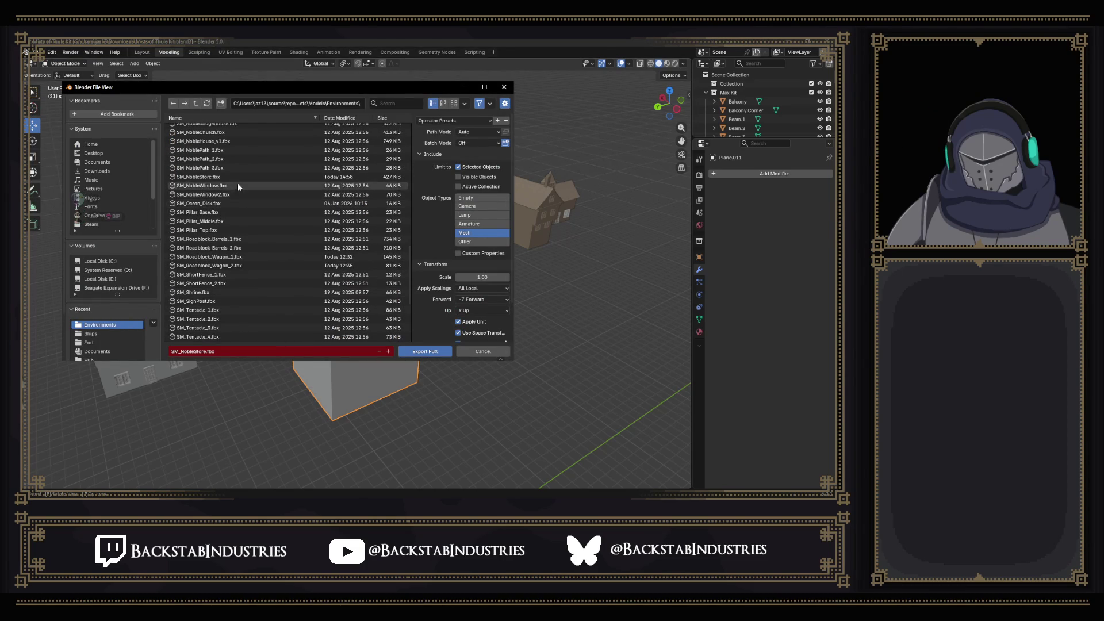
scroll(238, 171, "up", 1)
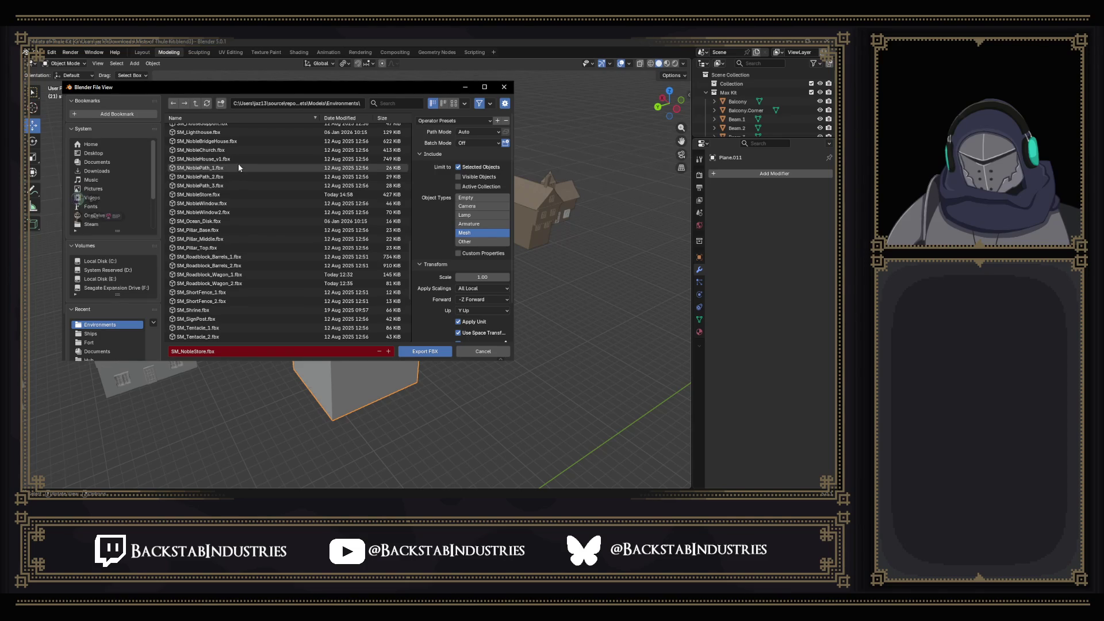
left_click(246, 143)
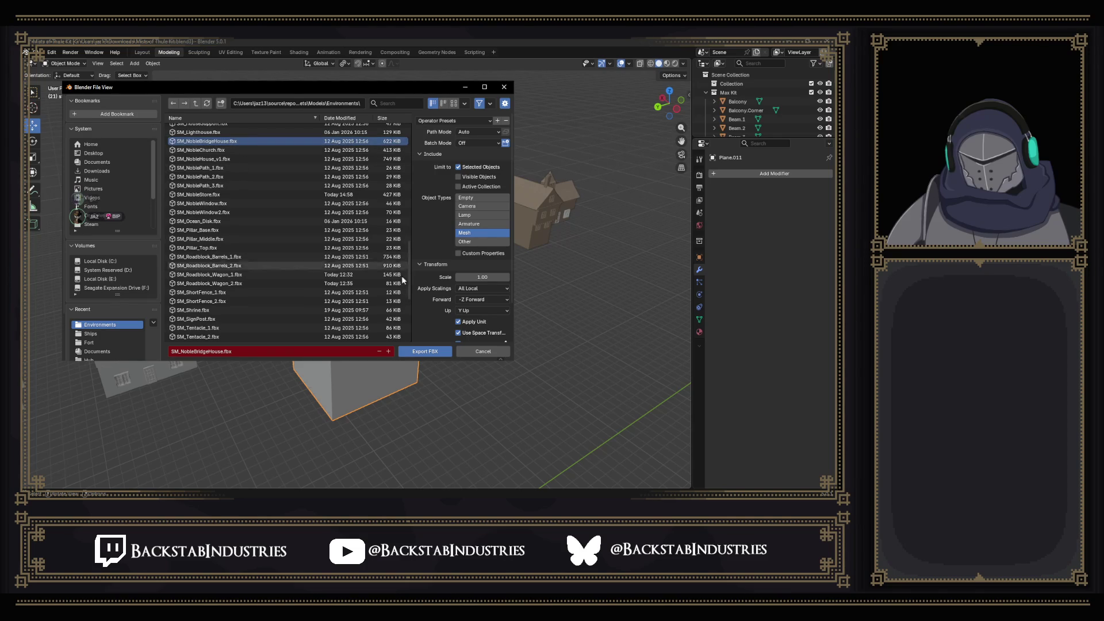
left_click(426, 347)
key("alt+Tab")
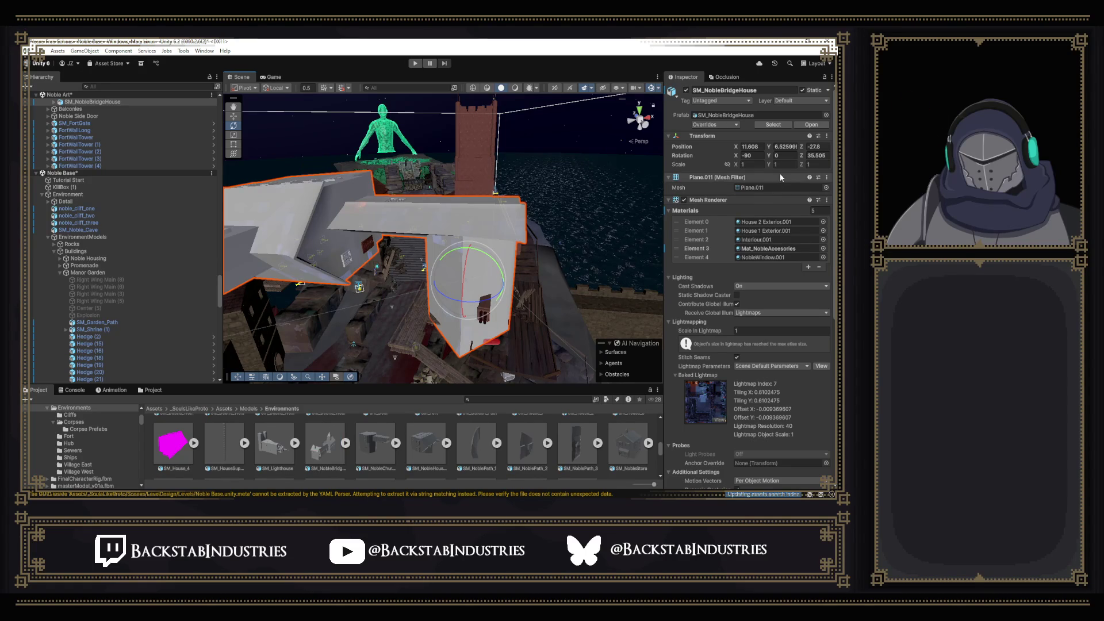
Set the bridge house's rotation value to 35.508.
left_click(757, 156)
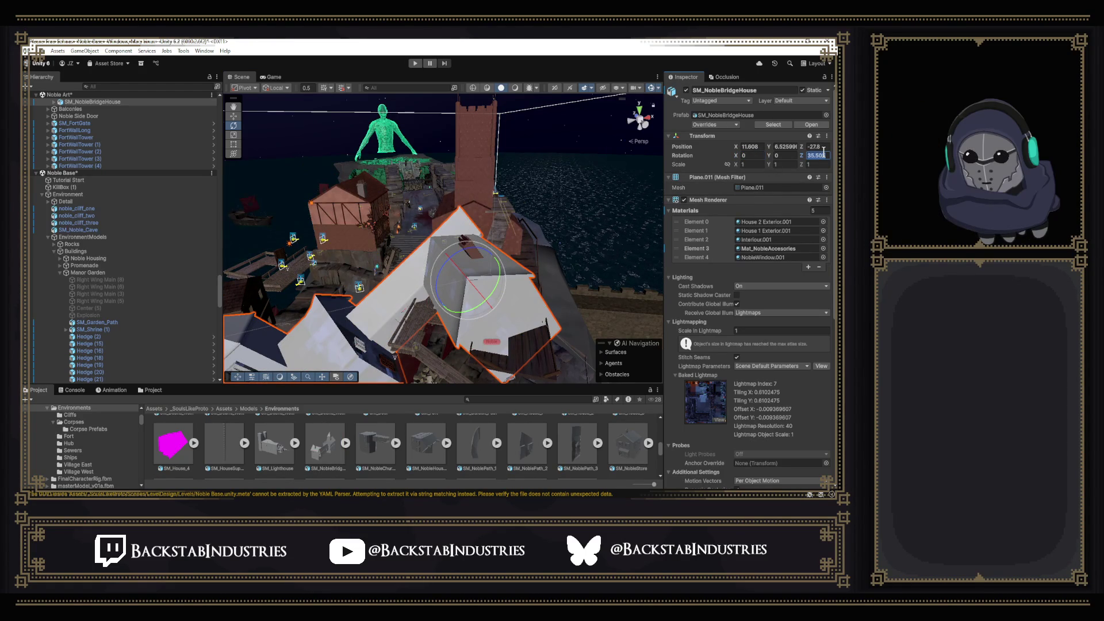
key("BackSpace")
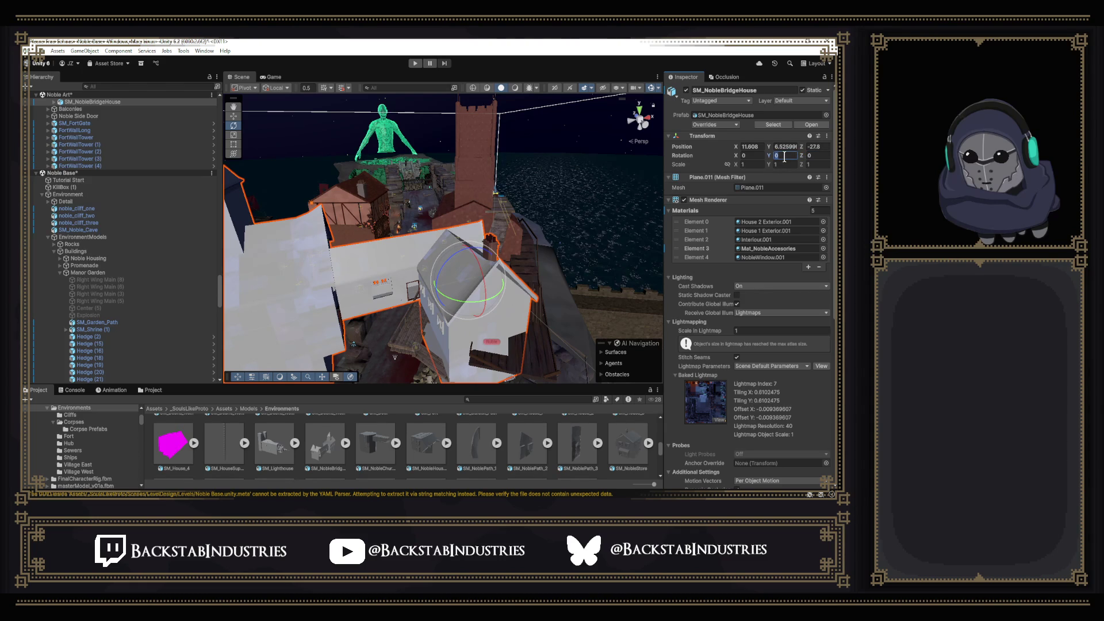
type("35.508")
mouse_move(544, 188)
left_mouse_down()
mouse_move(440, 207)
mouse_move(795, 244)
mouse_move(776, 230)
mouse_move(632, 425)
left_mouse_up()
Open the Materials tab of the SM_NobleBridgeHouse import settings.
scroll(607, 450, "down", 2)
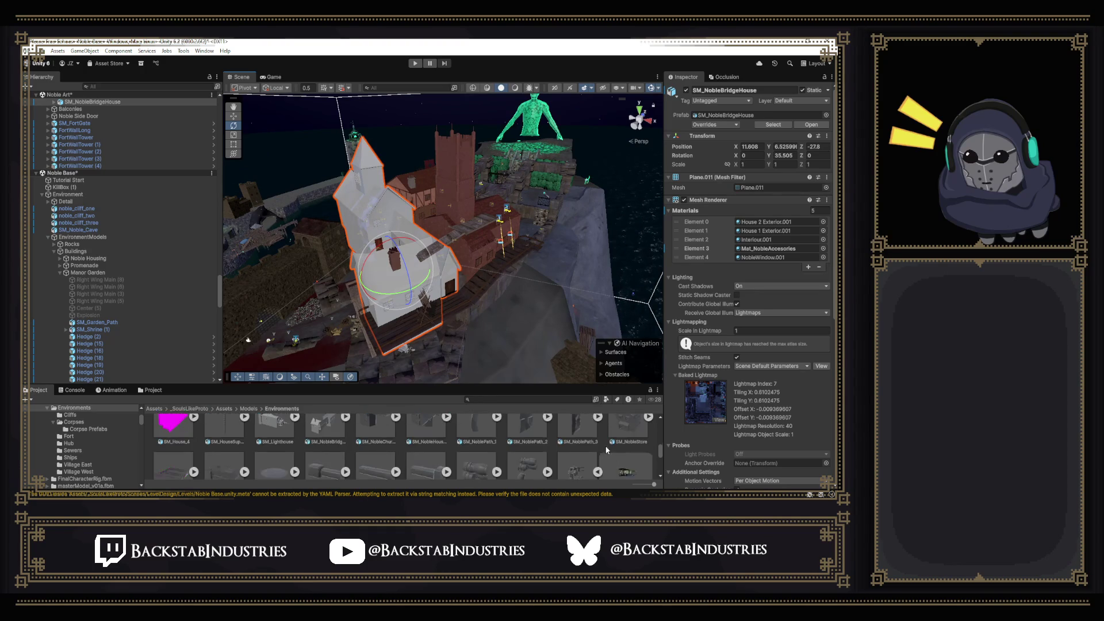
scroll(575, 448, "up", 2)
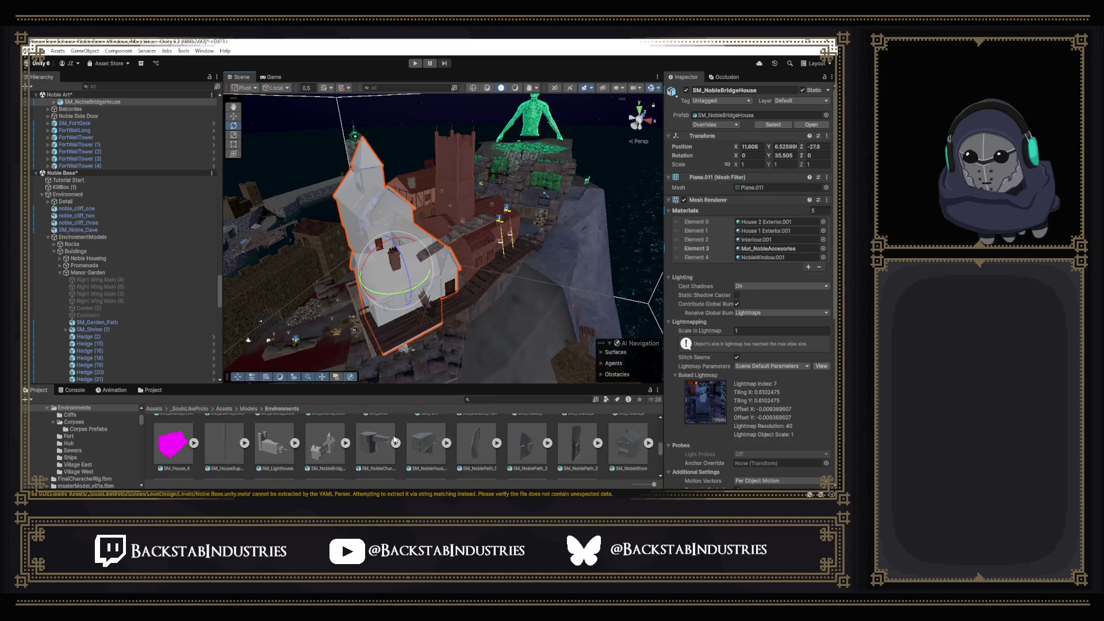
left_click(343, 457)
left_click(780, 115)
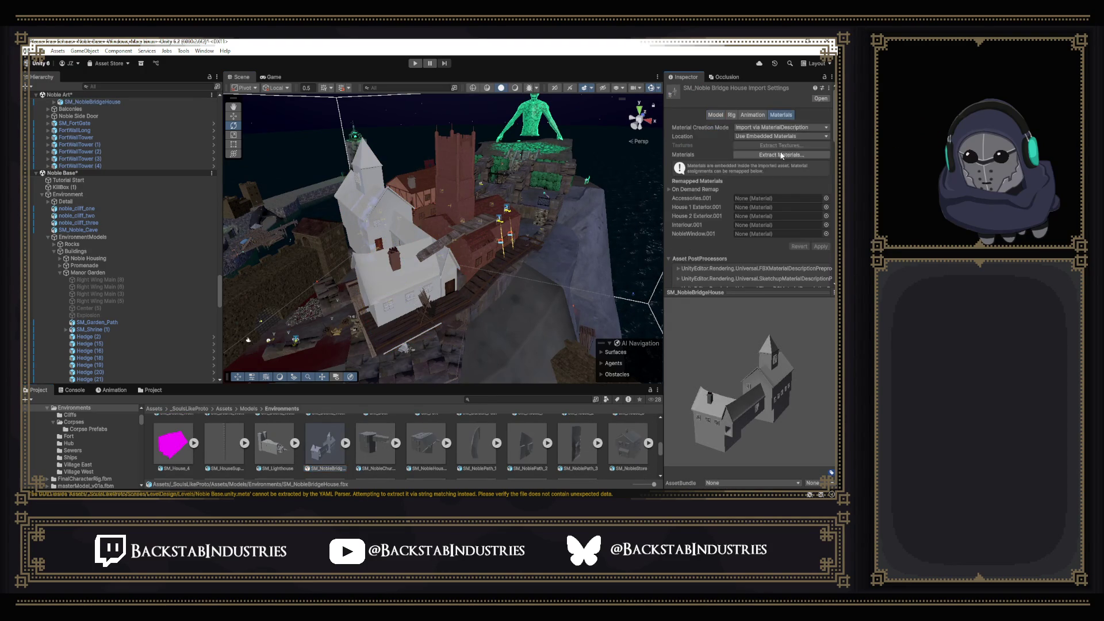
Set Material Creation Mode to None and apply the reimport.
left_click(806, 127)
left_click(747, 137)
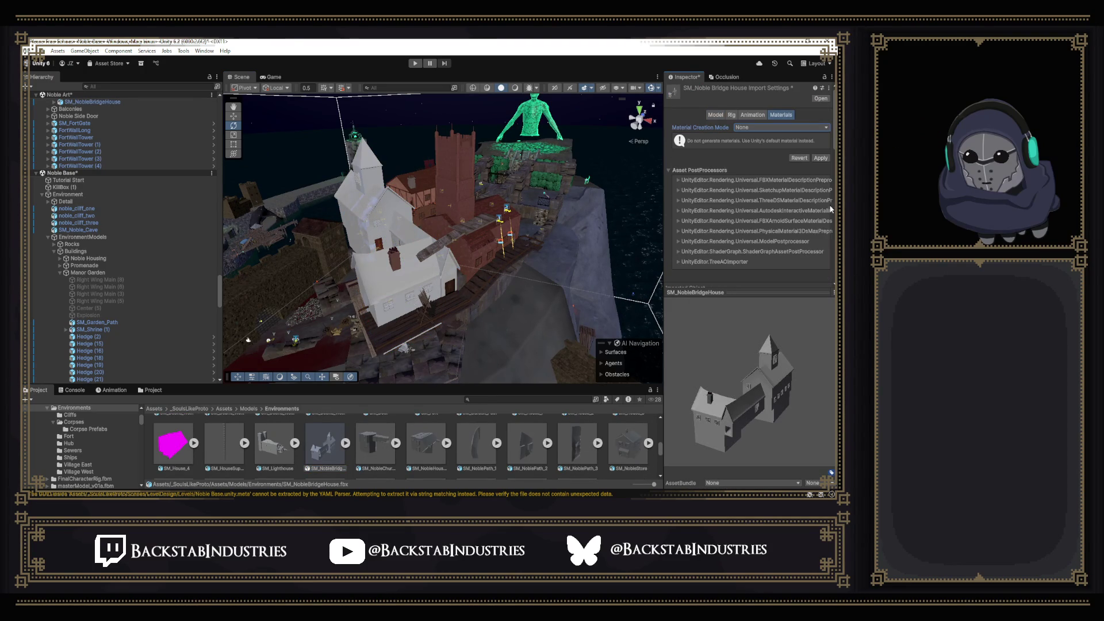
left_click(821, 158)
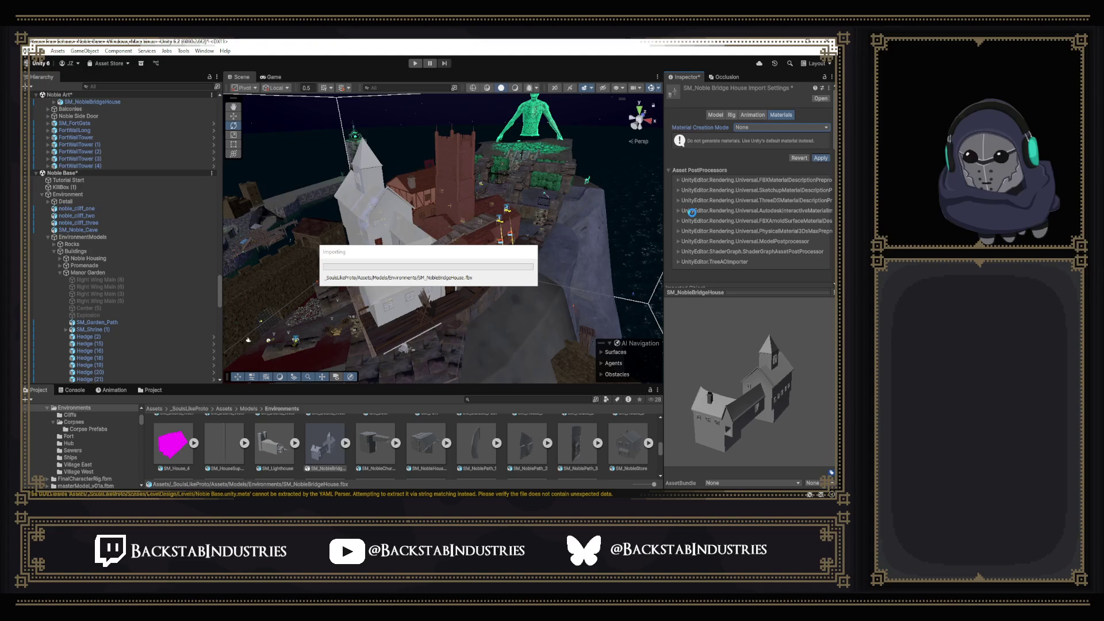
Apply Mat_NobleBridgeHouse_E1 and Mat_NobleBridgeHouse_E2 to the bridge house's walls.
mouse_move(592, 239)
left_mouse_down()
mouse_move(535, 252)
mouse_move(606, 253)
mouse_move(524, 235)
left_mouse_up()
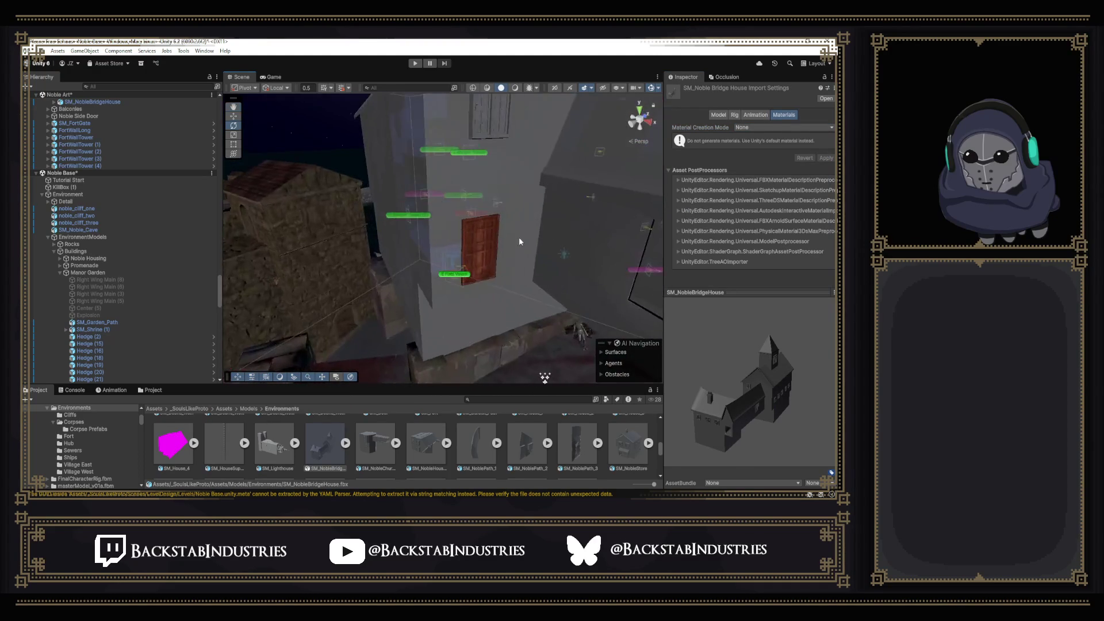
left_click(484, 244)
left_click(749, 247)
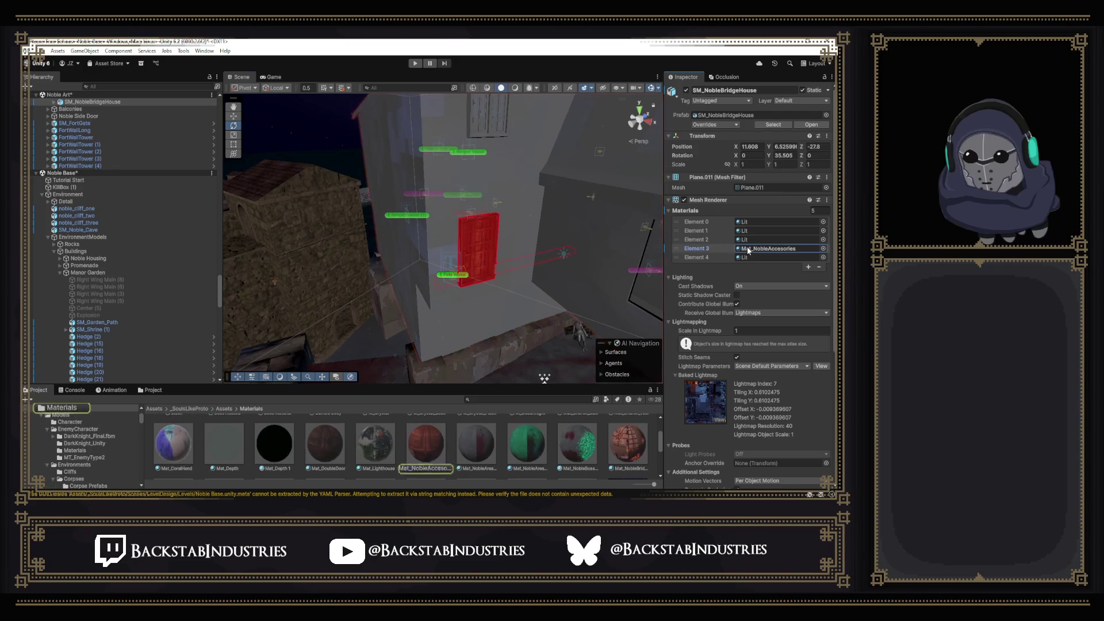
left_click_drag(626, 453, 391, 113)
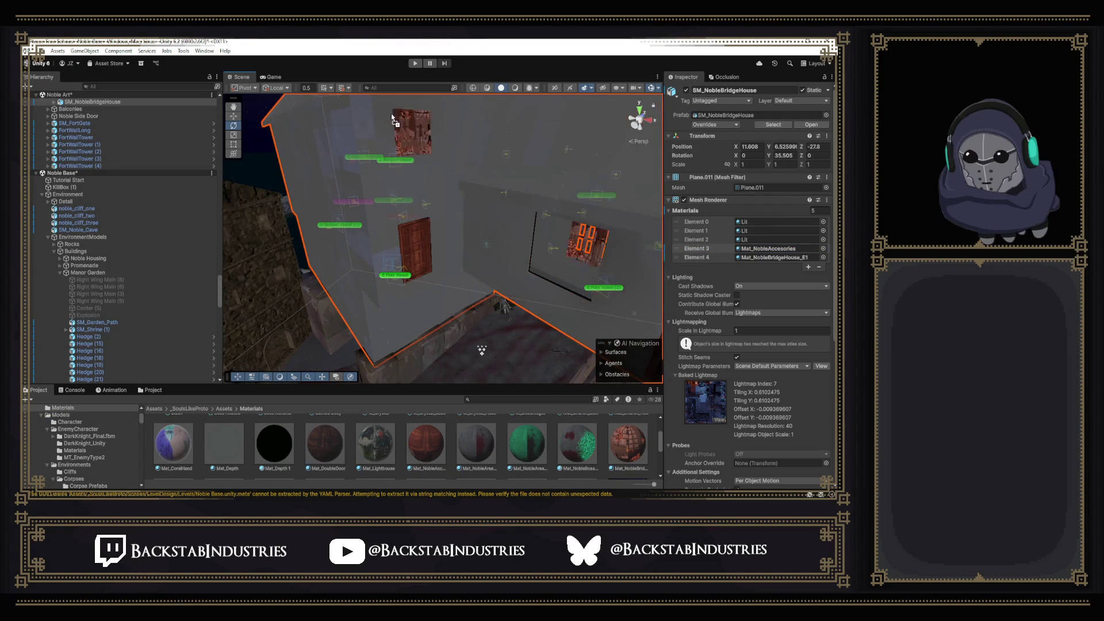
scroll(568, 446, "down", 5)
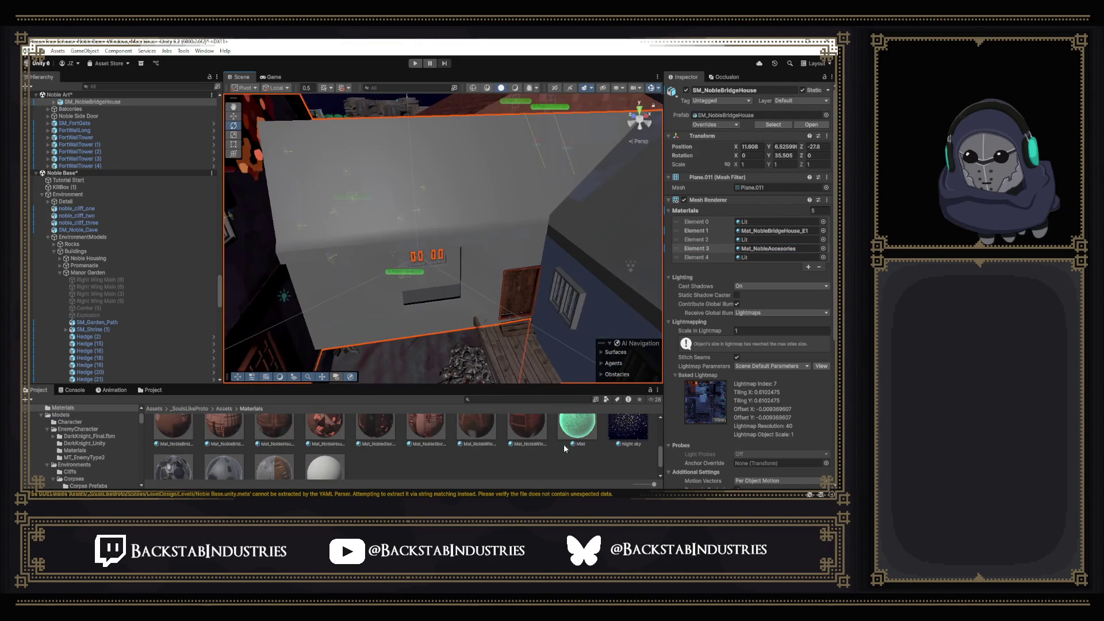
scroll(224, 443, "up", 1)
left_click_drag(224, 448, 423, 218)
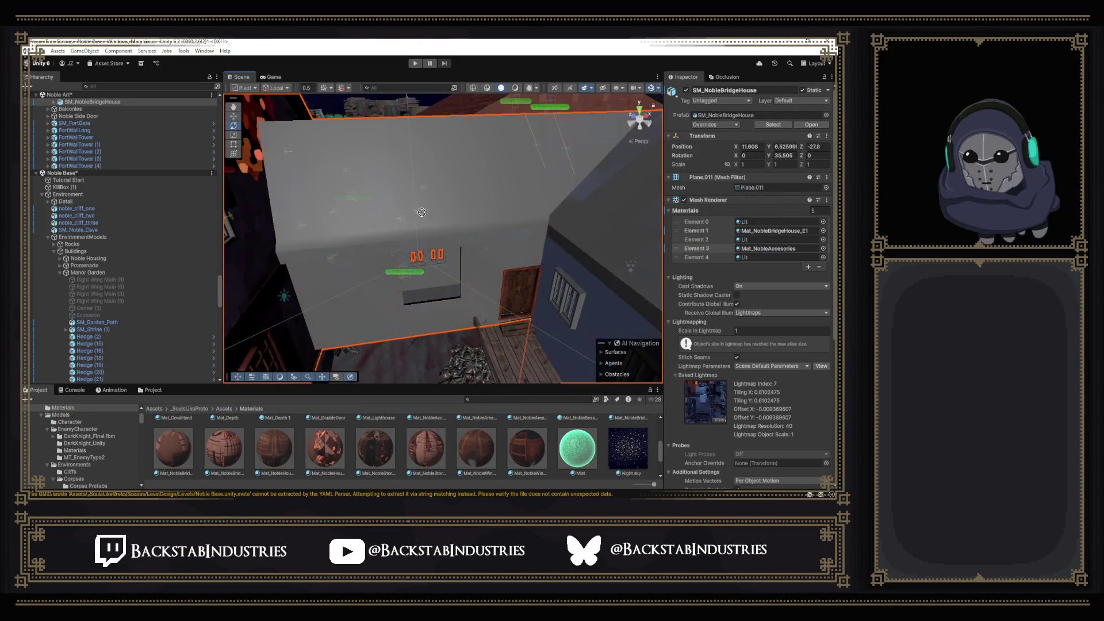
mouse_move(270, 412)
left_mouse_down()
mouse_move(191, 446)
mouse_move(460, 221)
mouse_move(420, 227)
mouse_move(311, 207)
mouse_move(341, 201)
left_mouse_up()
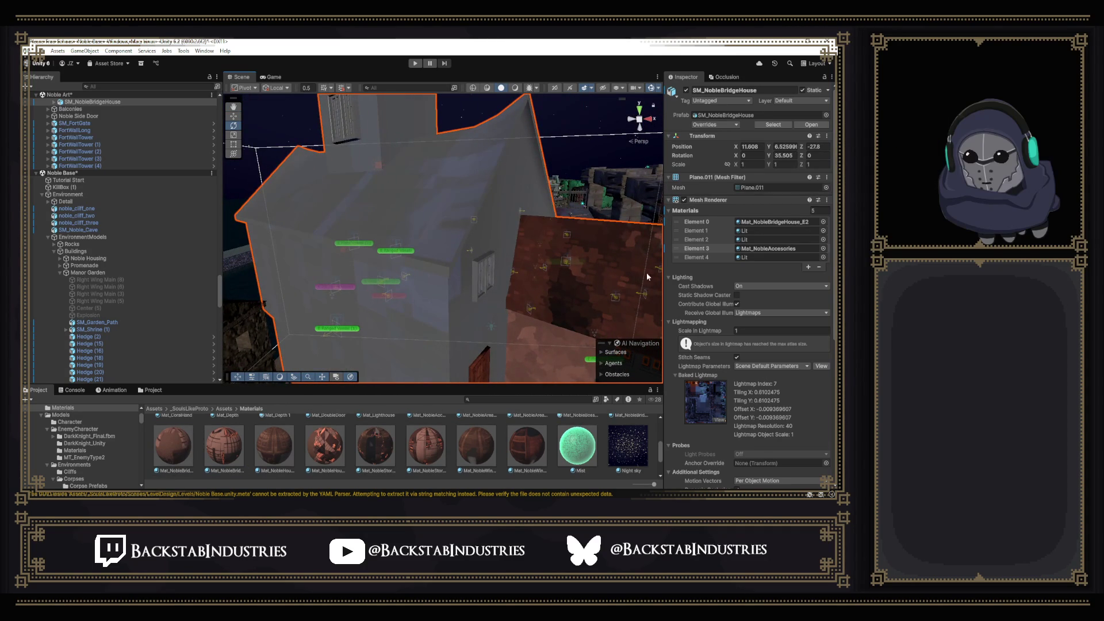
Apply Mat_NobleBridgeHouse_INT to the house's inner wall.
left_click(752, 222)
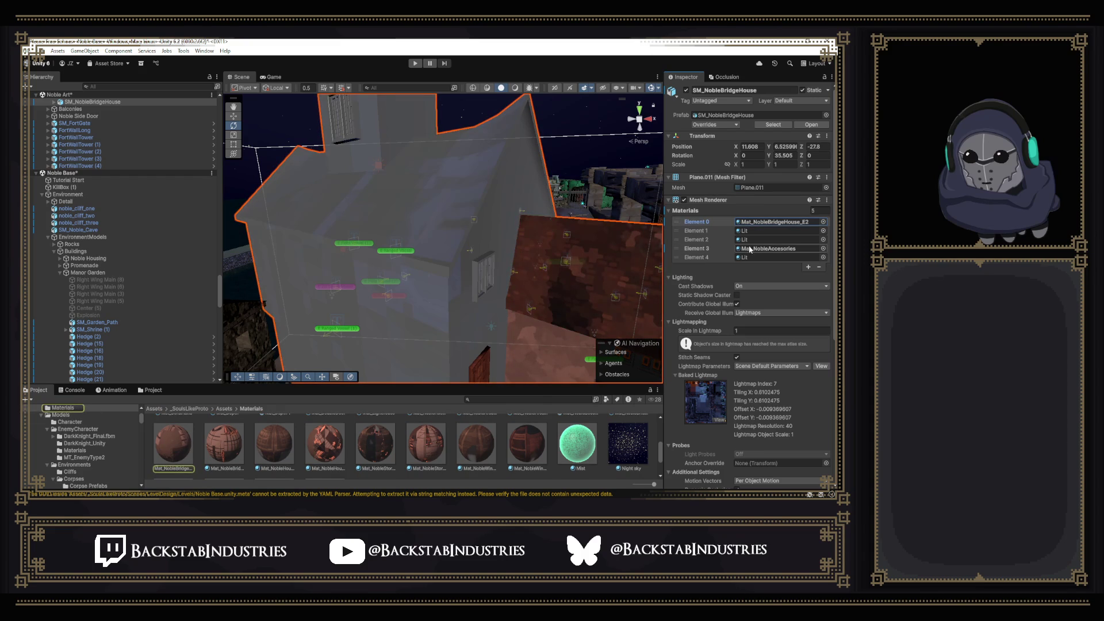
scroll(363, 444, "up", 1)
mouse_move(628, 445)
left_mouse_down()
mouse_move(420, 305)
mouse_move(632, 304)
mouse_move(584, 302)
left_mouse_up()
scroll(394, 426, "down", 1)
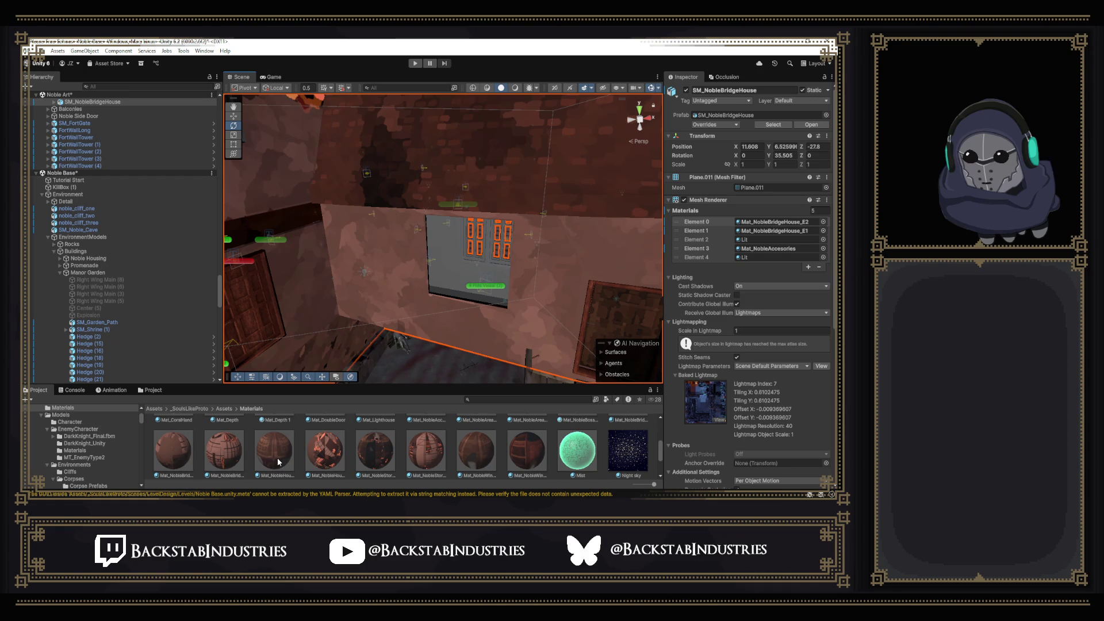
mouse_move(283, 458)
left_mouse_down()
mouse_move(451, 278)
mouse_move(274, 263)
left_mouse_up()
Apply Mat_NobleAccesories to the remaining slot and select Mat_NobleWindow1.
mouse_move(359, 340)
left_mouse_down()
mouse_move(414, 328)
mouse_move(353, 326)
mouse_move(419, 377)
mouse_move(400, 451)
left_mouse_up()
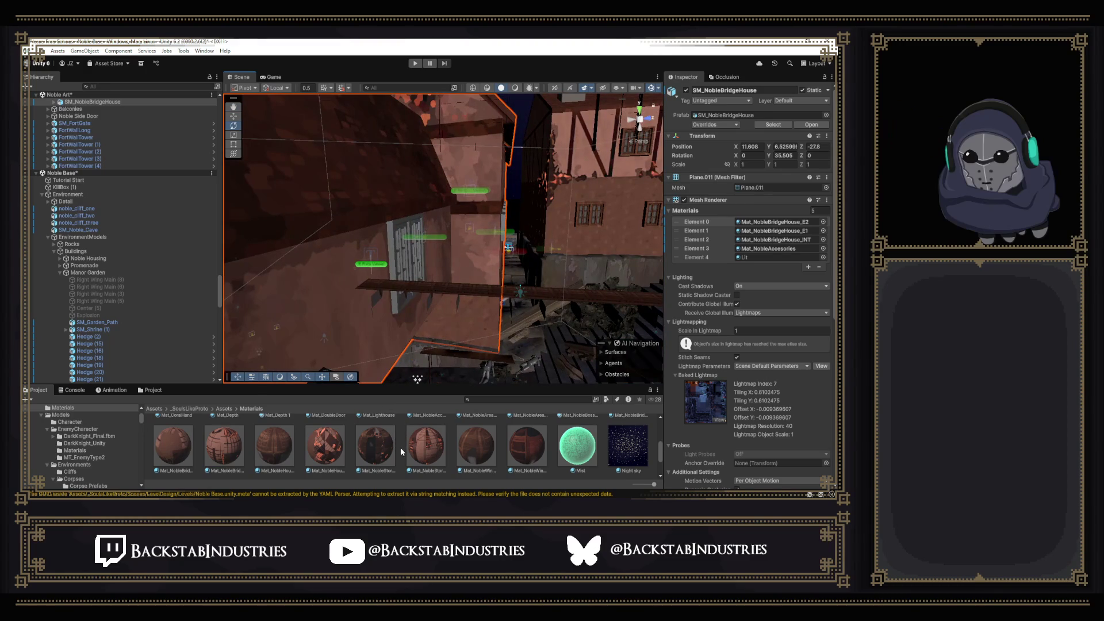
scroll(400, 452, "up", 1)
left_click_drag(429, 331, 492, 438)
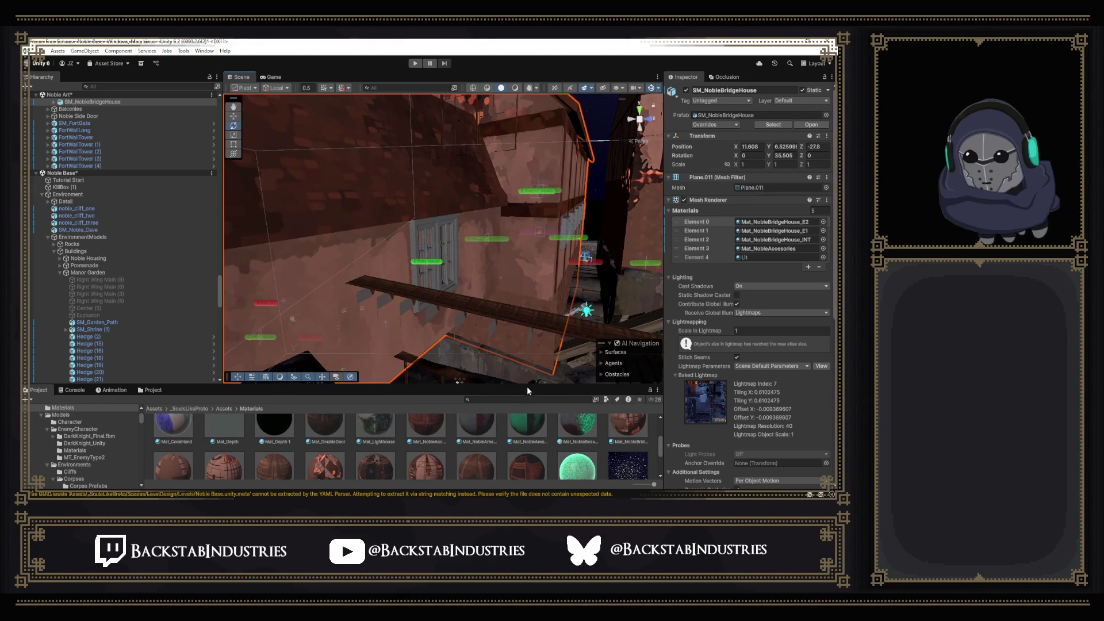
left_click_drag(526, 385, 521, 337)
left_click_drag(426, 390, 434, 259)
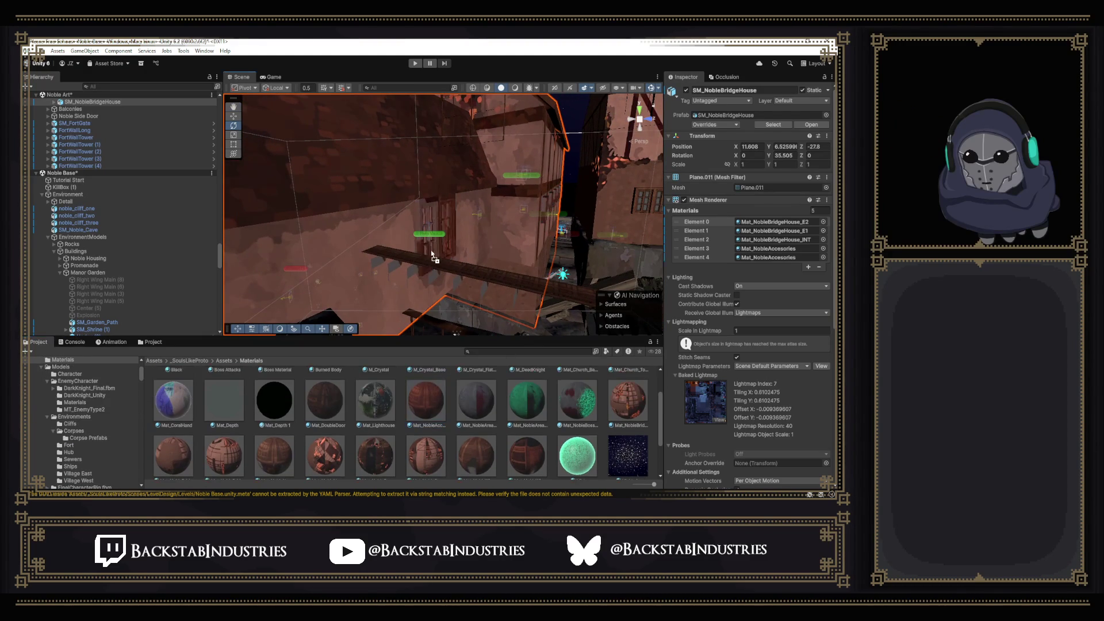
scroll(533, 414, "down", 2)
mouse_move(547, 419)
left_mouse_down()
mouse_move(444, 254)
mouse_move(451, 271)
mouse_move(399, 283)
mouse_move(305, 251)
mouse_move(325, 218)
mouse_move(378, 179)
mouse_move(441, 219)
mouse_move(500, 322)
mouse_move(475, 254)
mouse_move(385, 260)
mouse_move(454, 304)
mouse_move(483, 339)
mouse_move(494, 391)
left_mouse_up()
left_click(493, 396)
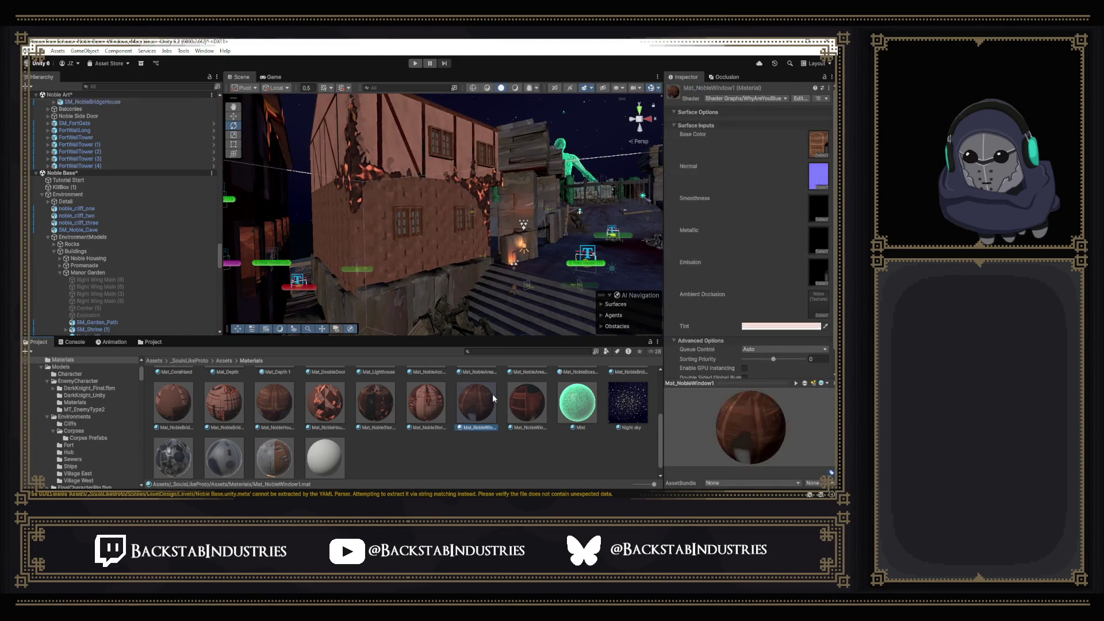
Drag Mat_NobleWindow1 onto the house's window model.
left_click(538, 407)
left_click(463, 428)
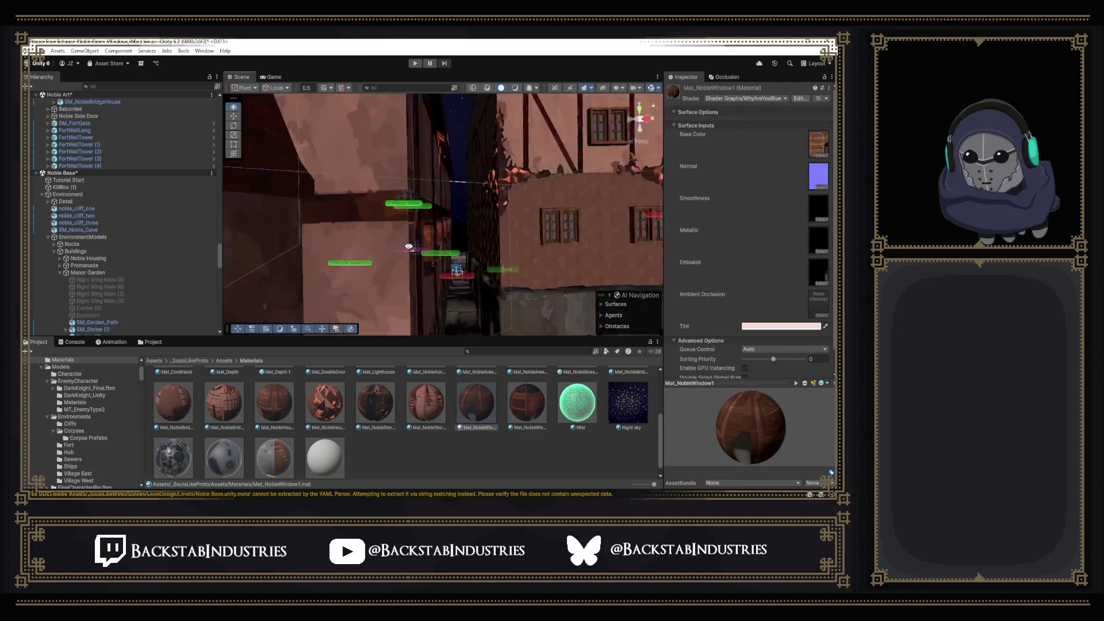
mouse_move(489, 282)
left_mouse_down()
mouse_move(460, 311)
mouse_move(473, 303)
left_mouse_up()
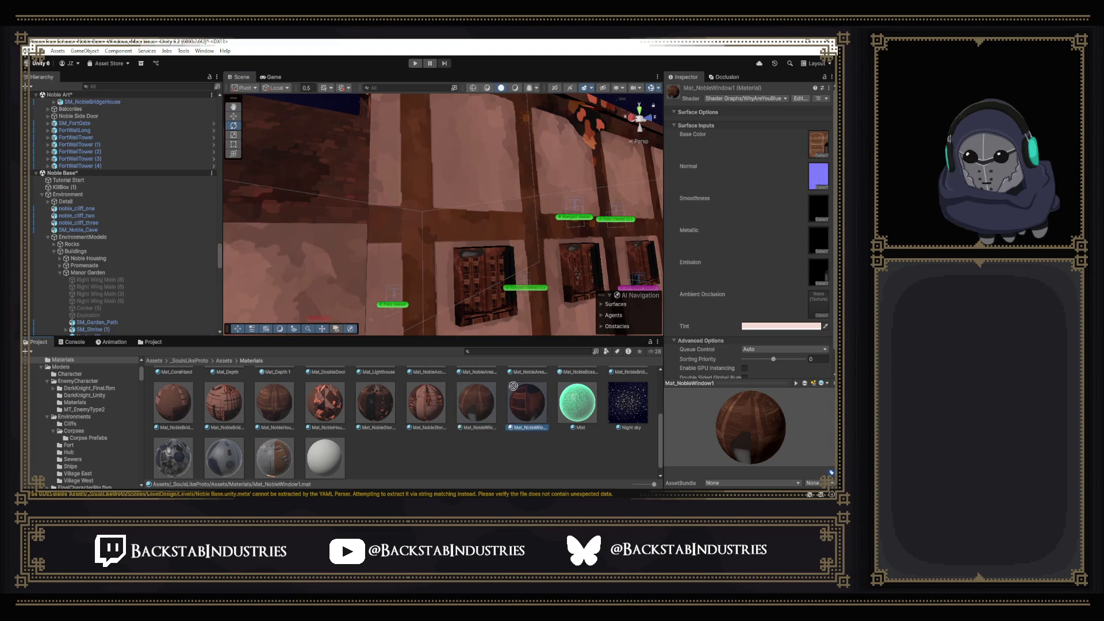
left_click_drag(520, 407, 484, 307)
mouse_move(466, 428)
left_mouse_down()
mouse_move(480, 316)
mouse_move(517, 305)
mouse_move(469, 298)
mouse_move(249, 329)
mouse_move(347, 242)
left_mouse_up()
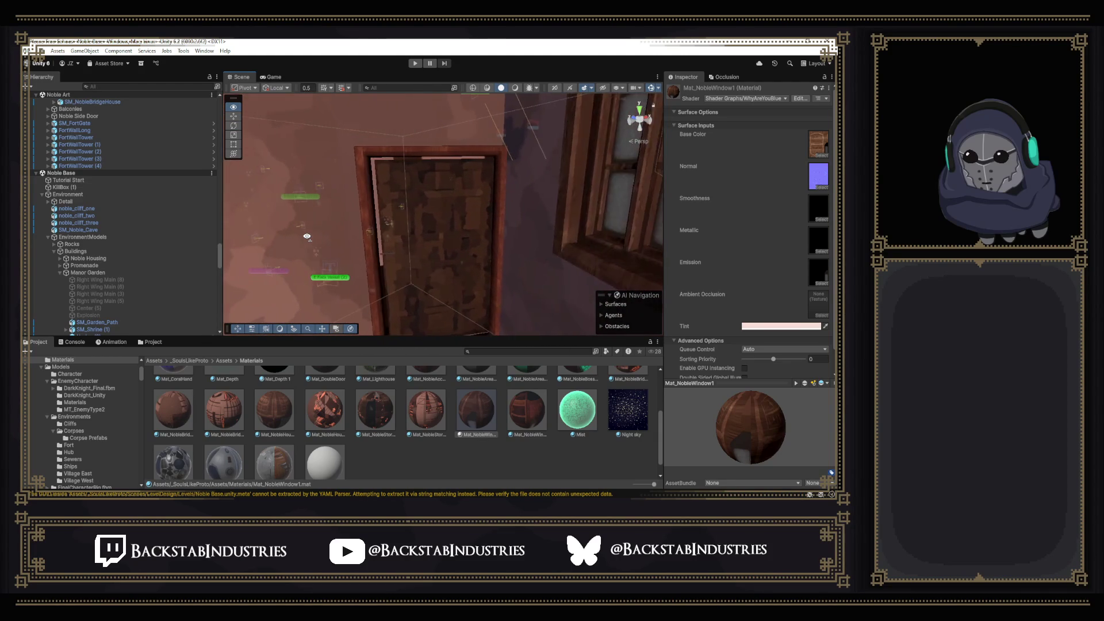
Orbit around the house's gable and courtyard to check the materials.
mouse_move(307, 236)
left_mouse_down()
mouse_move(202, 217)
mouse_move(105, 225)
mouse_move(247, 217)
mouse_move(535, 305)
mouse_move(629, 263)
mouse_move(542, 312)
left_mouse_up()
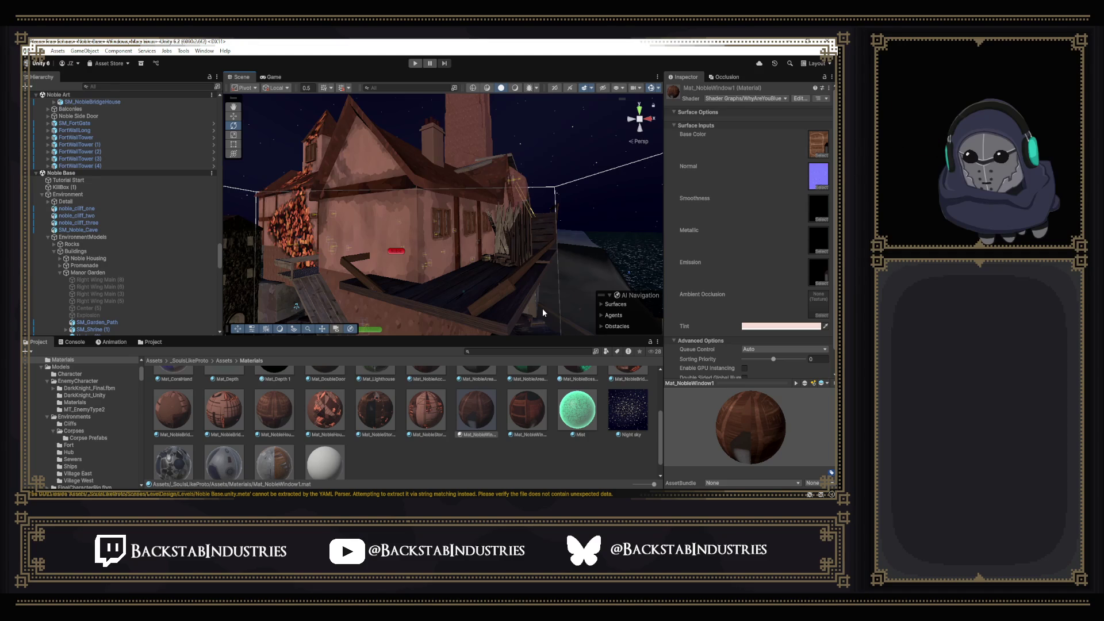
mouse_move(567, 261)
left_mouse_down()
mouse_move(530, 319)
mouse_move(541, 296)
left_mouse_up()
left_click_drag(458, 284, 752, 401)
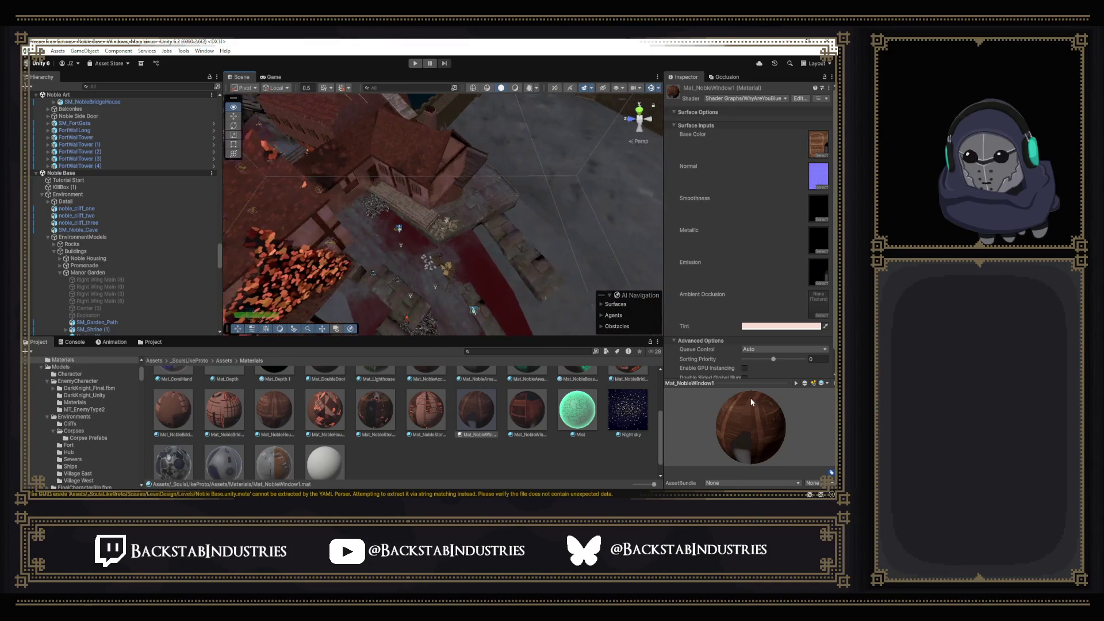
Bring up the Discord call window, send it behind Unity, and fly toward the white wagon.
mouse_move(299, 500)
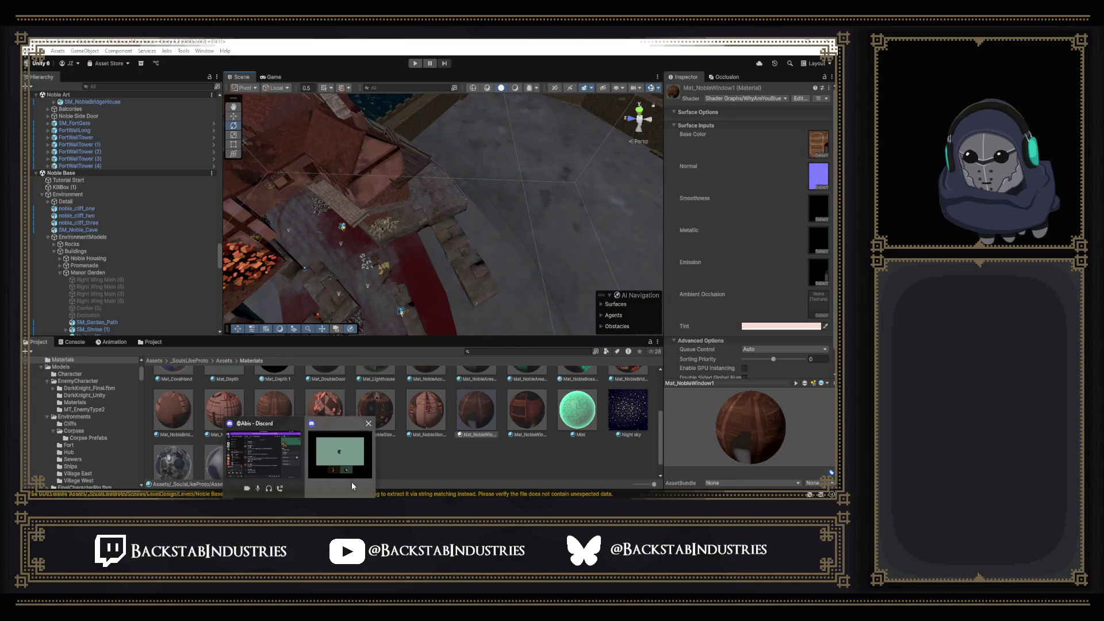
left_click(351, 481)
left_click(495, 56)
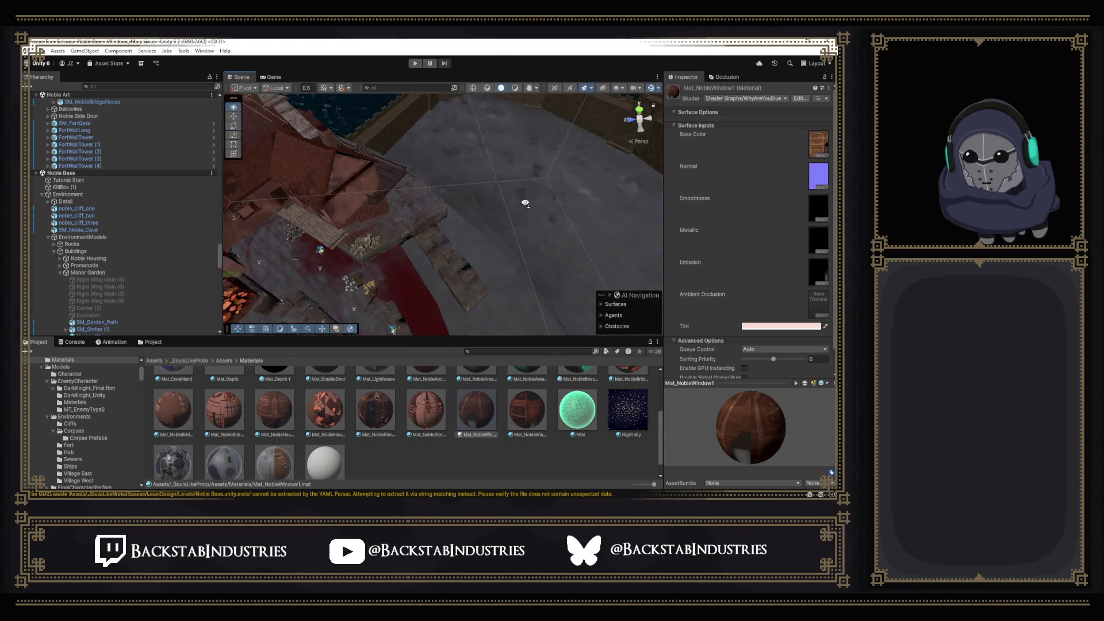
key("w")
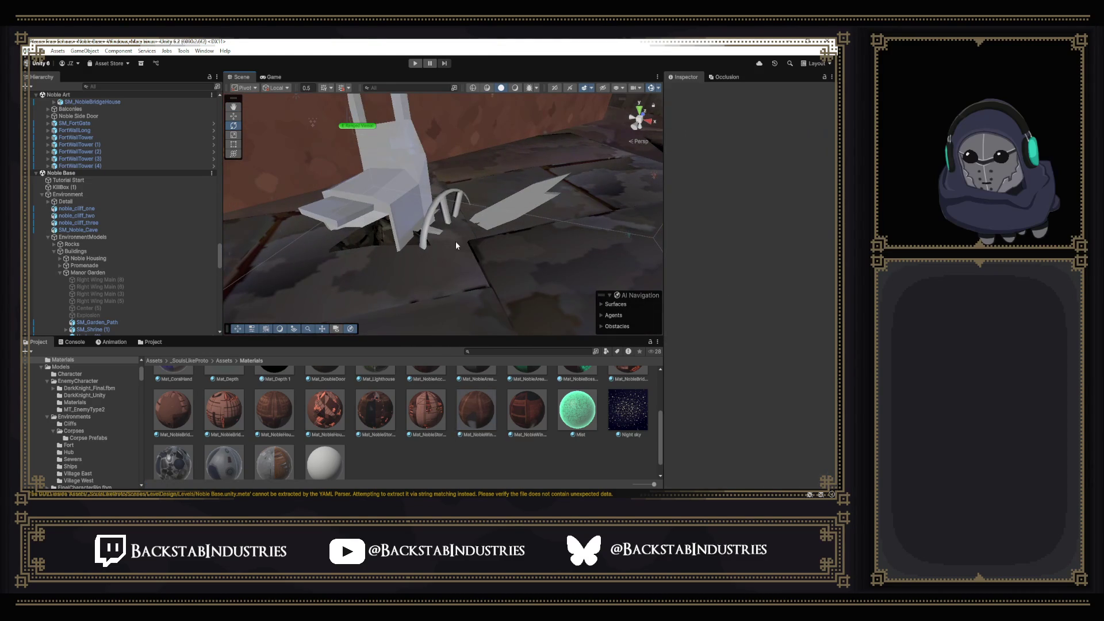
left_click(413, 212)
key("Delete")
key("s")
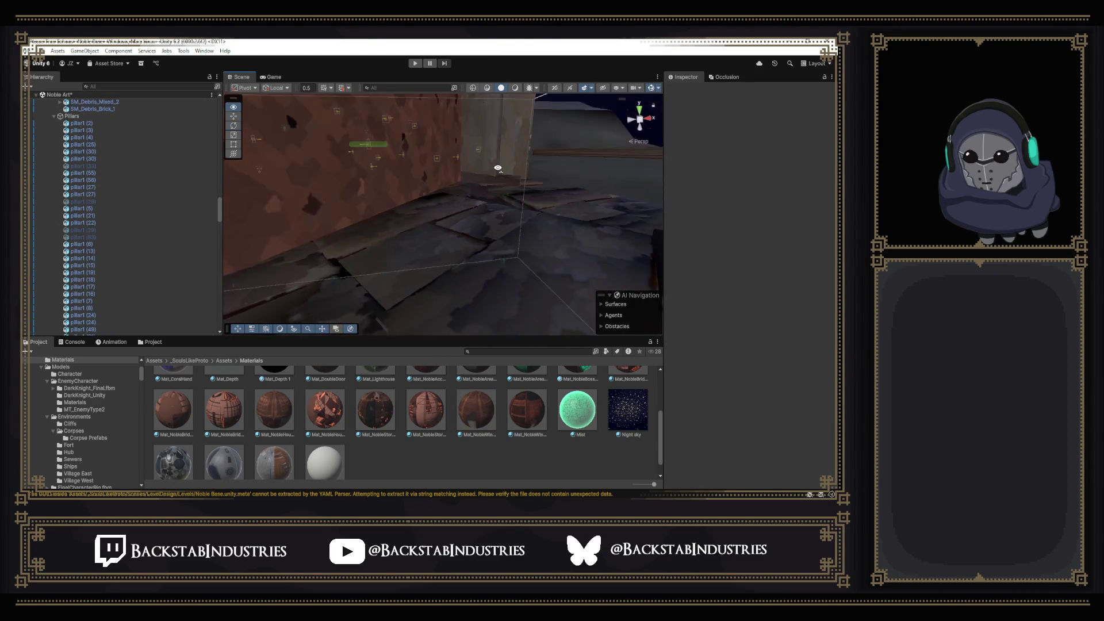
key("w")
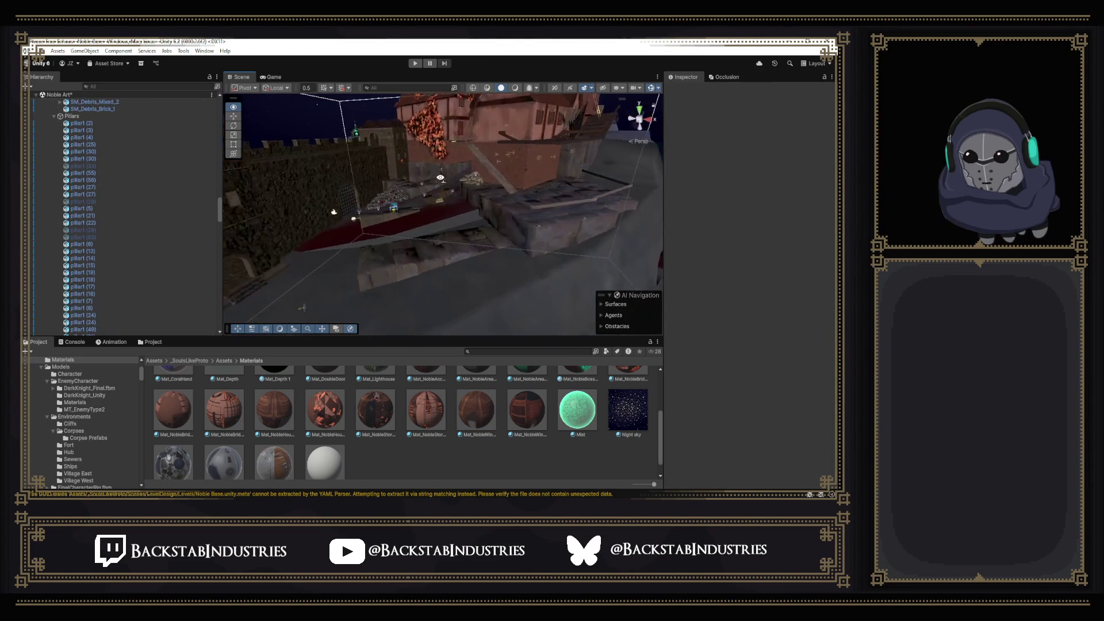
key("w")
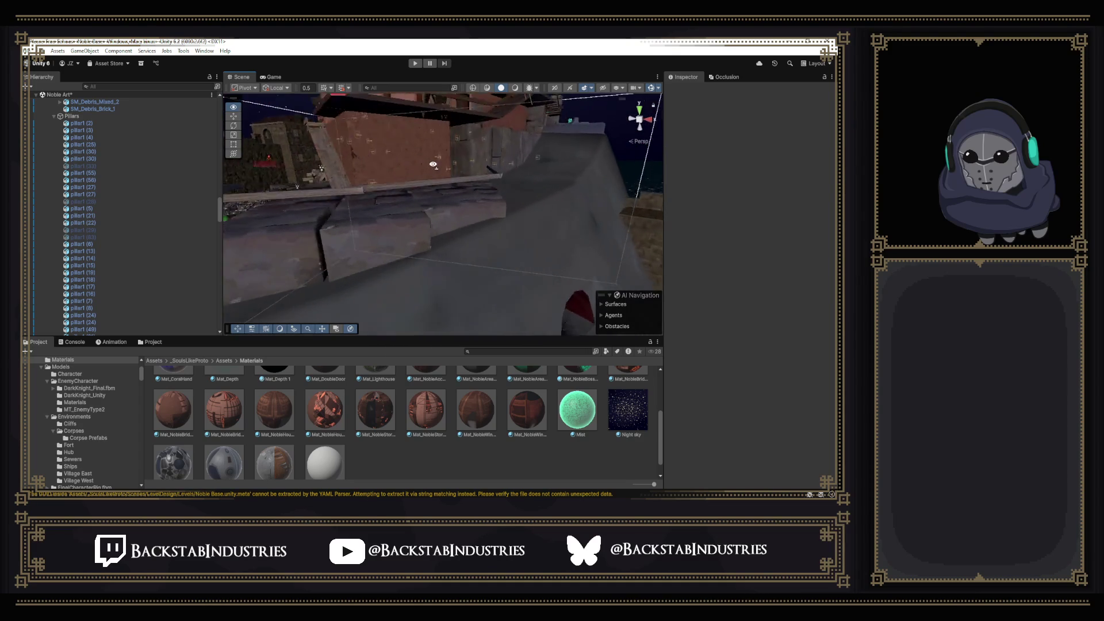
key("w")
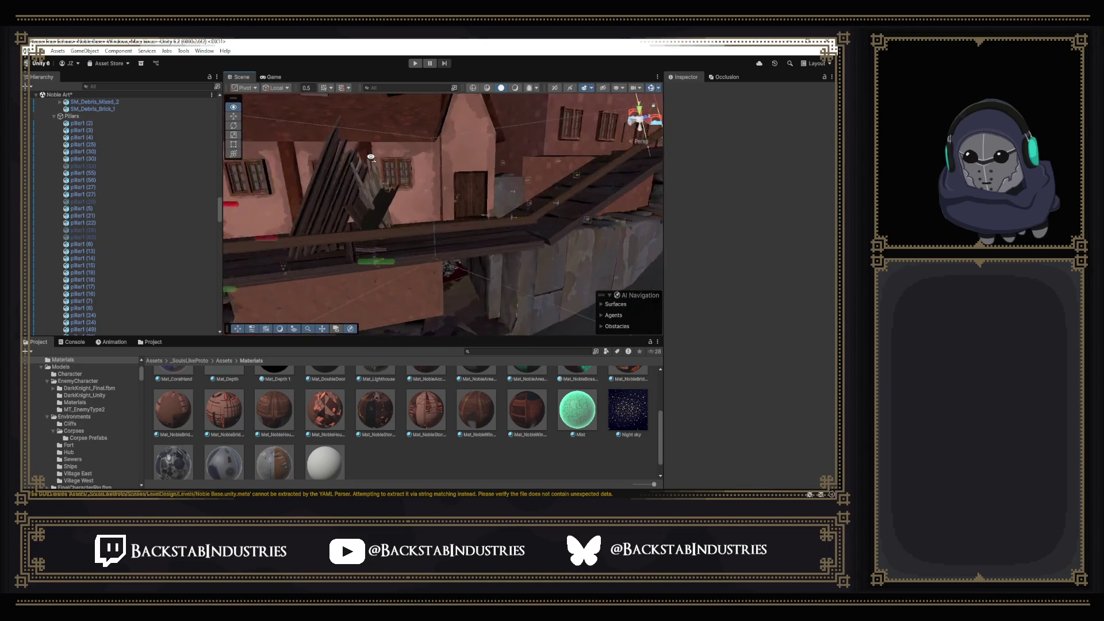
key("w")
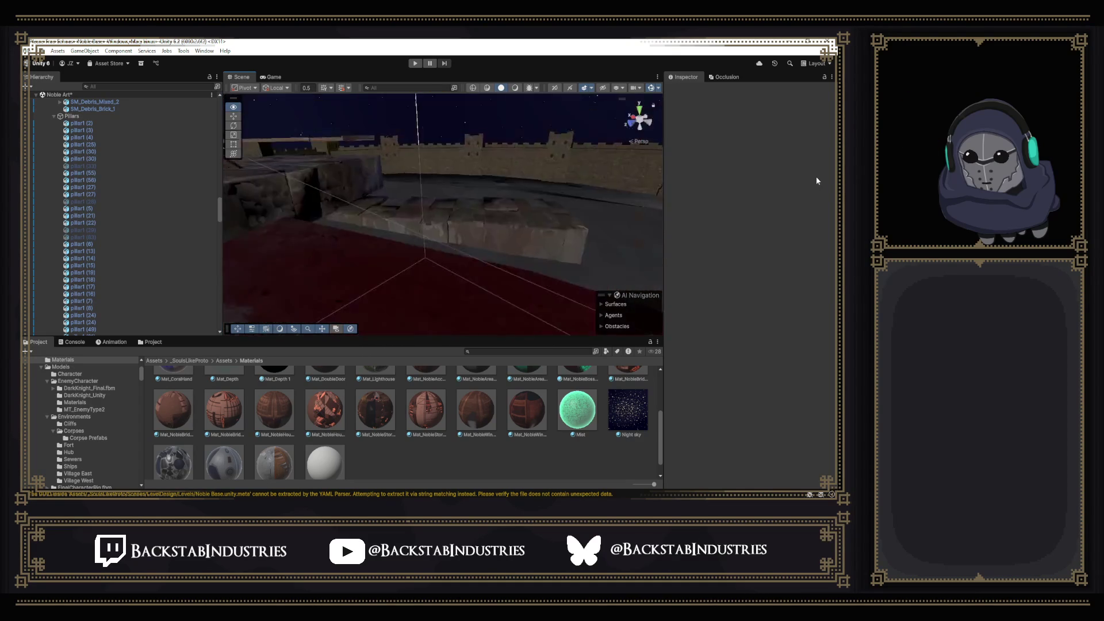
key("s")
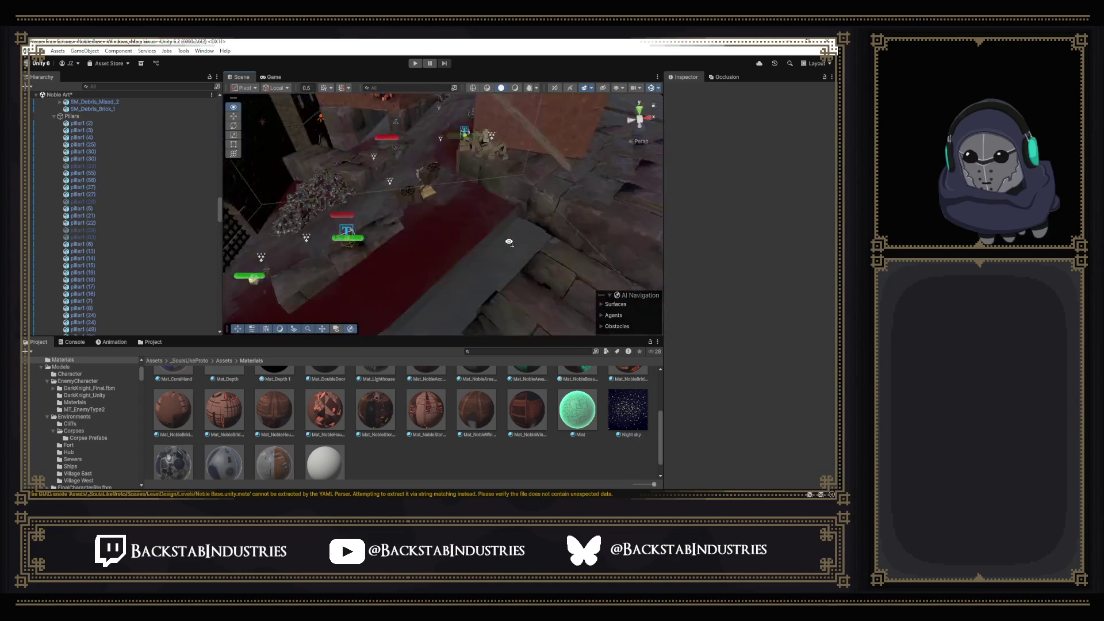
key("w")
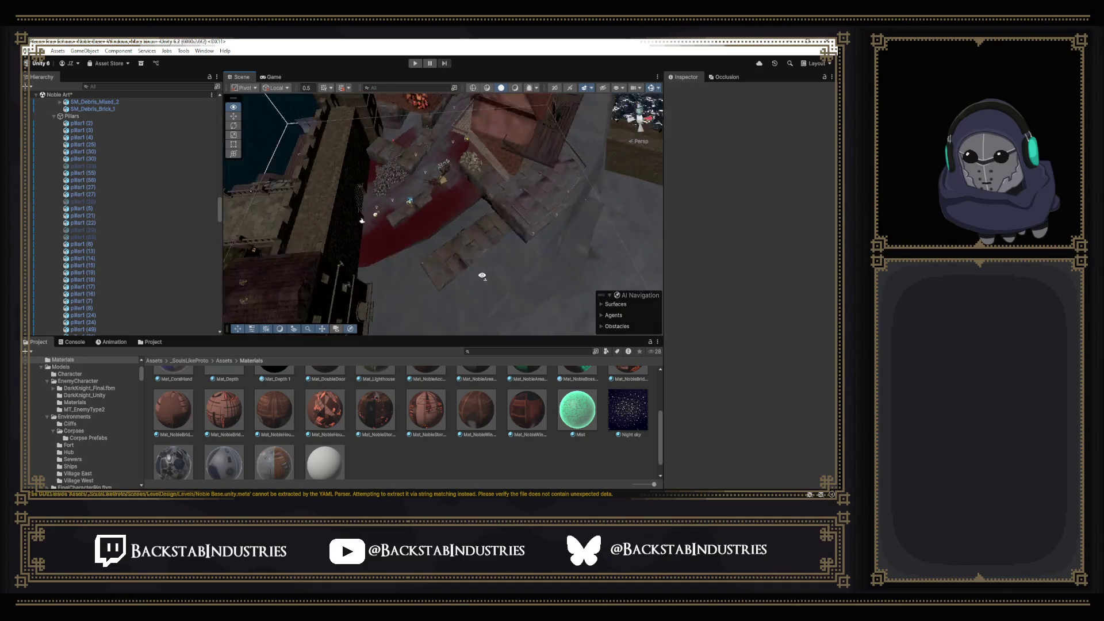
key("w")
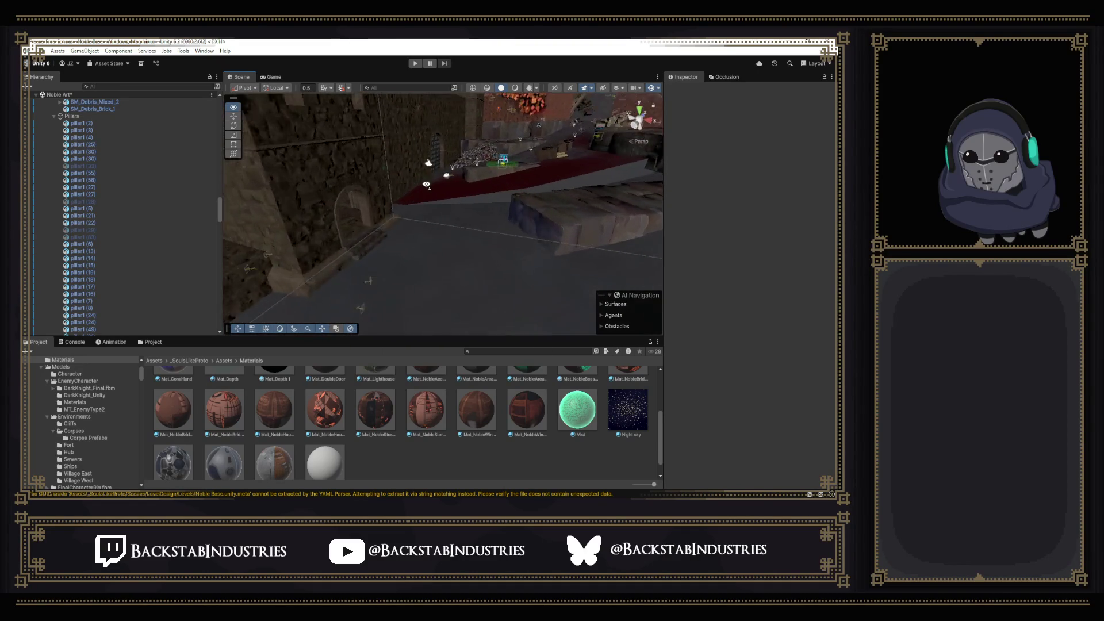
key("s")
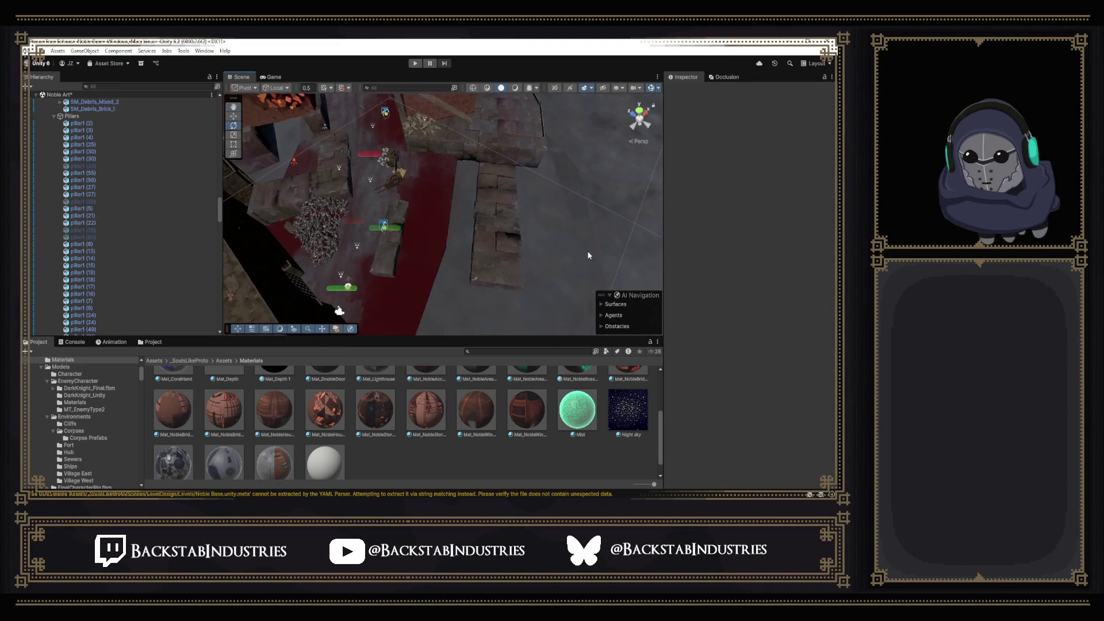
key("w")
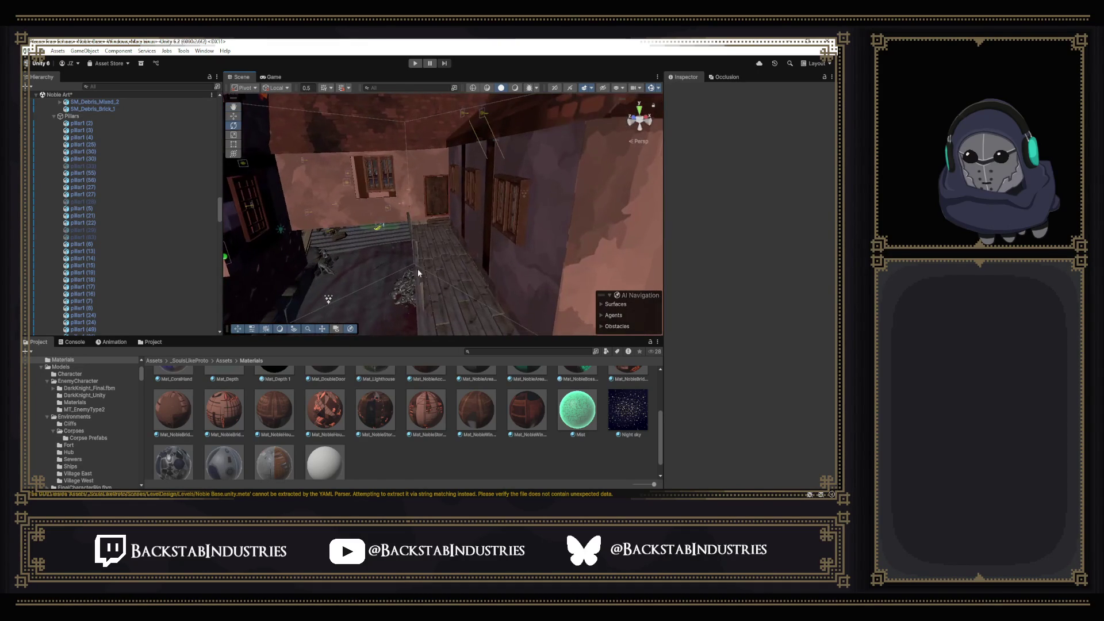
key("w")
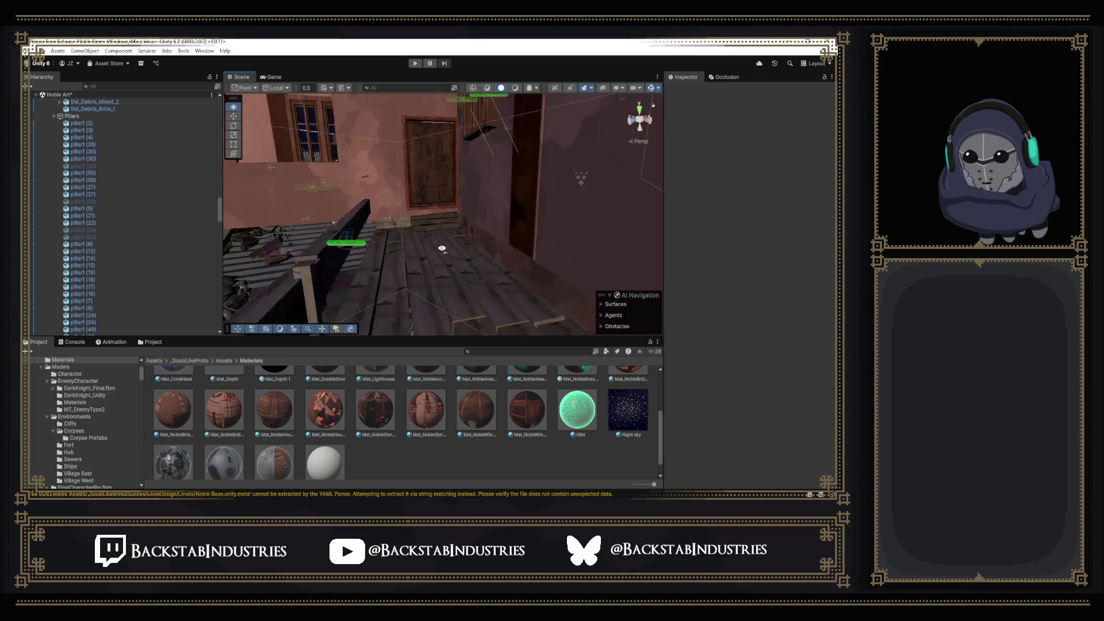
key("w")
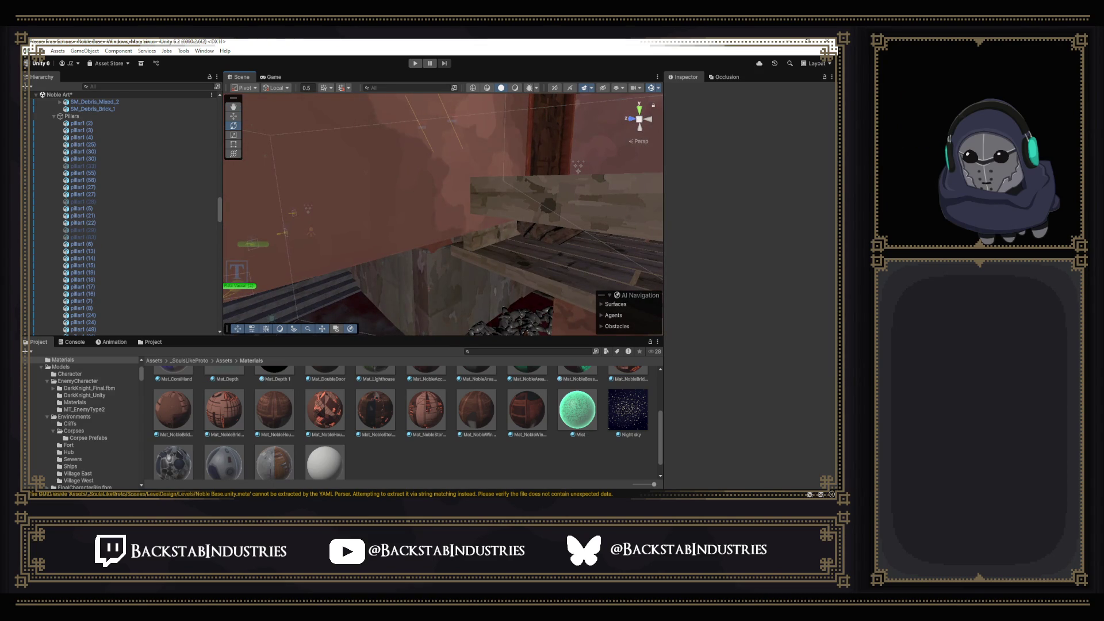
key("alt+Tab")
scroll(441, 325, "up", 3)
mouse_move(386, 331)
left_mouse_down()
mouse_move(269, 330)
mouse_move(393, 344)
mouse_move(371, 326)
mouse_move(381, 302)
mouse_move(346, 289)
mouse_move(388, 323)
mouse_move(398, 354)
mouse_move(294, 328)
mouse_move(503, 329)
mouse_move(419, 345)
mouse_move(442, 369)
mouse_move(475, 372)
mouse_move(135, 404)
mouse_move(271, 395)
left_mouse_up()
scroll(403, 339, "up", 5)
mouse_move(354, 374)
left_mouse_down()
mouse_move(502, 401)
mouse_move(573, 326)
mouse_move(602, 326)
mouse_move(562, 332)
mouse_move(561, 308)
mouse_move(653, 364)
mouse_move(620, 380)
mouse_move(482, 377)
left_mouse_up()
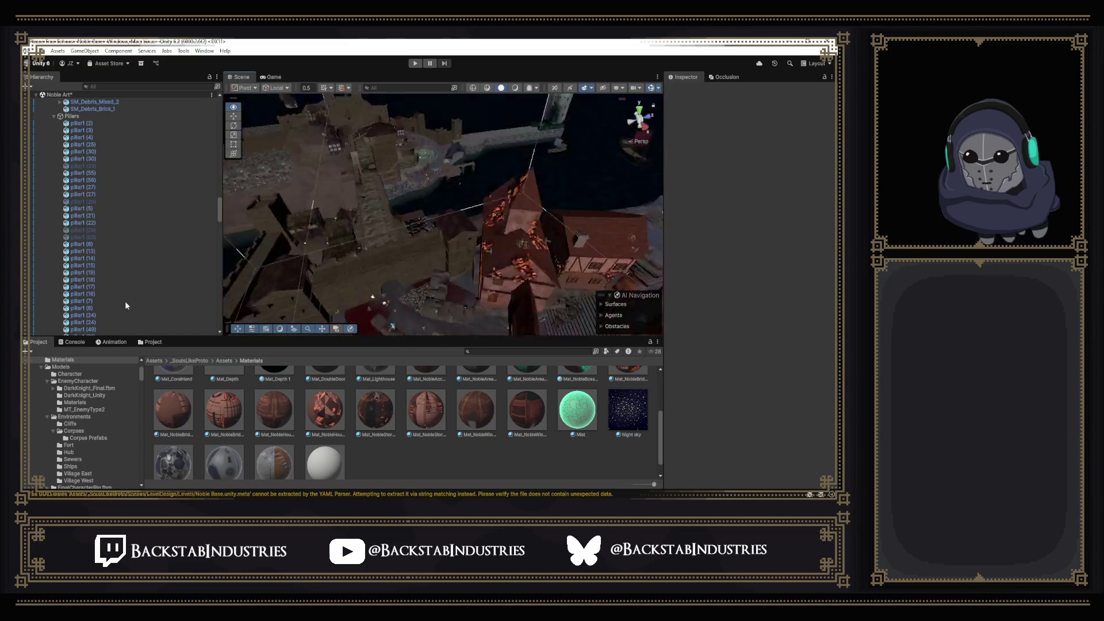
left_click(438, 282)
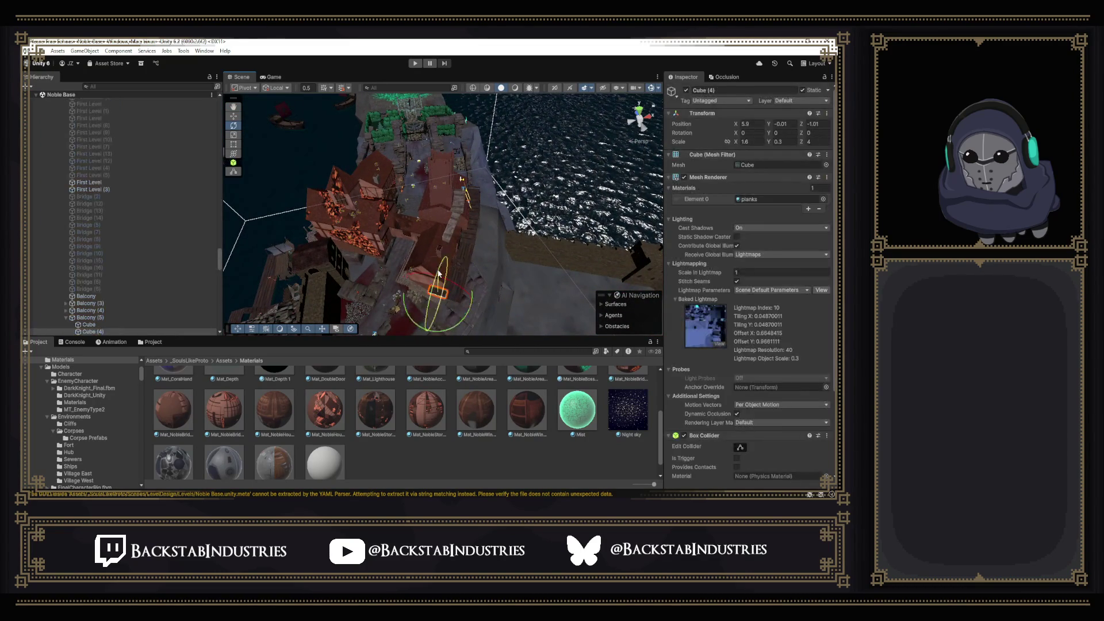
Ping the bridge house's source model and drop SM_NobleHouse_v1 into the level.
left_click(438, 240)
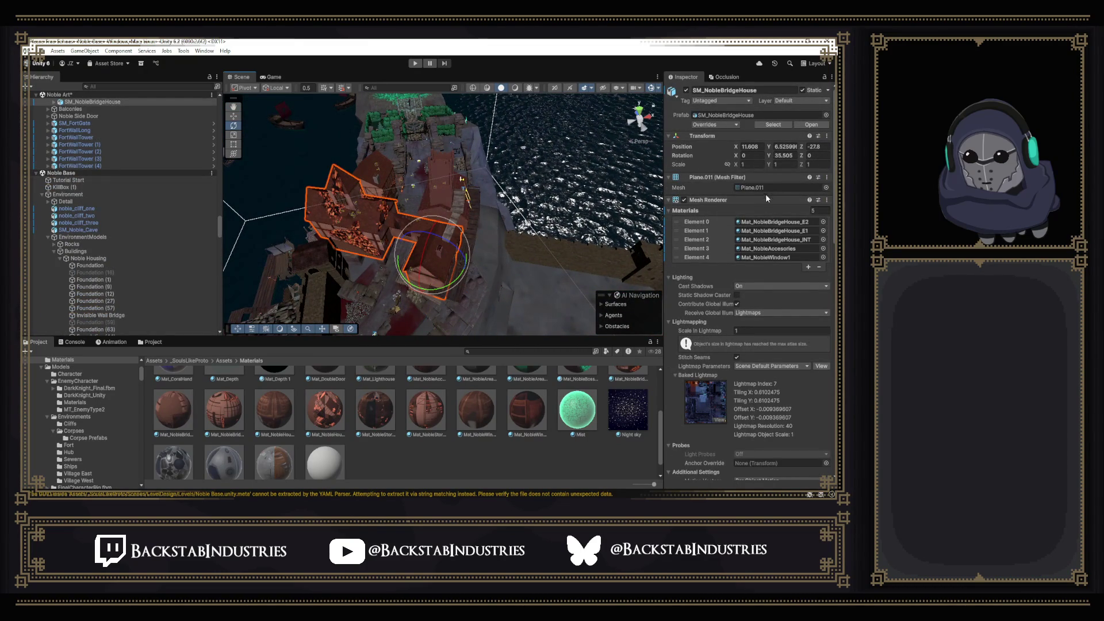
left_click(753, 115)
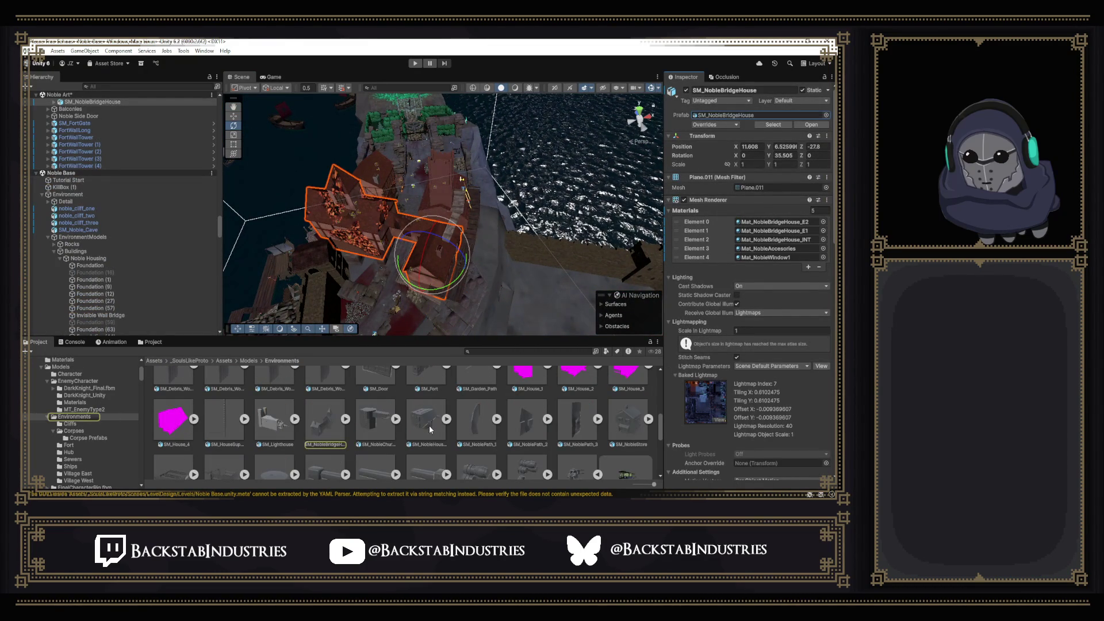
left_click_drag(424, 425, 440, 238)
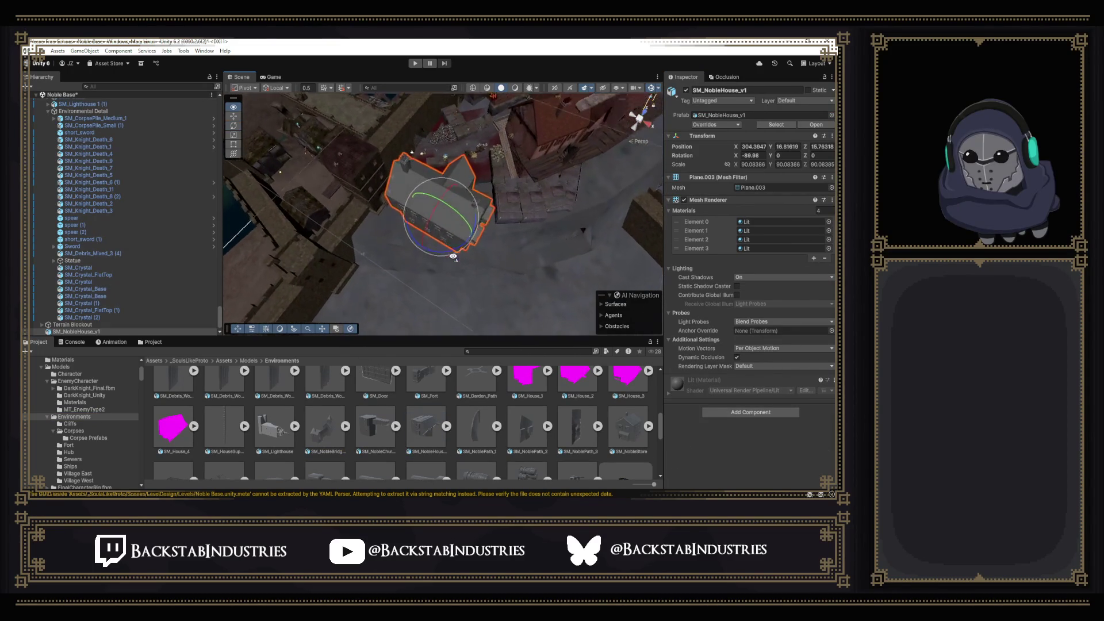
left_click(232, 118)
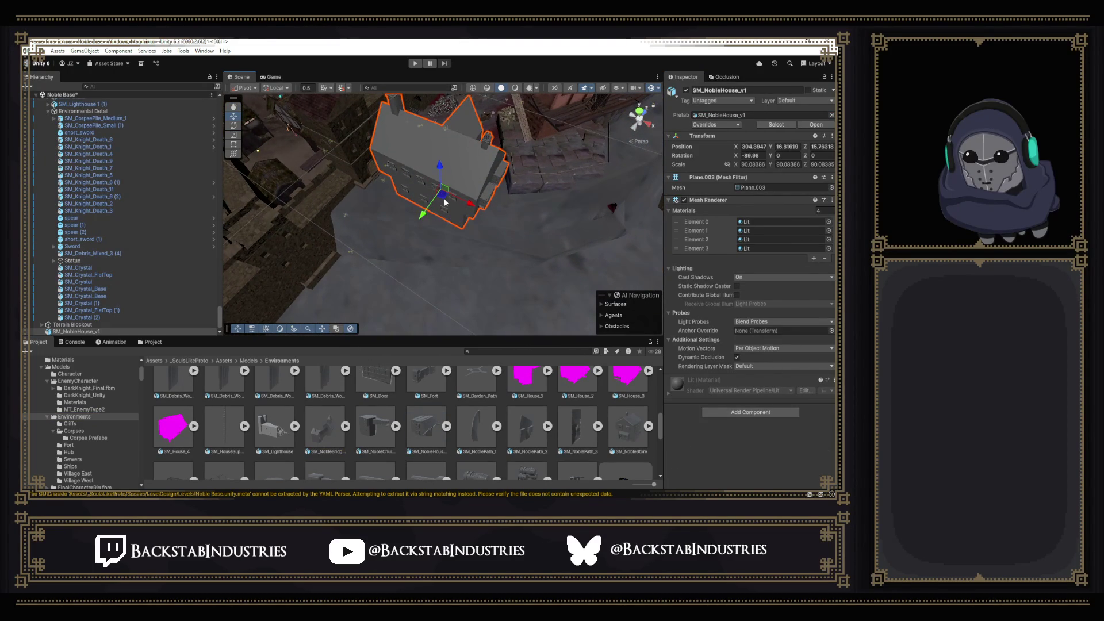
Nudge the new house to about X 301.75, Y 17.95, Z 25.53 beside the rubble.
mouse_move(446, 160)
left_mouse_down()
mouse_move(459, 58)
mouse_move(575, 131)
left_mouse_up()
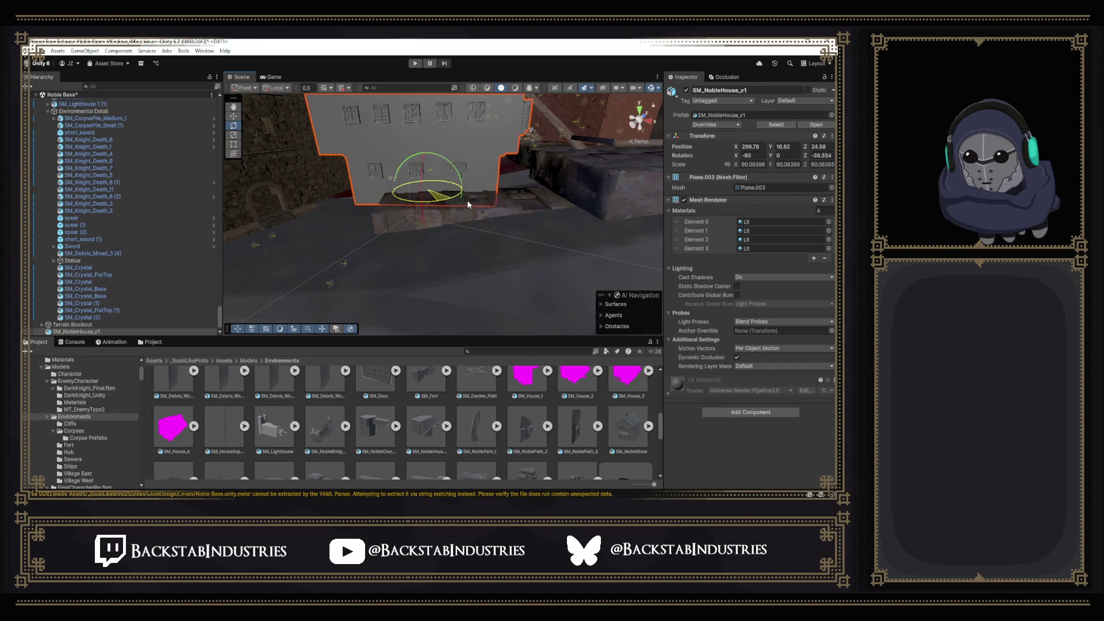
mouse_move(470, 204)
left_mouse_down()
mouse_move(381, 174)
mouse_move(73, 165)
mouse_move(261, 167)
left_mouse_up()
mouse_move(236, 116)
left_mouse_down()
mouse_move(483, 258)
mouse_move(499, 234)
mouse_move(527, 248)
mouse_move(502, 236)
left_mouse_up()
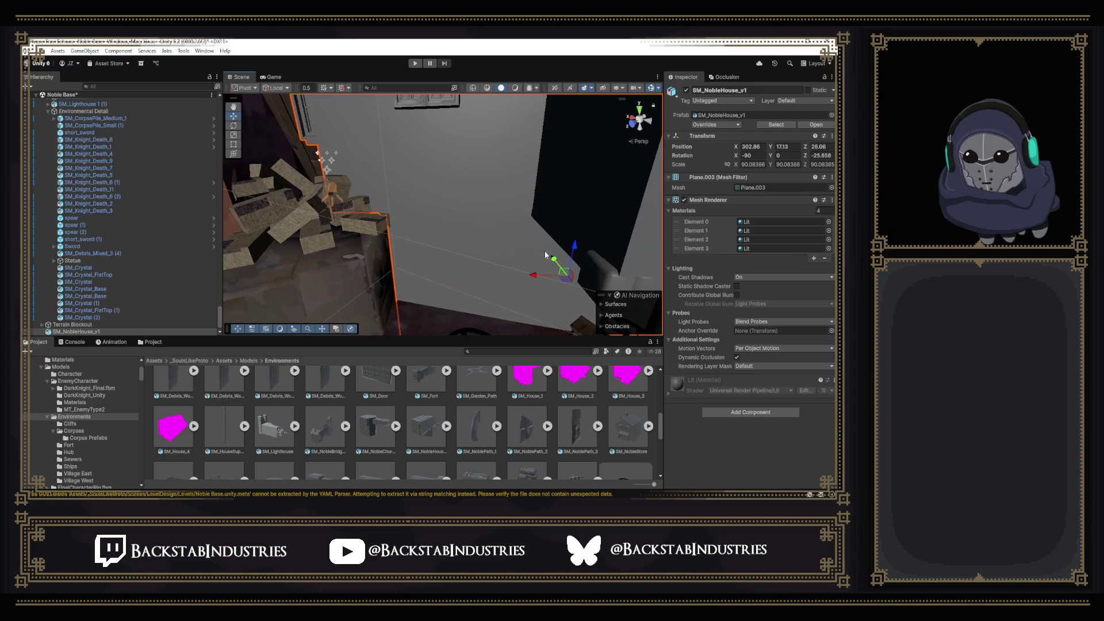
left_click_drag(572, 228, 460, 203)
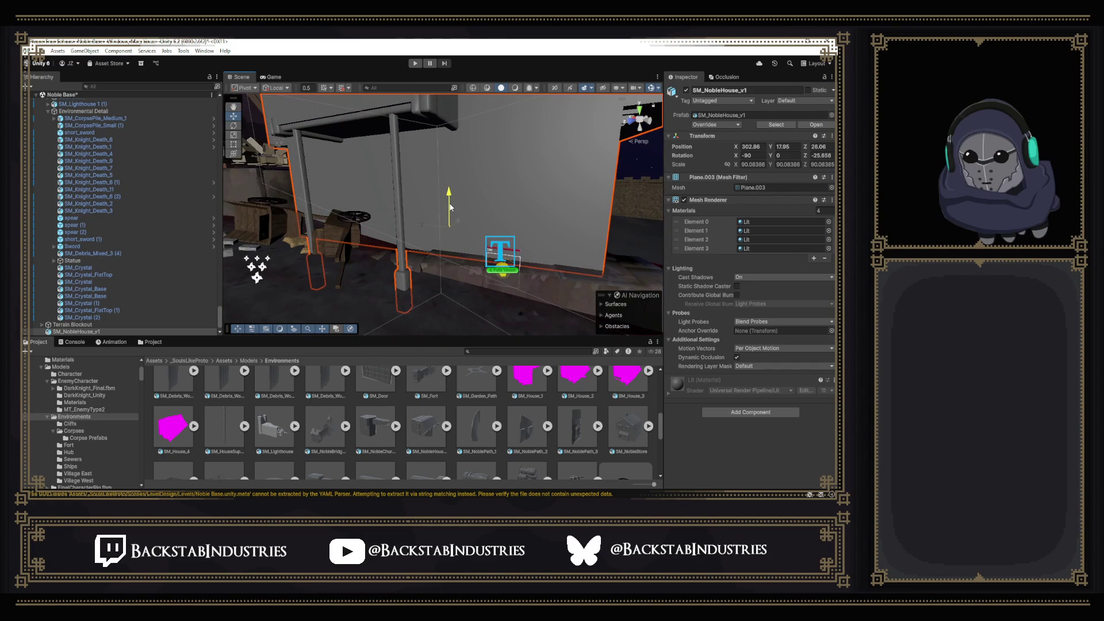
mouse_move(474, 228)
left_mouse_down()
mouse_move(165, 182)
mouse_move(122, 202)
mouse_move(188, 235)
mouse_move(441, 207)
mouse_move(490, 218)
left_mouse_up()
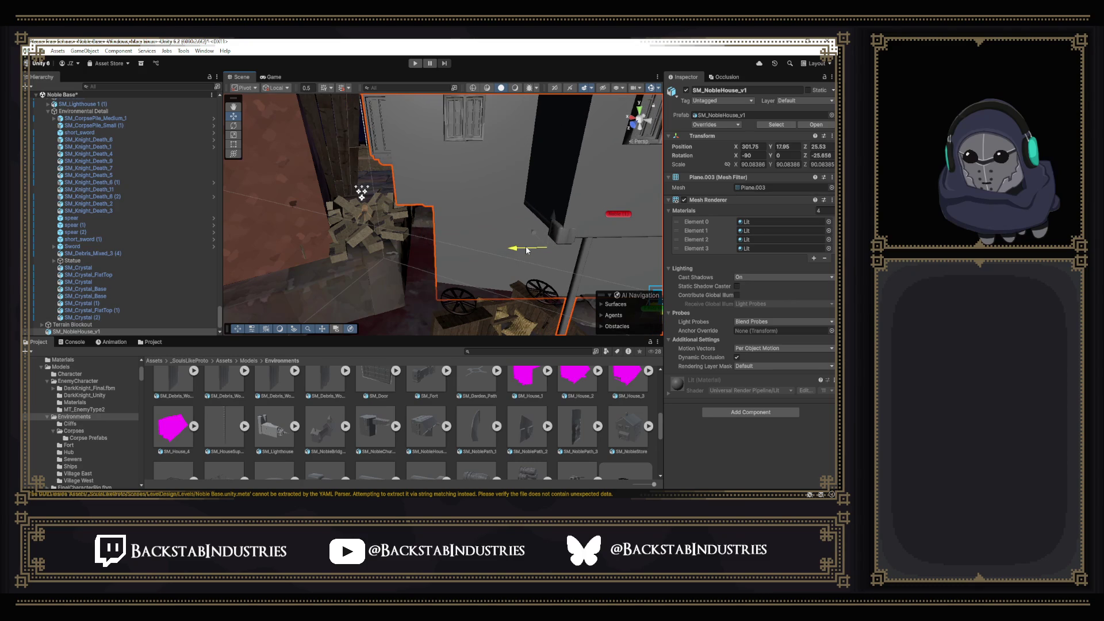
Orbit around SM_NobleHouse_v1 to check its wall, underside and the nearby cart.
mouse_move(533, 251)
left_mouse_down()
mouse_move(536, 178)
mouse_move(511, 195)
mouse_move(549, 217)
mouse_move(473, 235)
mouse_move(163, 212)
mouse_move(41, 243)
mouse_move(67, 257)
left_mouse_up()
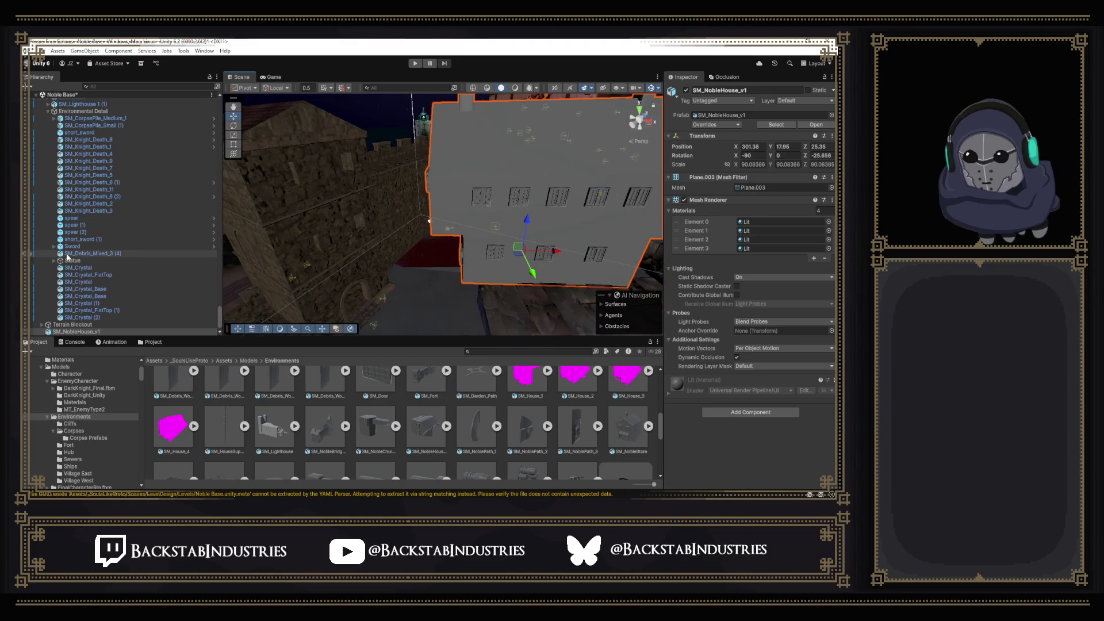
mouse_move(231, 251)
left_mouse_down()
mouse_move(427, 253)
mouse_move(562, 236)
mouse_move(338, 215)
mouse_move(250, 272)
left_mouse_up()
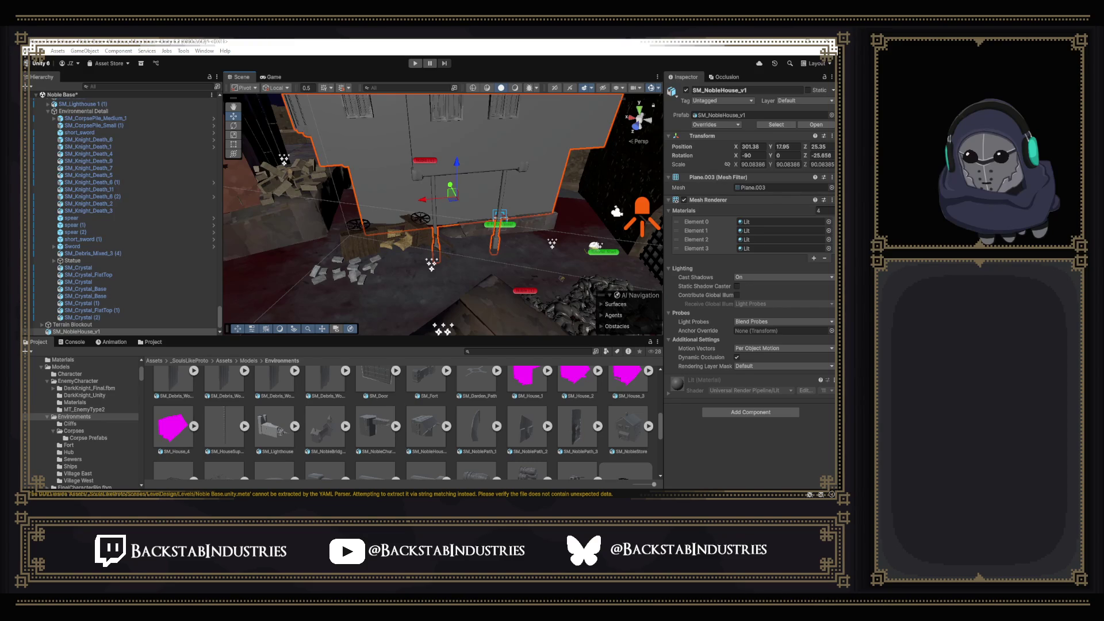
mouse_move(240, 96)
left_mouse_down()
mouse_move(486, 168)
mouse_move(540, 114)
left_mouse_up()
key("alt+Tab")
Orbit and zoom around the row of kit houses, viewing them from low and high angles.
scroll(460, 247, "down", 8)
mouse_move(479, 300)
left_mouse_down()
mouse_move(440, 326)
mouse_move(385, 319)
left_mouse_up()
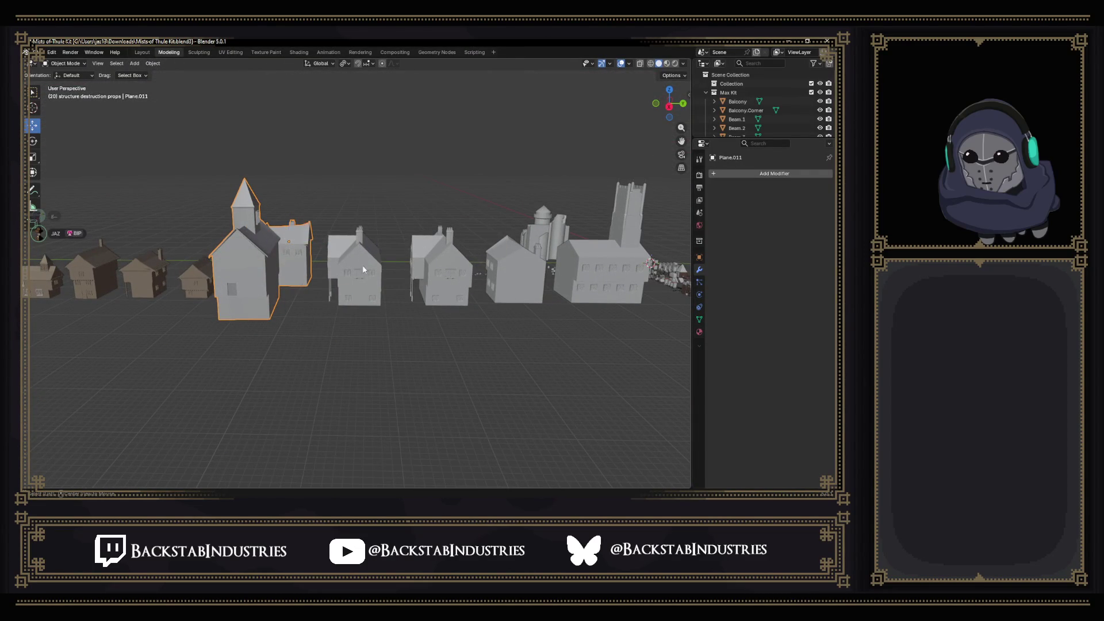
scroll(367, 311, "up", 6)
mouse_move(376, 300)
left_mouse_down()
mouse_move(419, 260)
mouse_move(321, 361)
mouse_move(275, 371)
mouse_move(339, 357)
mouse_move(307, 357)
left_mouse_up()
scroll(383, 363, "up", 4)
scroll(382, 362, "down", 5)
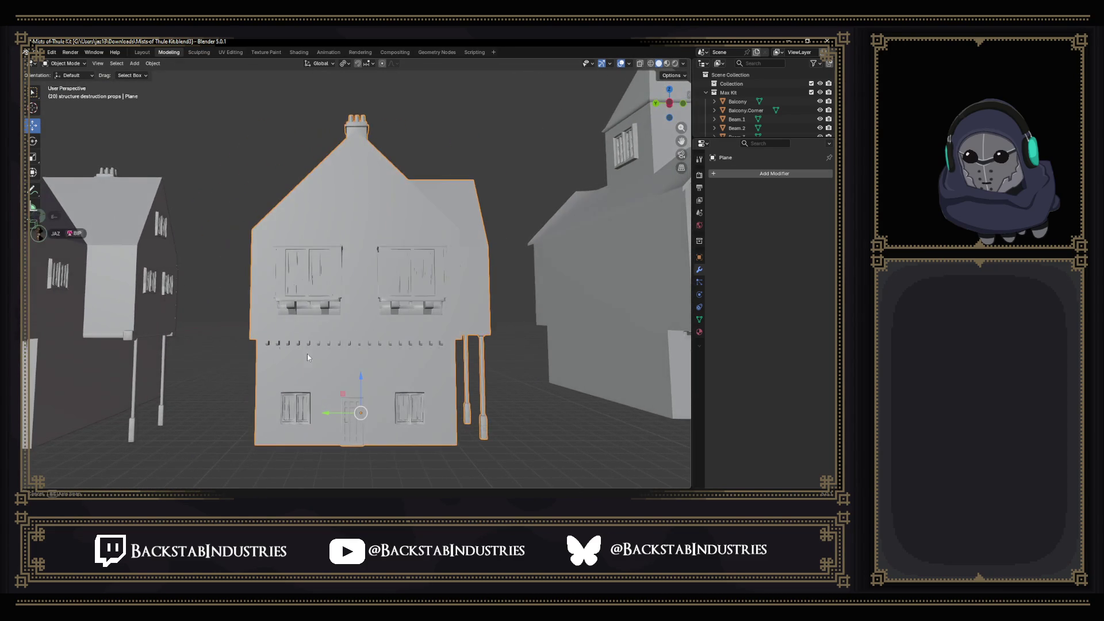
scroll(344, 374, "down", 6)
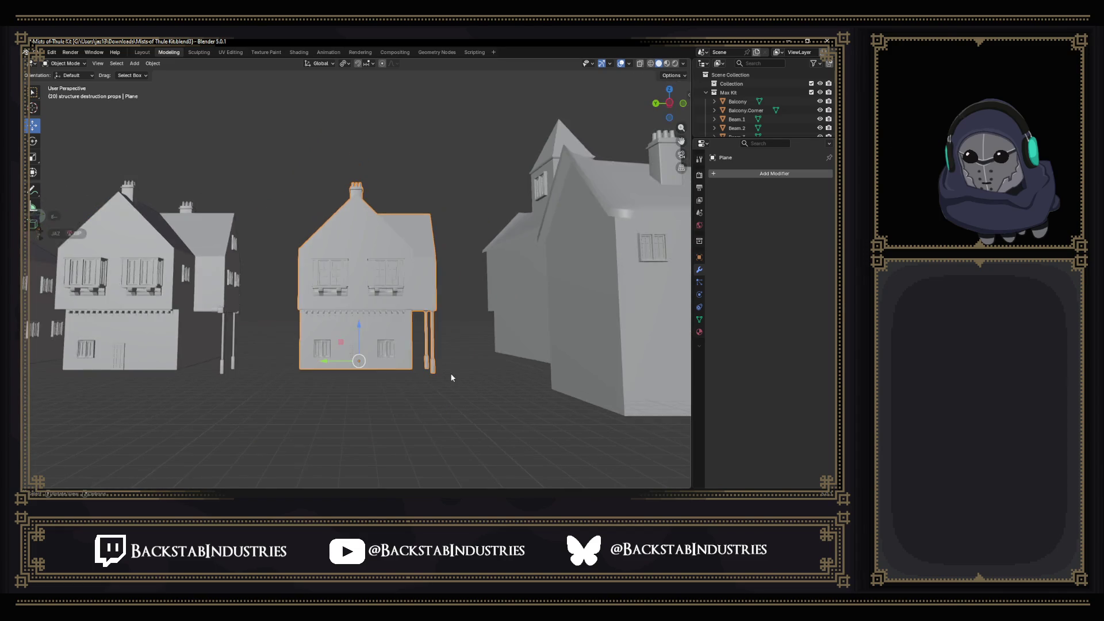
left_click_drag(301, 365, 312, 369)
scroll(384, 375, "up", 6)
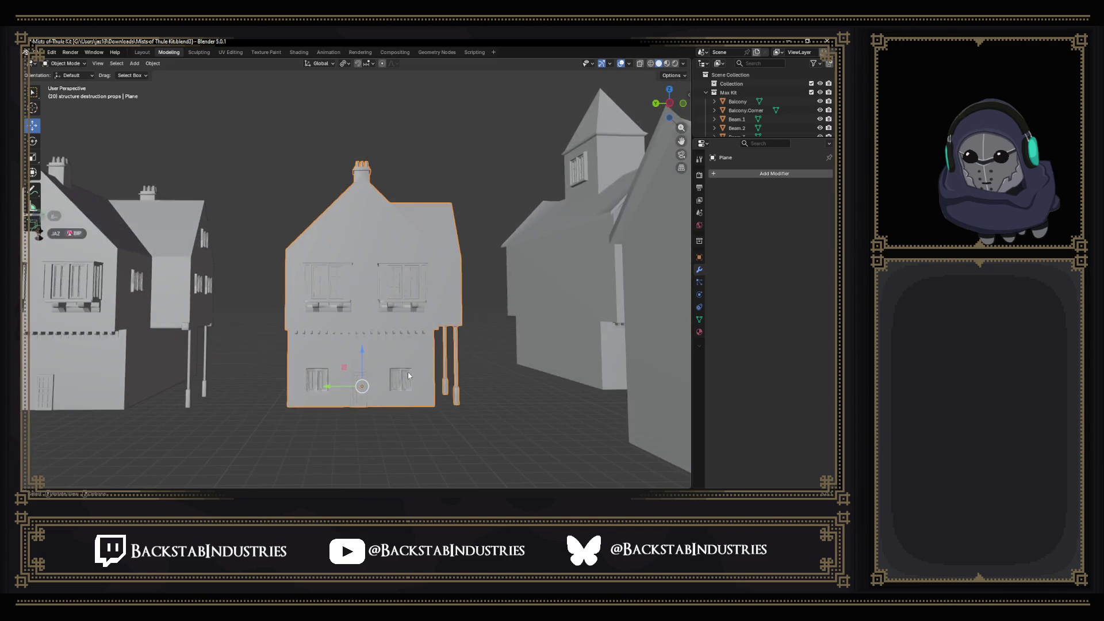
mouse_move(410, 381)
left_mouse_down()
mouse_move(373, 379)
mouse_move(422, 368)
mouse_move(452, 344)
mouse_move(318, 362)
mouse_move(276, 329)
mouse_move(230, 359)
mouse_move(339, 351)
left_mouse_up()
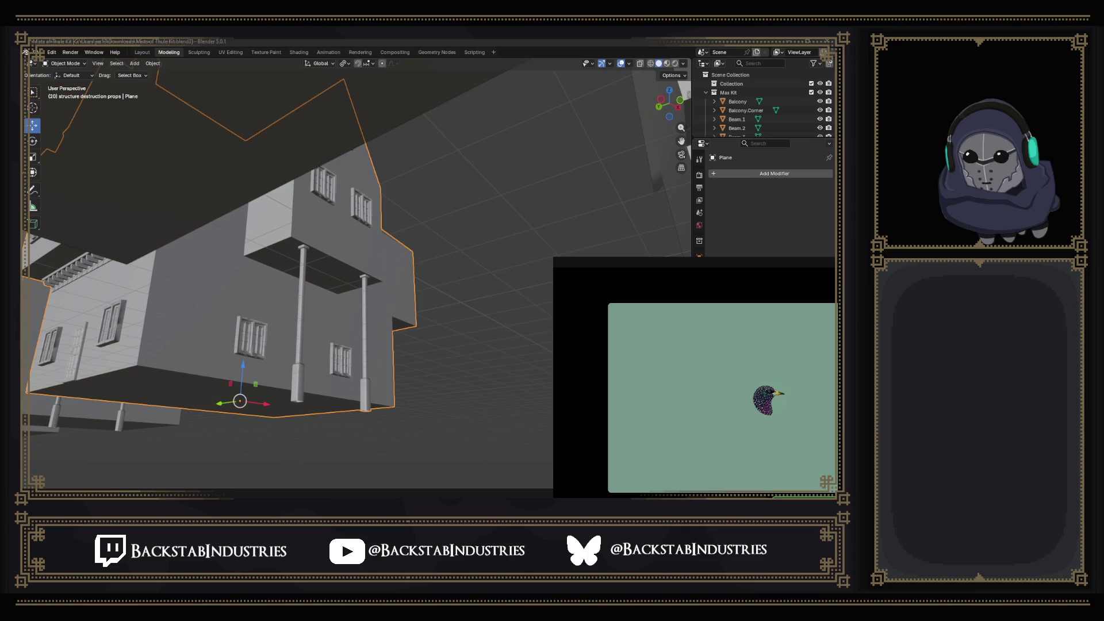
scroll(374, 443, "up", 5)
scroll(354, 416, "down", 6)
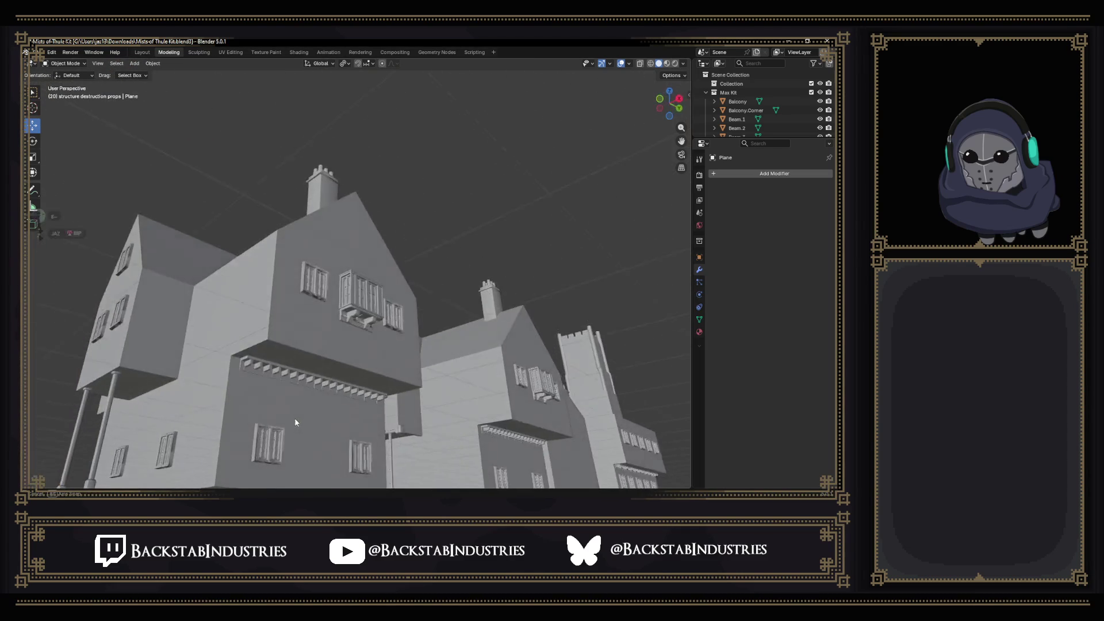
scroll(339, 331, "down", 4)
mouse_move(337, 328)
left_mouse_down()
mouse_move(410, 401)
mouse_move(360, 364)
mouse_move(330, 364)
left_mouse_up()
scroll(410, 401, "up", 3)
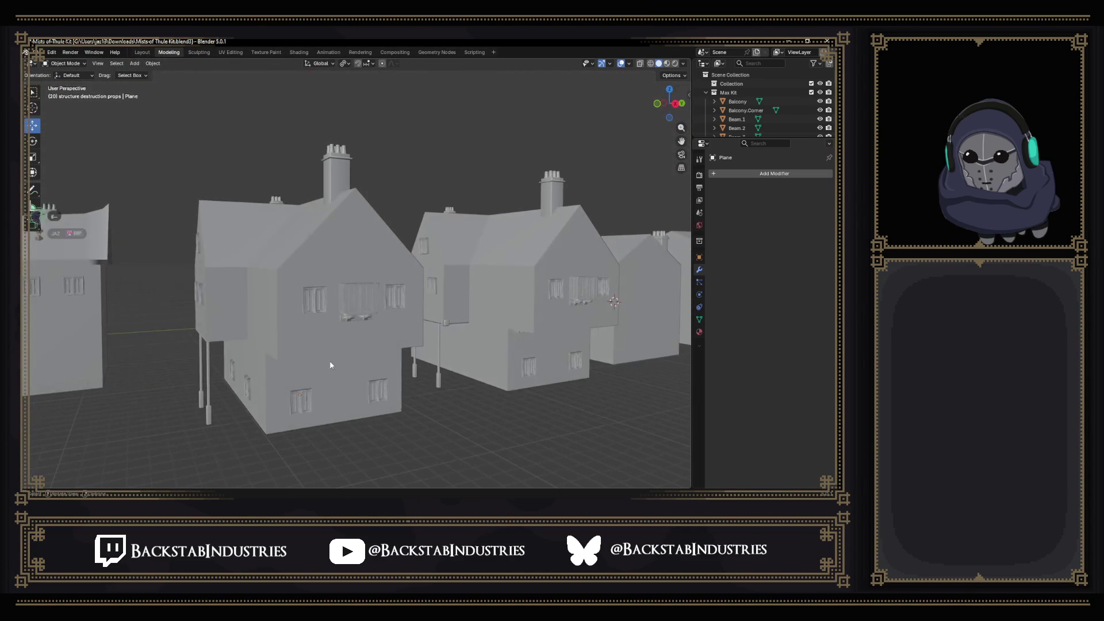
Select the house with the tall chimney and enter Edit Mode on its mesh.
left_click(290, 387)
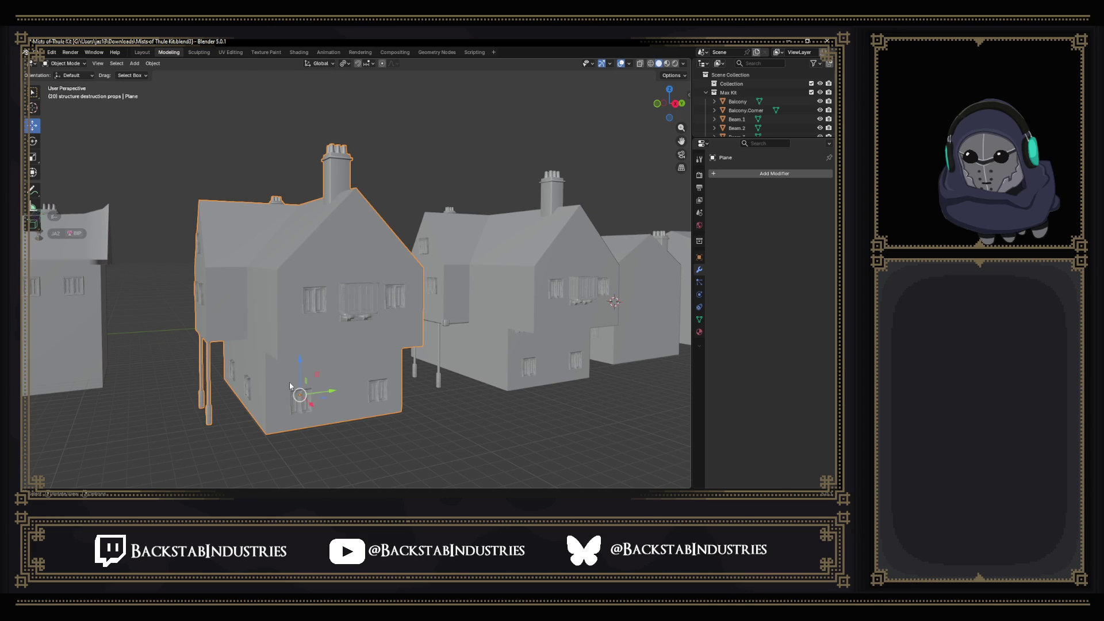
key("Tab")
scroll(289, 381, "up", 6)
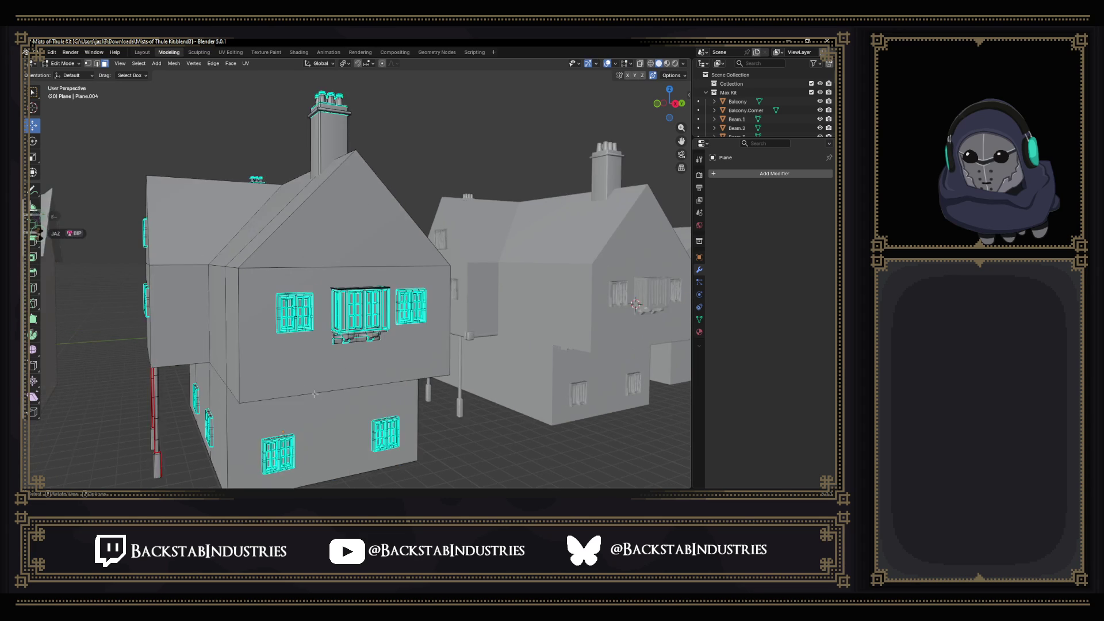
Select the lower wall's linked window geometry, limiting the linked selection to seams.
left_click(348, 353)
mouse_move(348, 354)
left_mouse_down()
mouse_move(414, 313)
mouse_move(383, 336)
mouse_move(325, 340)
mouse_move(333, 339)
left_mouse_up()
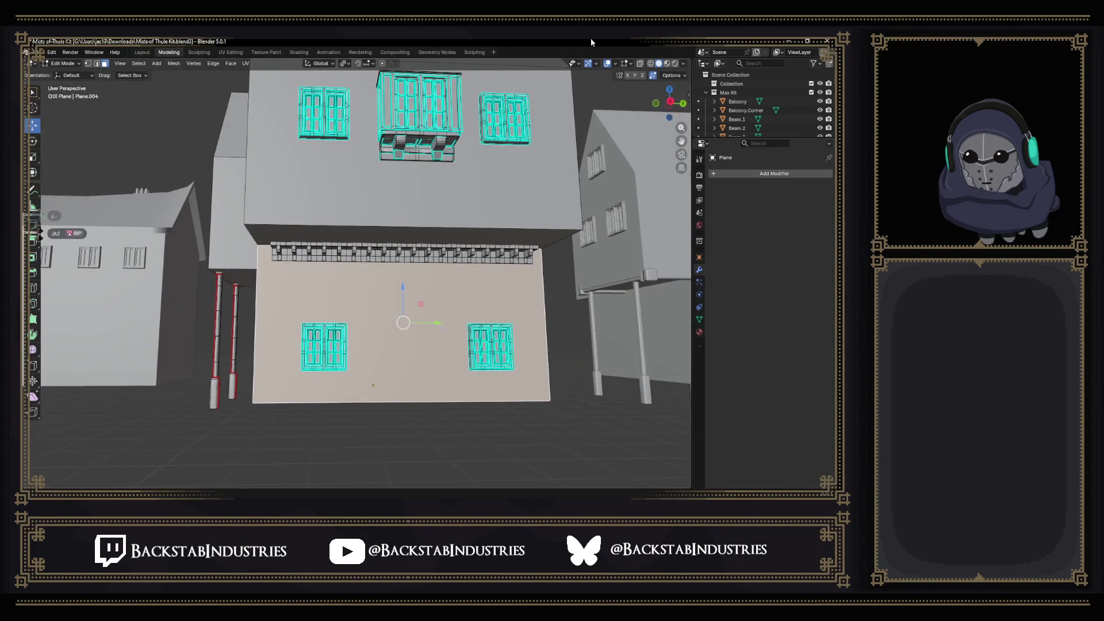
left_click_drag(274, 246, 296, 255)
left_click_drag(496, 368, 496, 369)
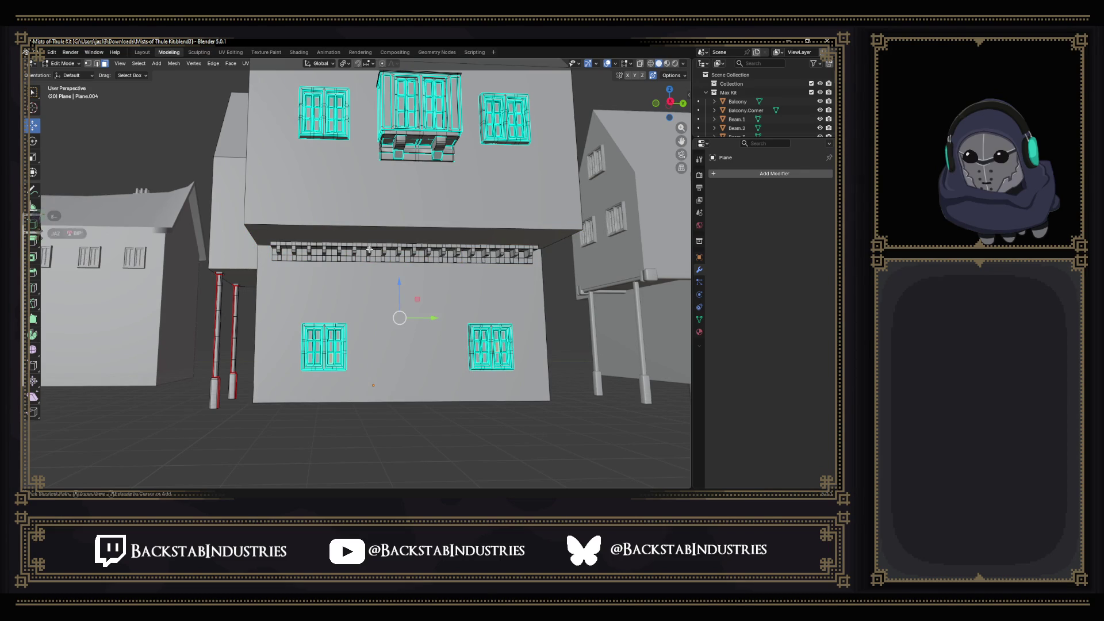
key("ctrl+l")
left_click(124, 460)
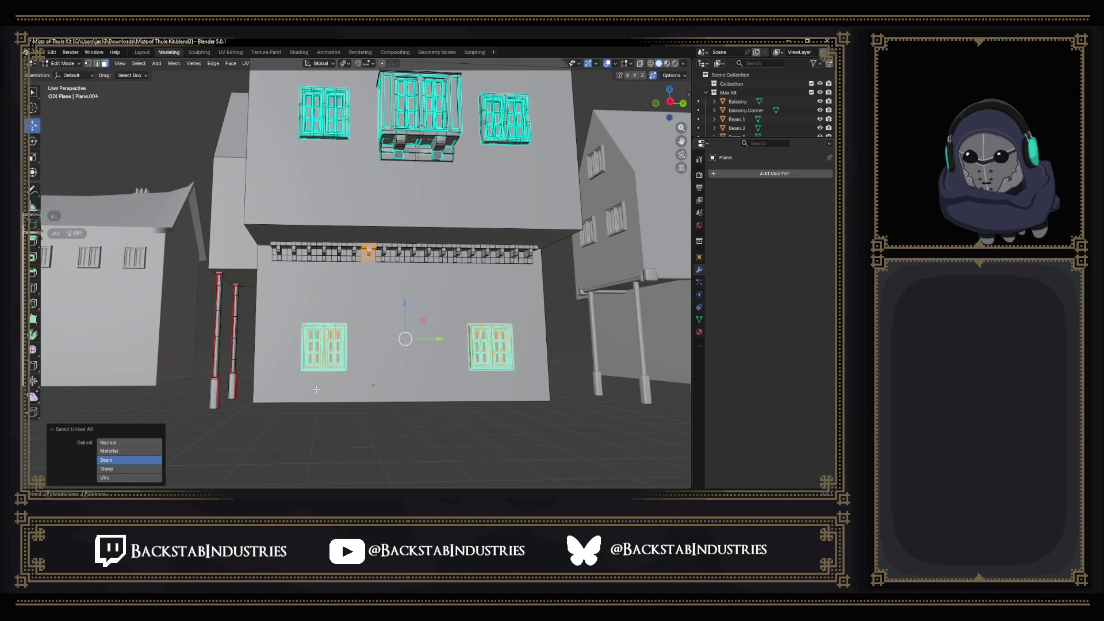
scroll(414, 326, "up", 10)
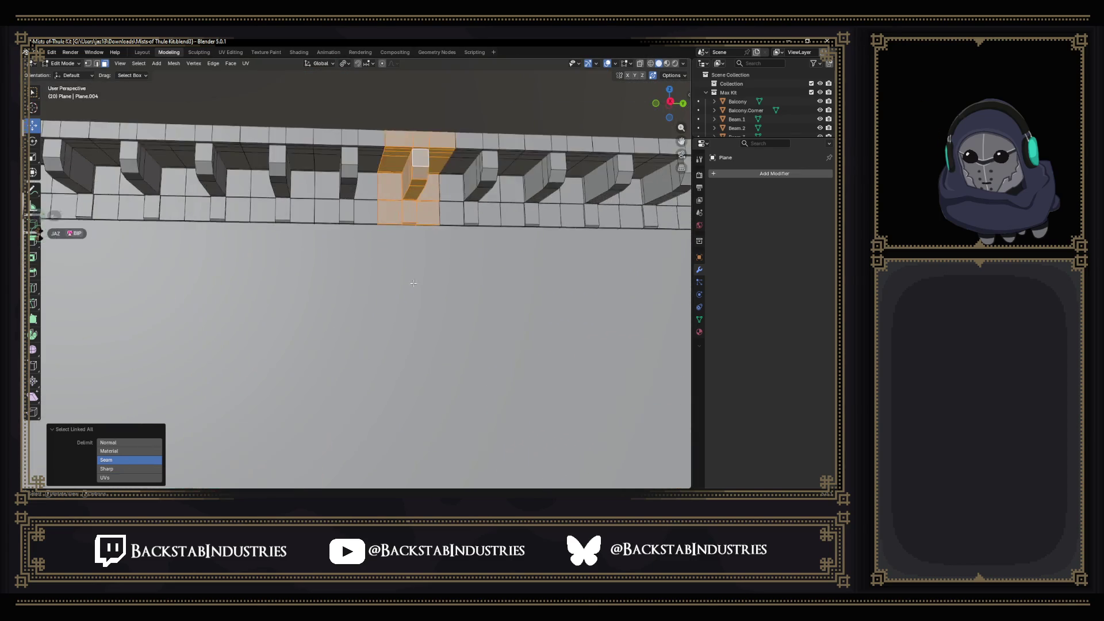
scroll(389, 246, "up", 1)
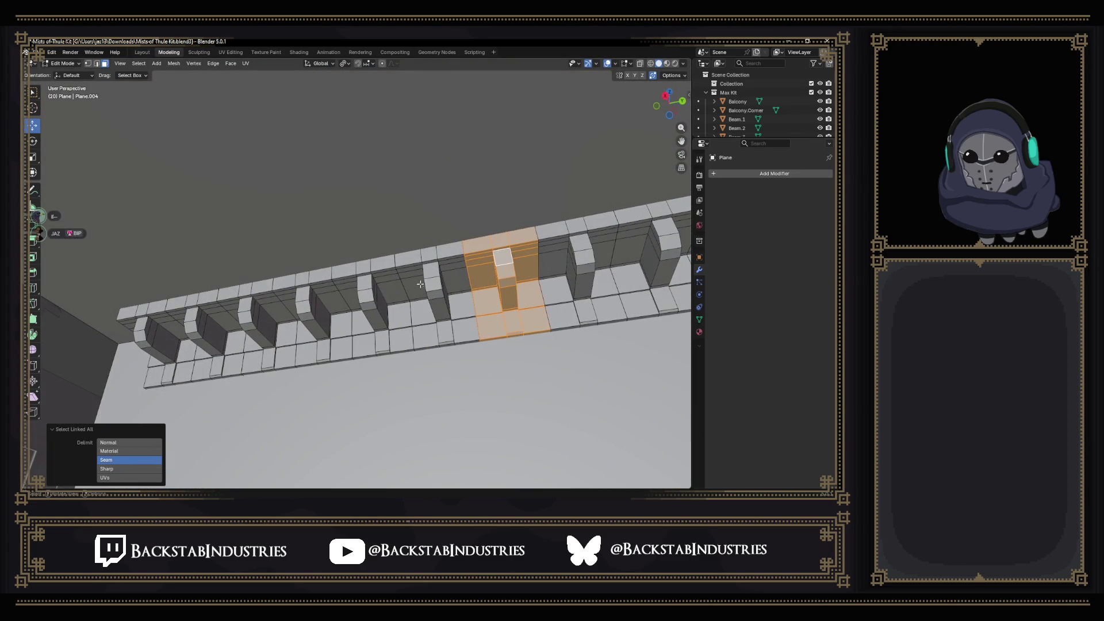
Add six cornice faces along the house front to the selection.
left_click(172, 327, "shift")
left_click(202, 323, "shift")
left_click(266, 325, "shift")
left_click(321, 317, "shift")
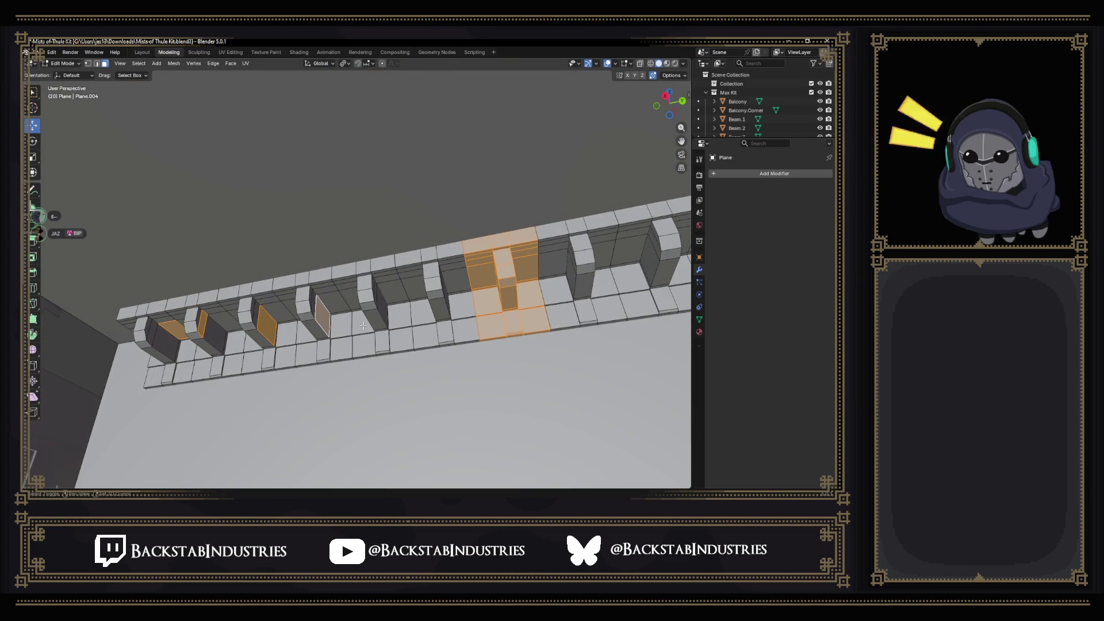
left_click(374, 318, "shift")
left_click(442, 309, "shift")
scroll(519, 315, "down", 1)
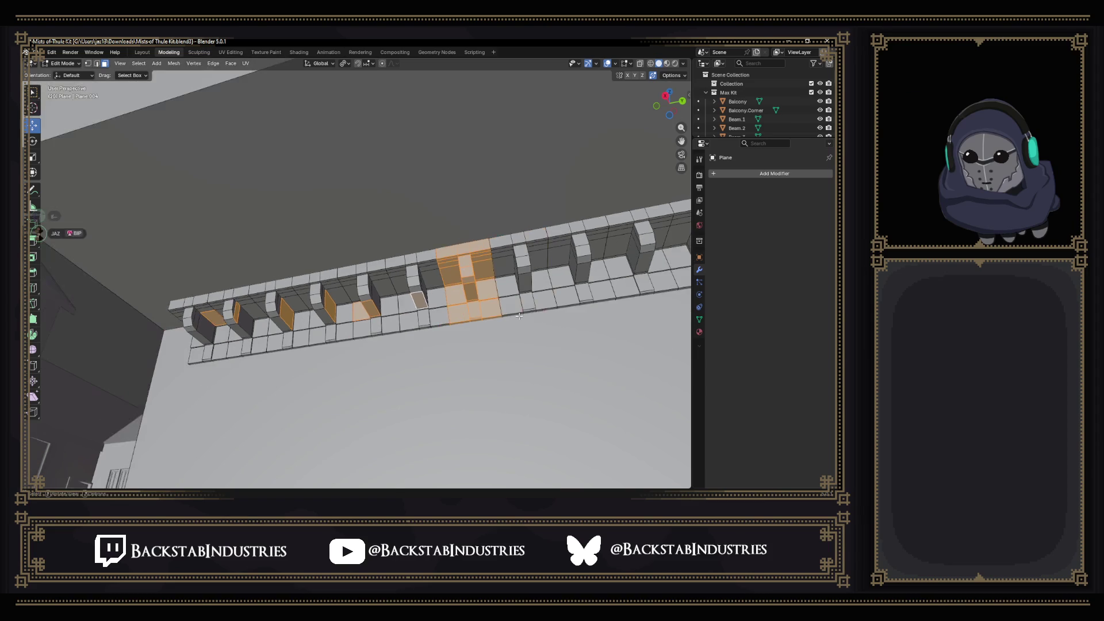
scroll(519, 315, "down", 3)
scroll(467, 290, "up", 1)
Extend the selection along the cornice, take the whole linked trim, and add the large wall face.
left_click(431, 278, "shift")
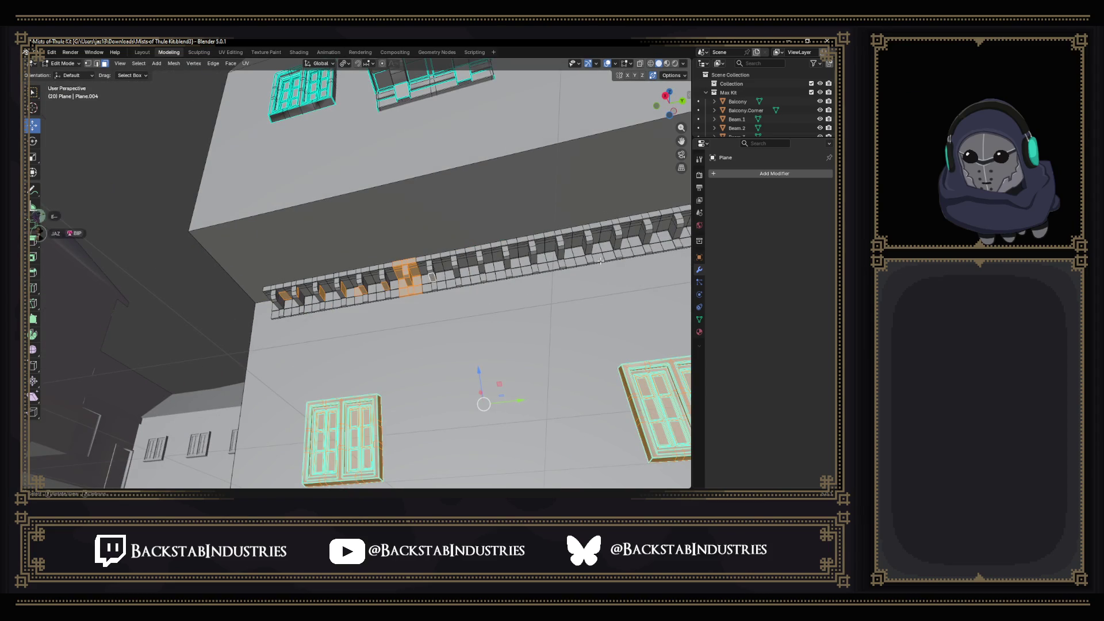
left_click(613, 258, "ctrl")
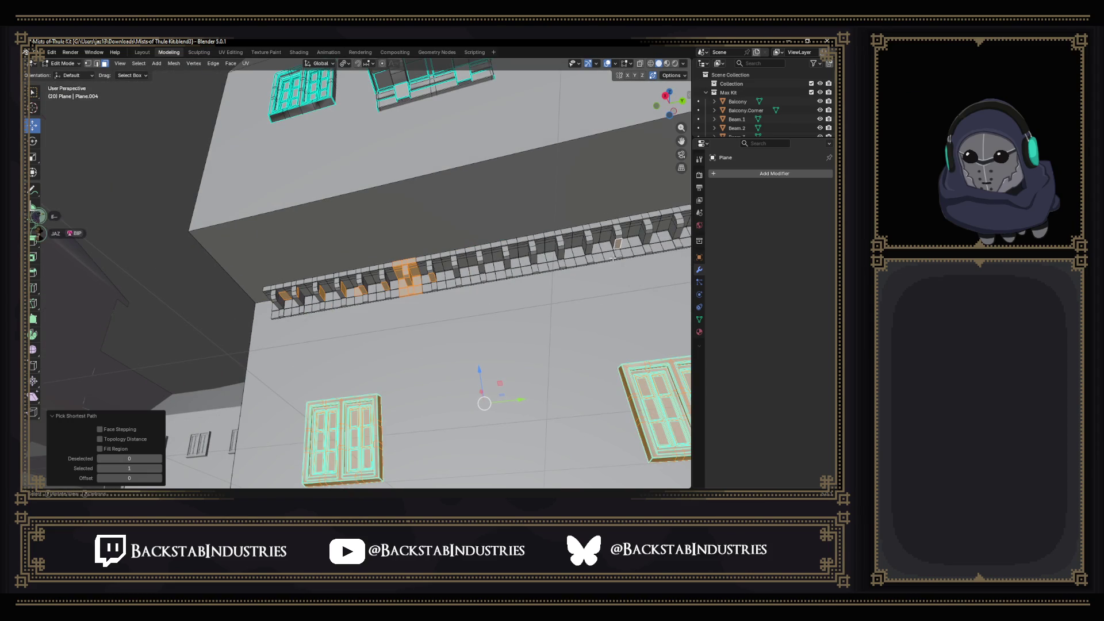
left_click(506, 264, "ctrl")
scroll(529, 281, "down", 3)
scroll(554, 294, "up", 1)
scroll(506, 257, "up", 1)
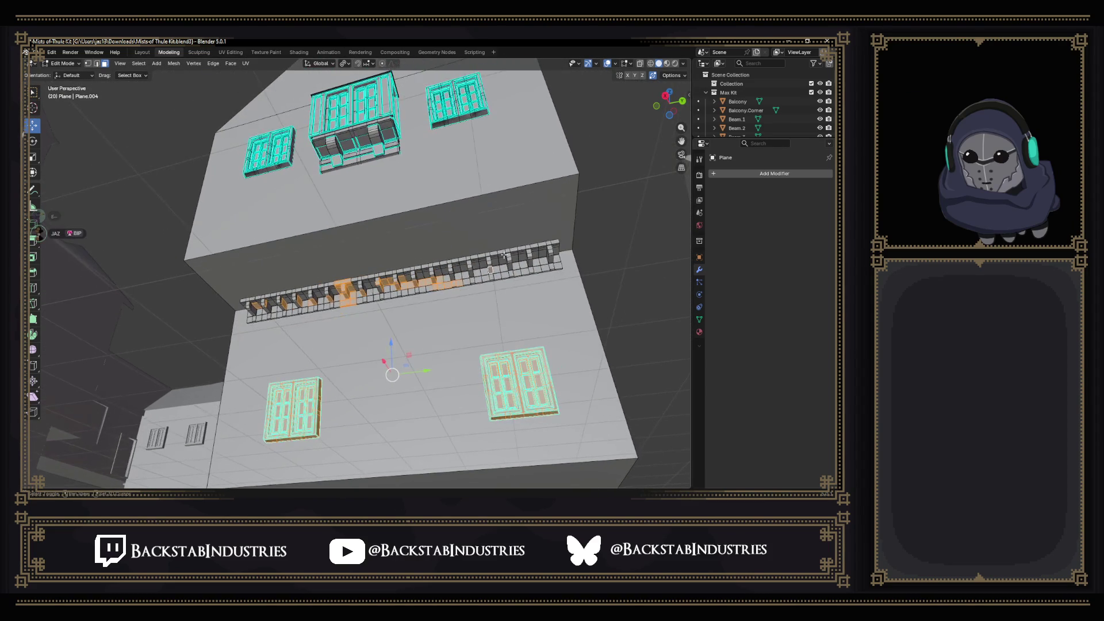
left_click(546, 257, "ctrl")
scroll(522, 305, "down", 1)
key("ctrl+l")
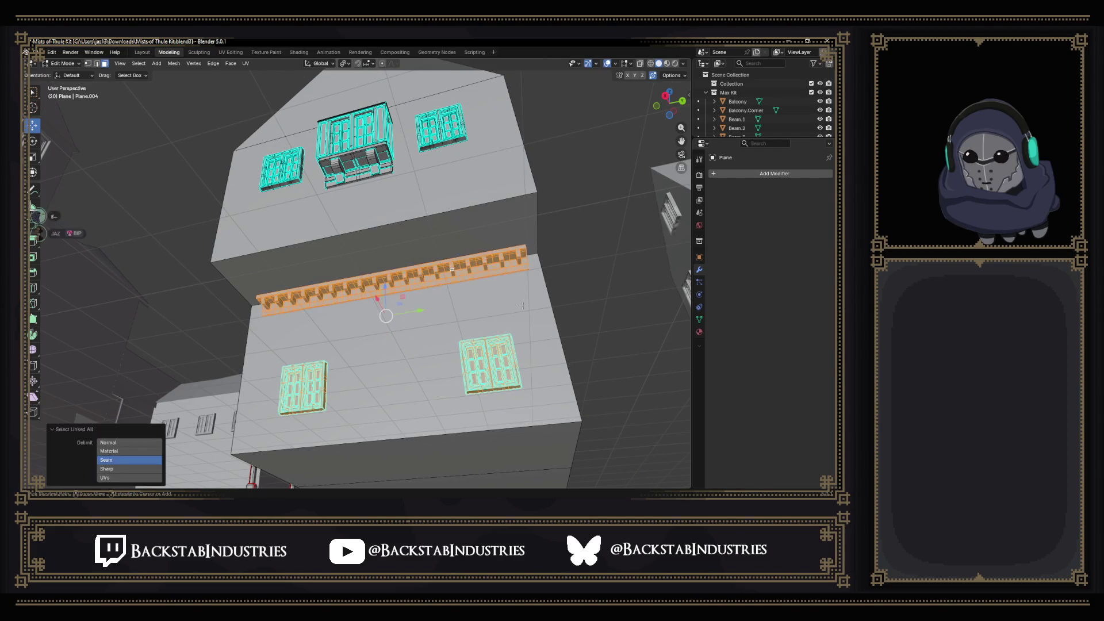
left_click(430, 360, "shift")
mouse_move(429, 361)
left_mouse_down()
mouse_move(365, 326)
mouse_move(361, 278)
left_mouse_up()
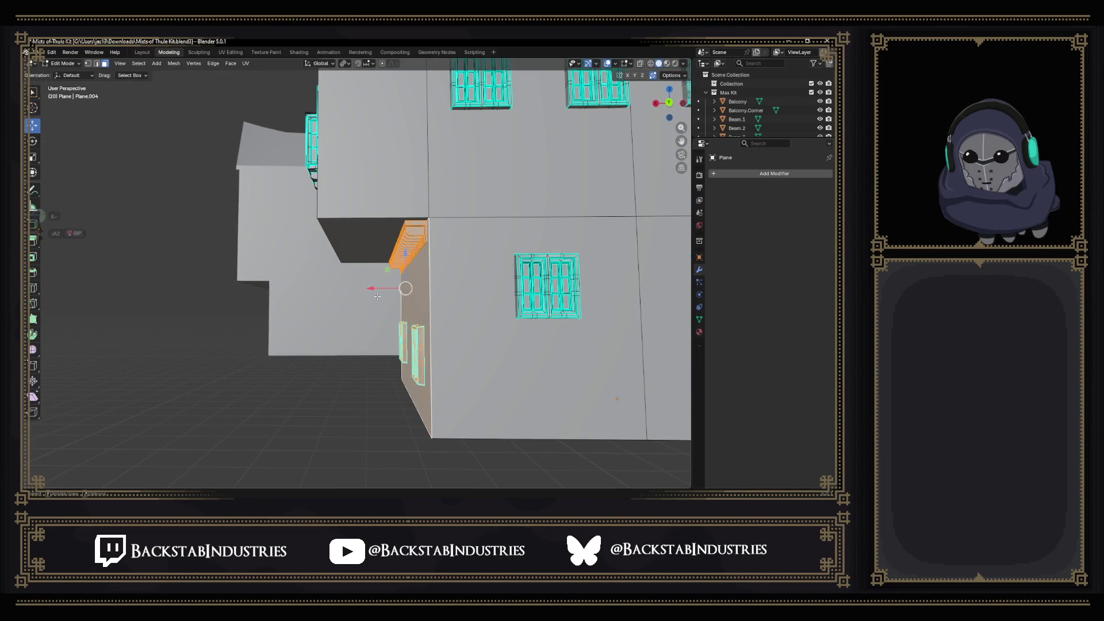
Slide the balcony and windows left along X and extrude the side wall out about 2.47 m.
key("ctrl+z")
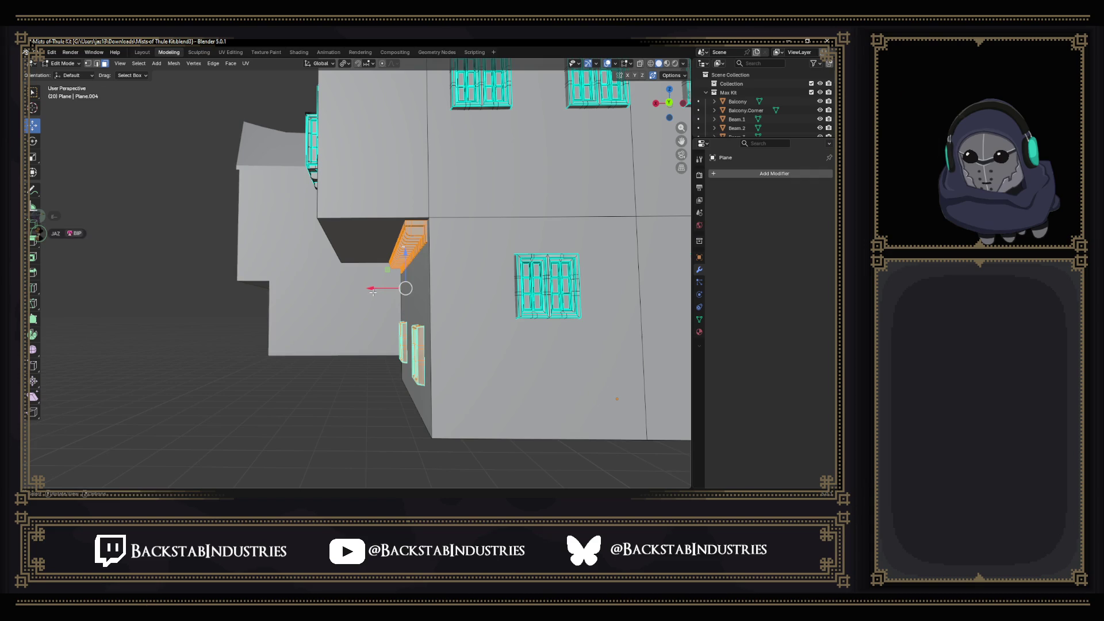
left_click_drag(373, 290, 256, 292)
left_click(403, 374)
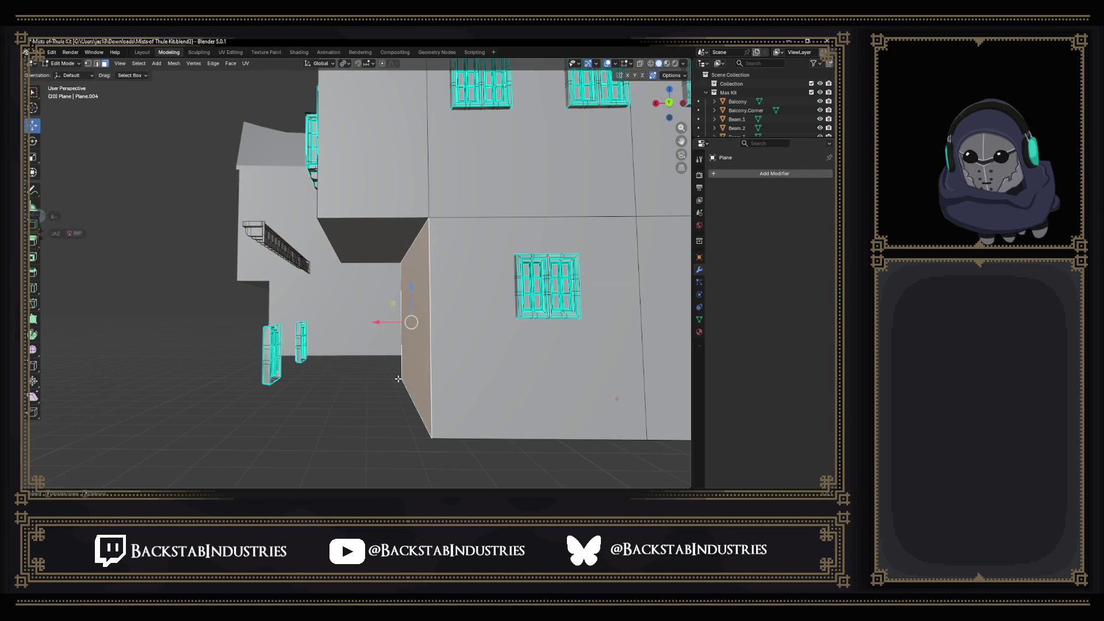
key("e")
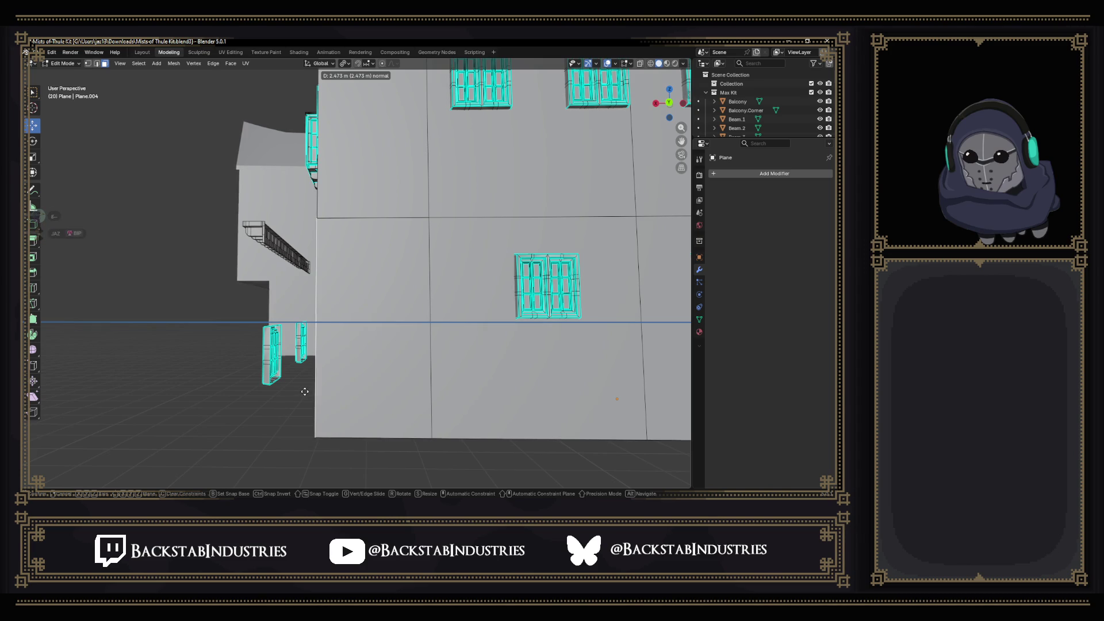
left_click(305, 388)
mouse_move(305, 388)
left_mouse_down()
mouse_move(388, 407)
mouse_move(441, 370)
mouse_move(397, 322)
left_mouse_up()
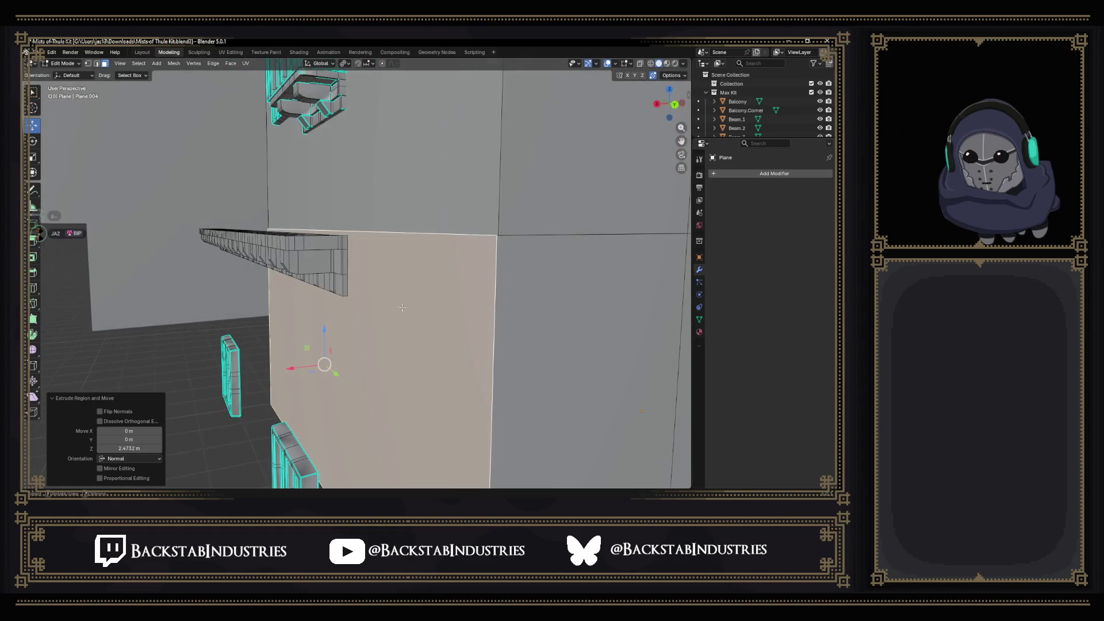
Make the upper wall face active and scale the selected faces to 0 on X.
left_click(346, 64)
left_click(392, 190, "shift")
mouse_move(422, 248)
left_mouse_down()
mouse_move(444, 278)
mouse_move(426, 285)
left_mouse_up()
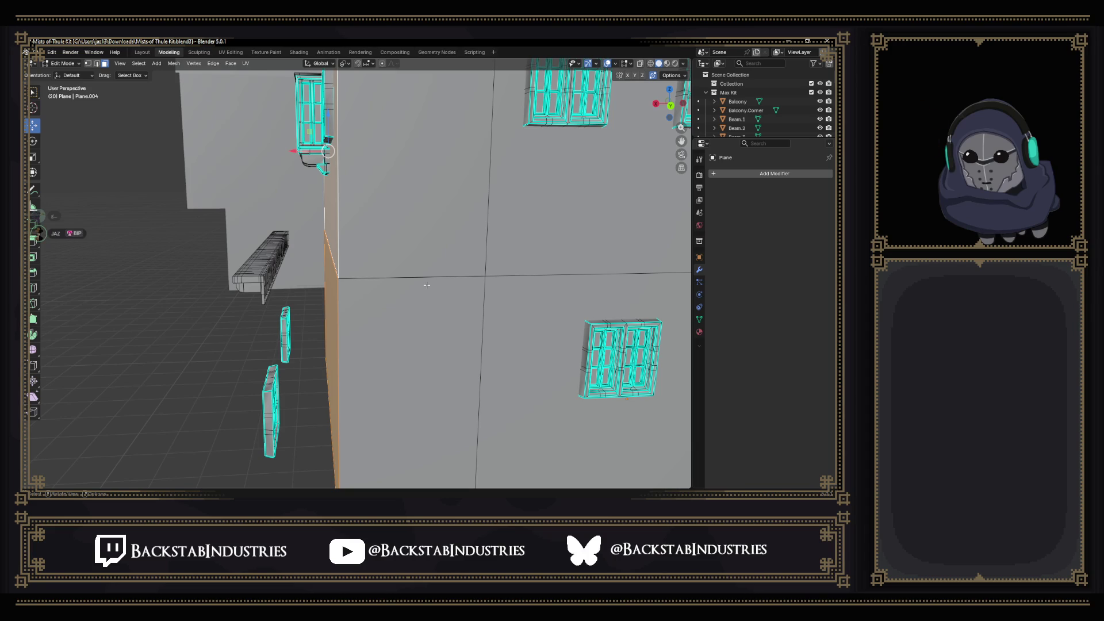
key("s")
key("x")
key("0")
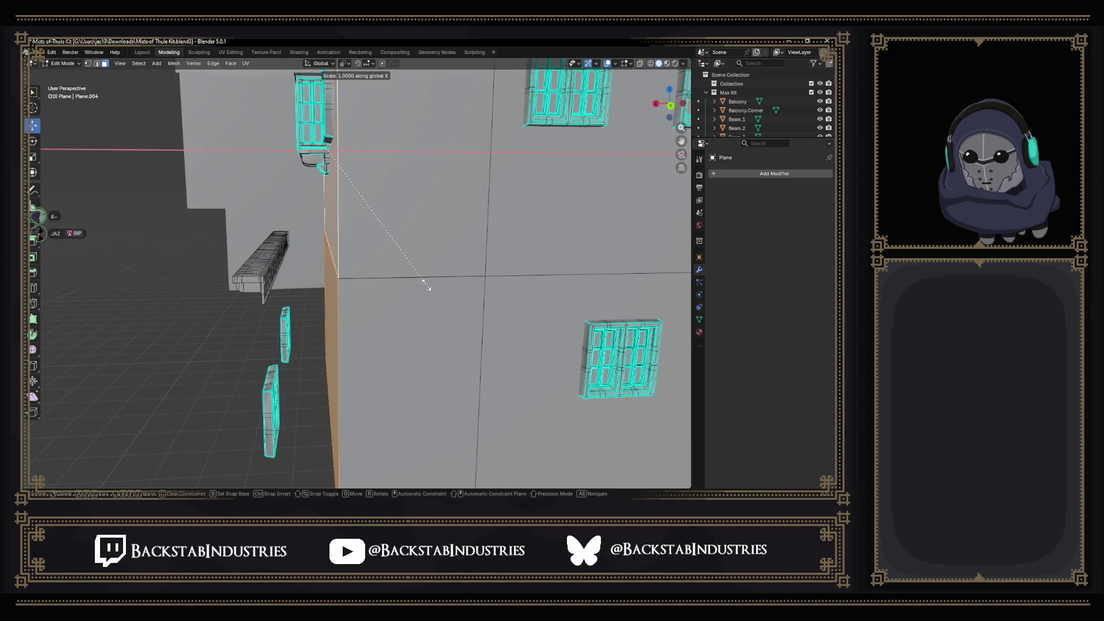
key("Return")
left_click_drag(425, 242, 460, 253)
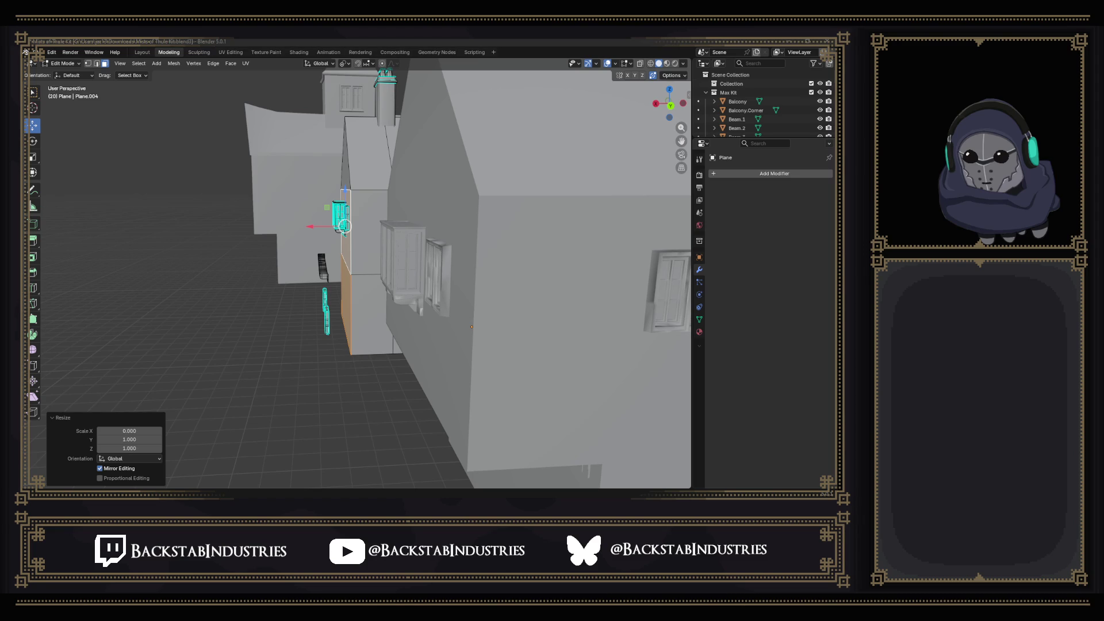
Box-select the long horizontal beam strip across the house wall.
mouse_move(248, 297)
left_mouse_down()
mouse_move(519, 321)
mouse_move(462, 322)
mouse_move(459, 332)
left_mouse_up()
left_click_drag(423, 301, 497, 291)
mouse_move(219, 305)
left_mouse_down()
mouse_move(538, 285)
mouse_move(562, 315)
left_mouse_up()
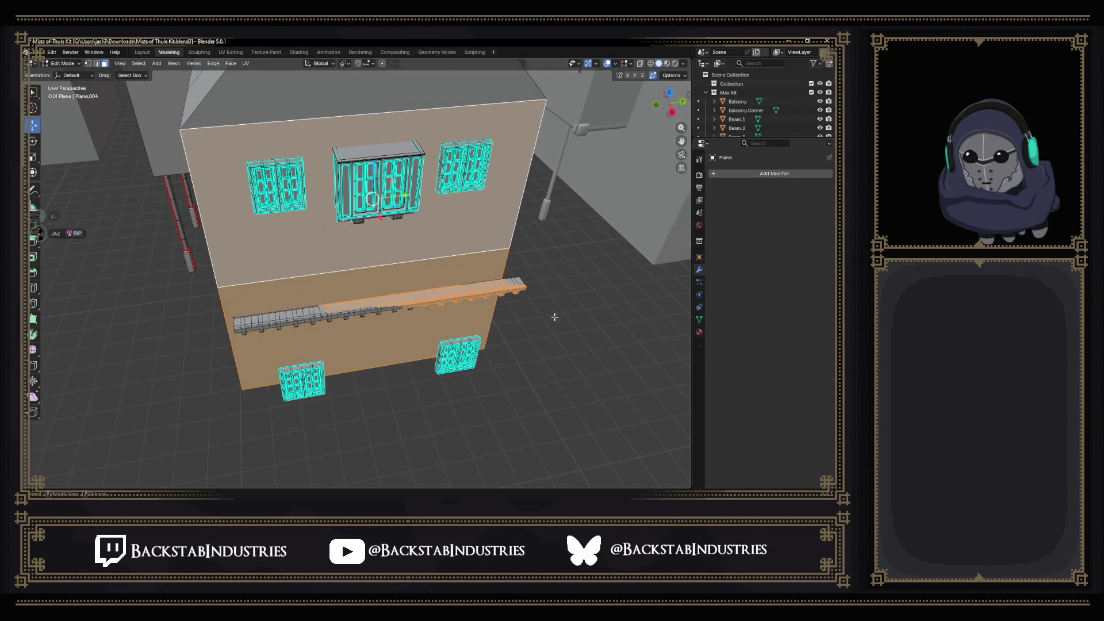
mouse_move(216, 306)
left_mouse_down()
mouse_move(583, 323)
mouse_move(425, 306)
mouse_move(31, 311)
left_mouse_up()
left_click_drag(560, 338, 123, 332)
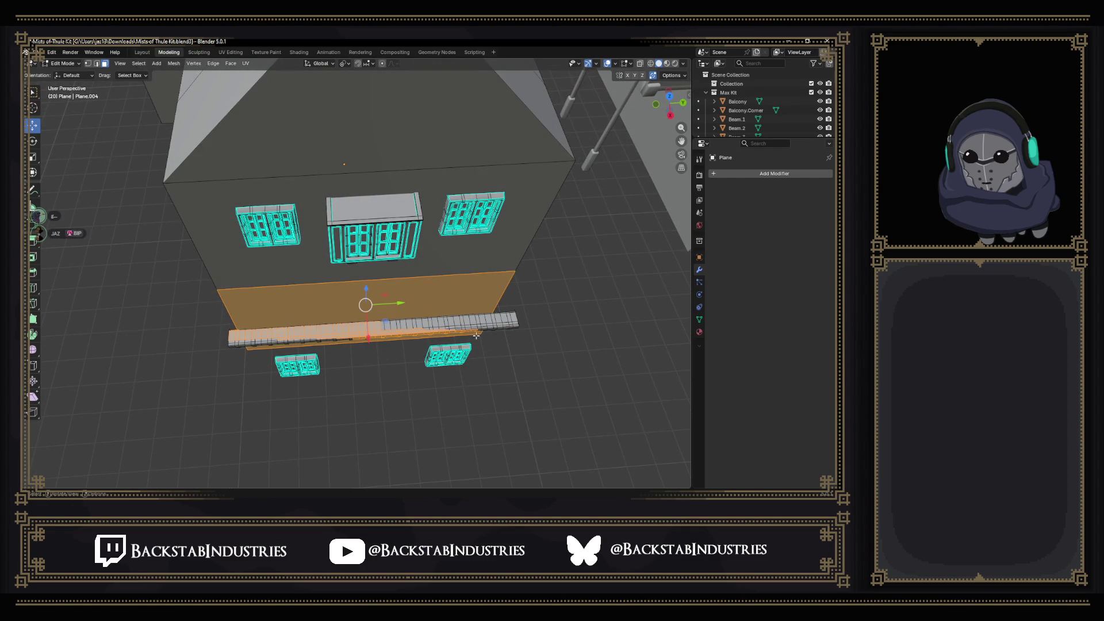
left_click_drag(475, 336, 465, 339)
left_click_drag(527, 352, 158, 294)
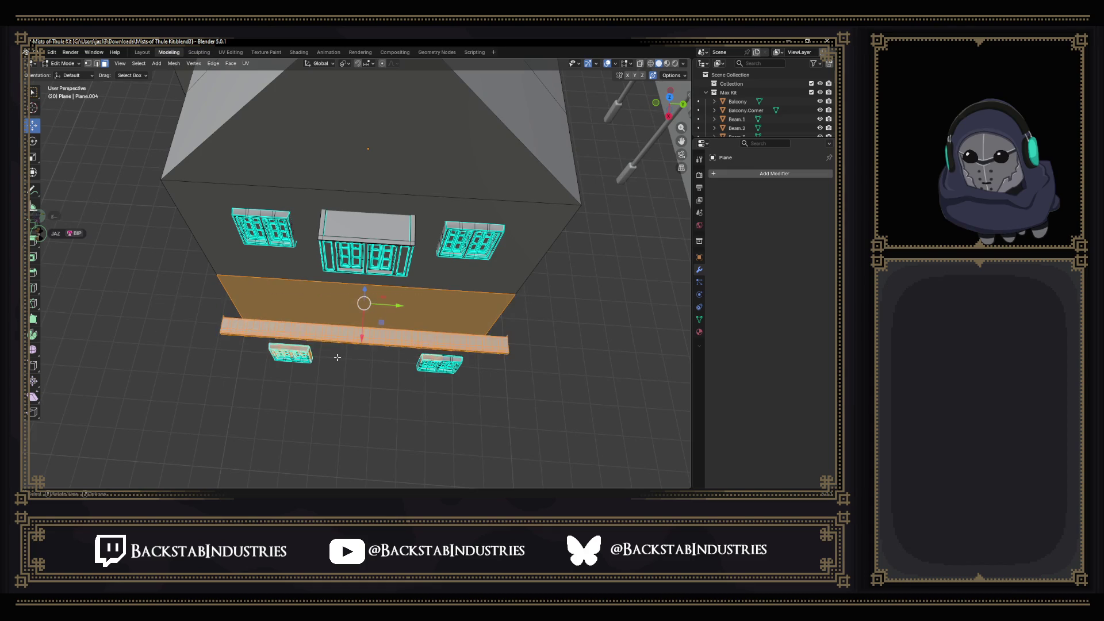
scroll(355, 335, "up", 4)
mouse_move(355, 335)
left_mouse_down()
mouse_move(162, 131)
mouse_move(464, 193)
mouse_move(630, 195)
mouse_move(508, 188)
mouse_move(477, 174)
left_mouse_up()
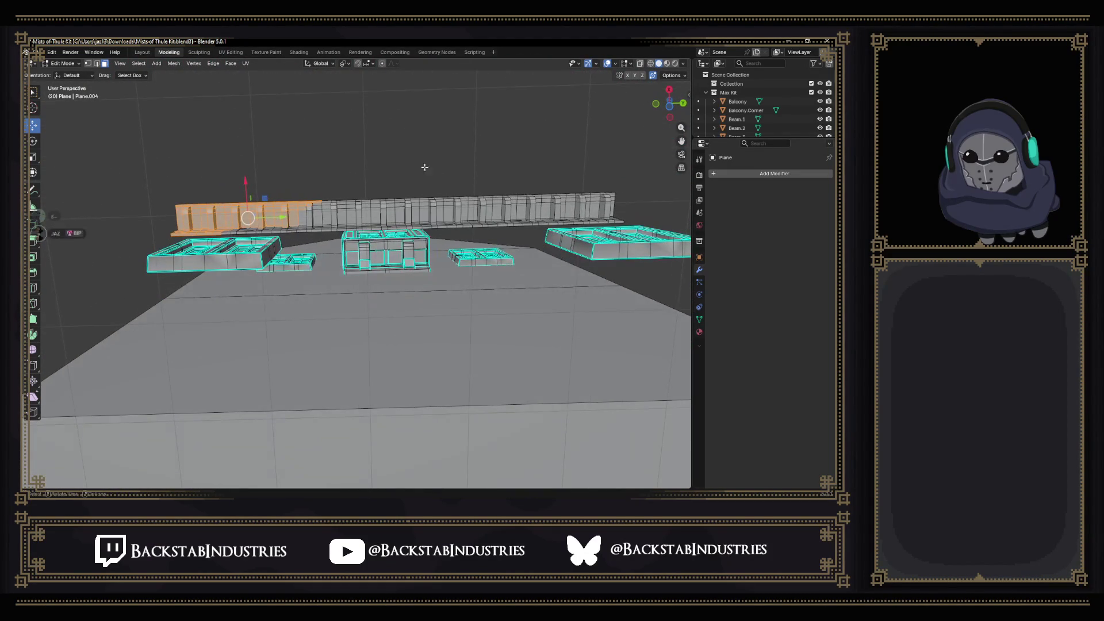
left_click_drag(151, 159, 682, 207)
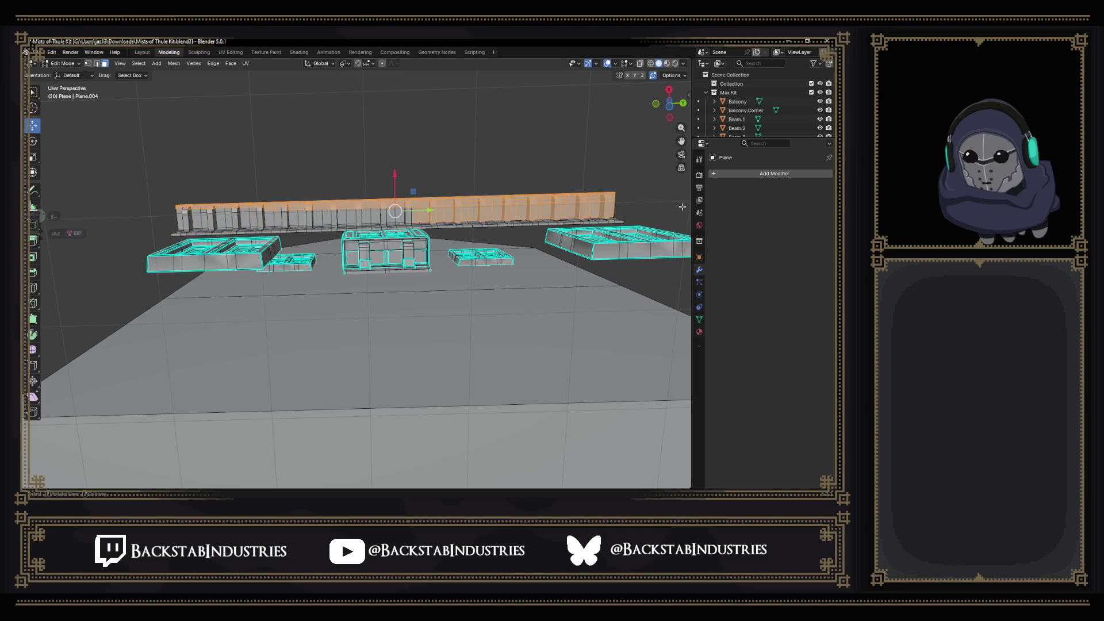
Select everything linked to the beam and delete its vertices.
key("ctrl+l")
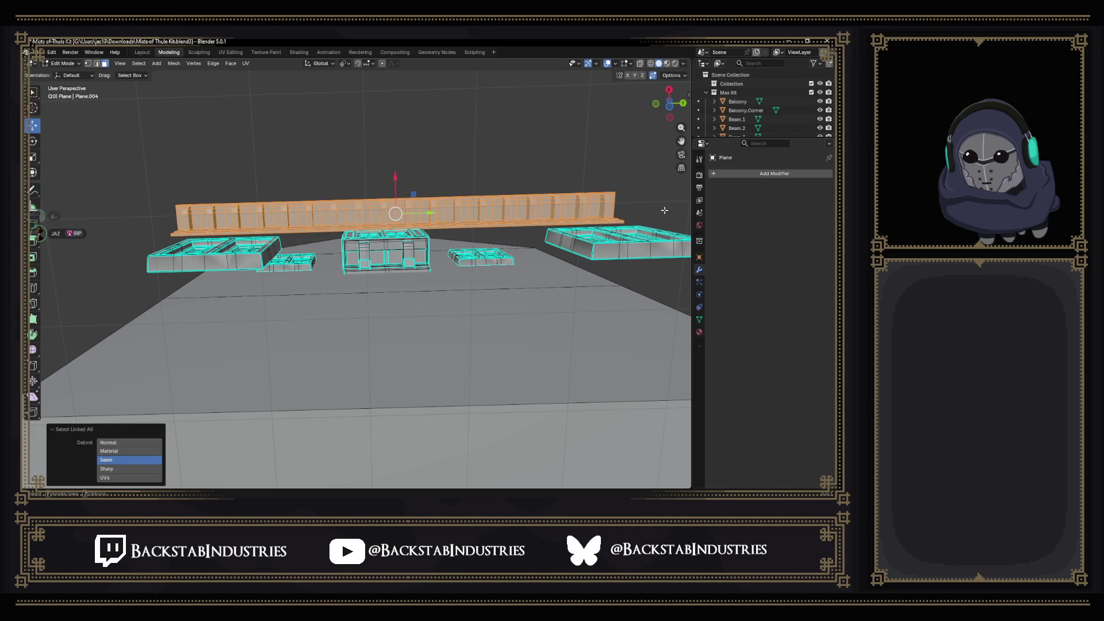
left_click_drag(664, 210, 458, 290)
key("x")
left_click(458, 289)
mouse_move(462, 281)
left_mouse_down()
mouse_move(394, 308)
mouse_move(447, 313)
mouse_move(337, 364)
mouse_move(242, 332)
left_mouse_up()
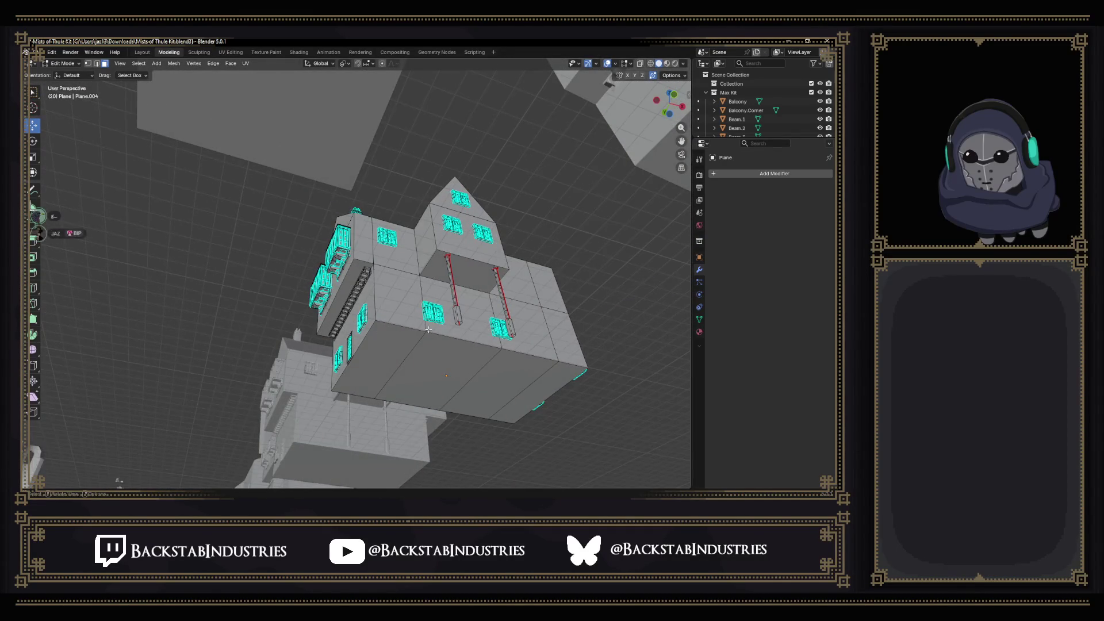
Select the entire connected door mesh on the lower wall.
scroll(420, 332, "up", 4)
left_click_drag(421, 332, 401, 392)
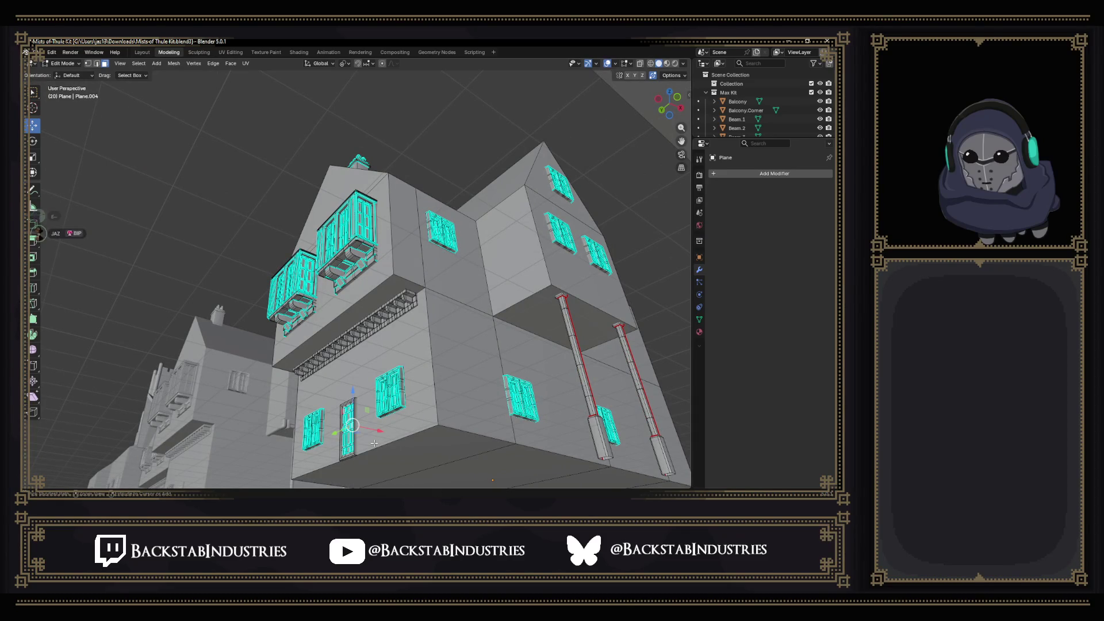
key("ctrl+l")
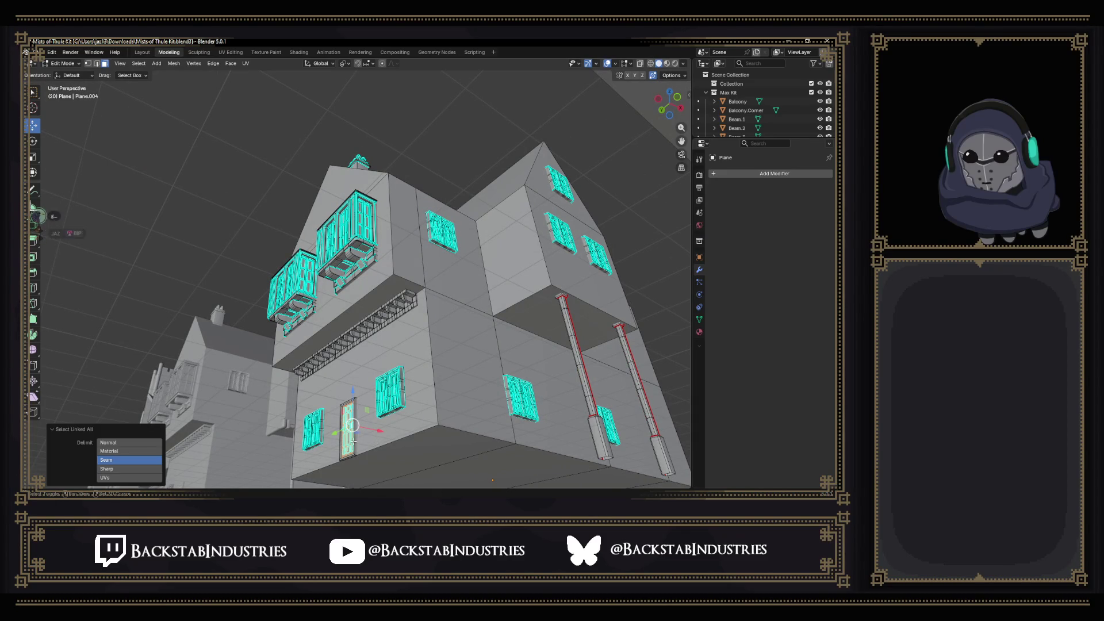
left_click(355, 441, "shift")
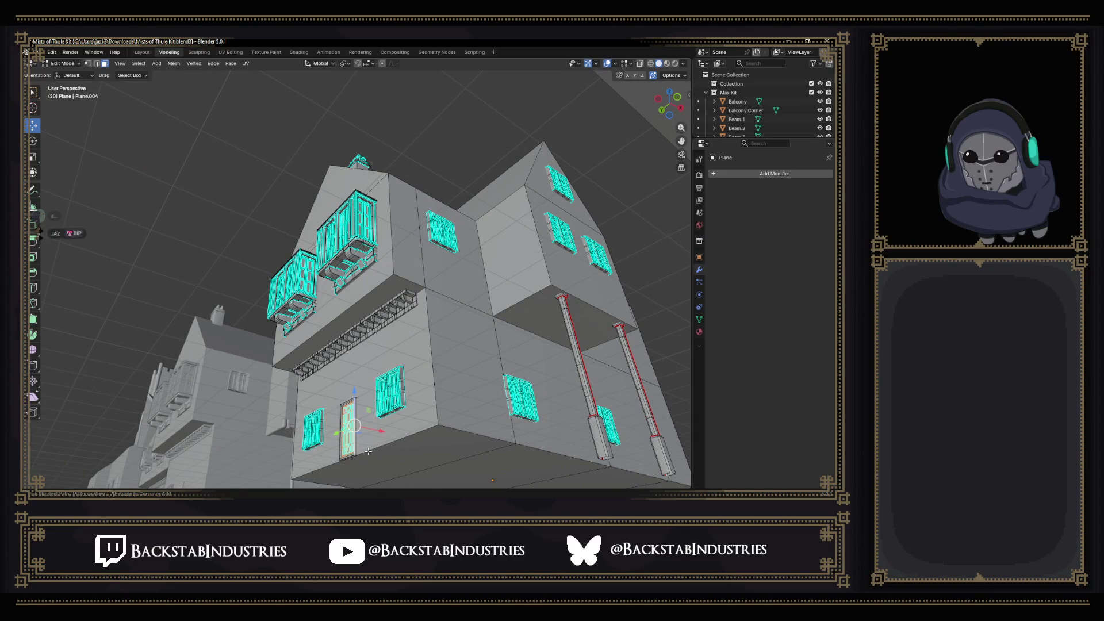
key("ctrl+l")
left_click_drag(368, 451, 398, 464)
Rotate the door -90° about the Z axis.
key("r")
key("z")
left_click(314, 436)
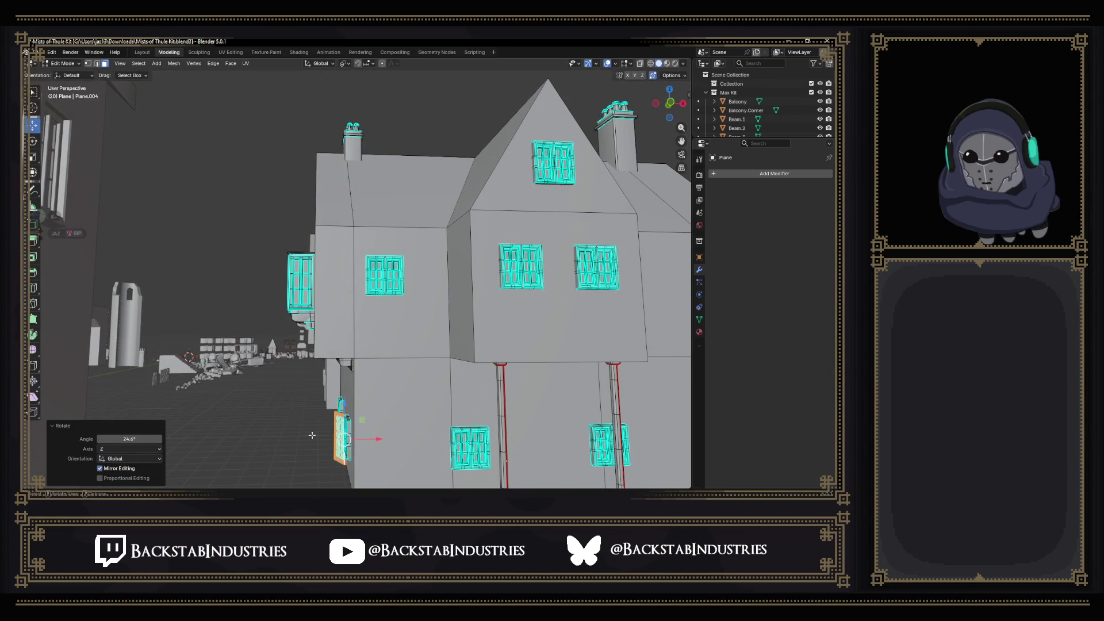
left_click(141, 438)
type("-90")
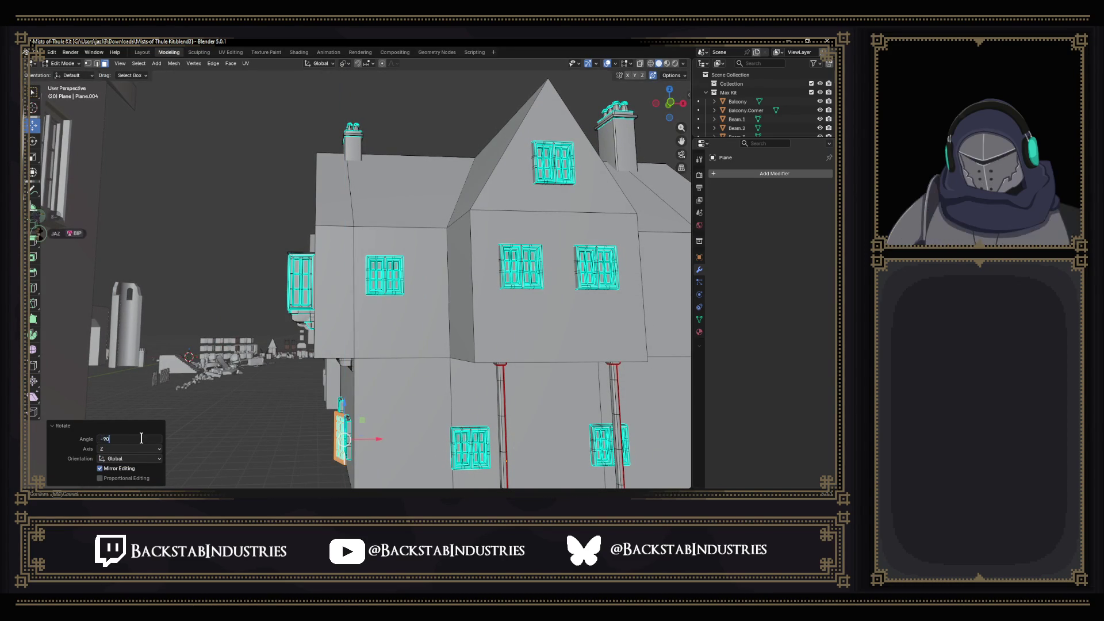
key("Return")
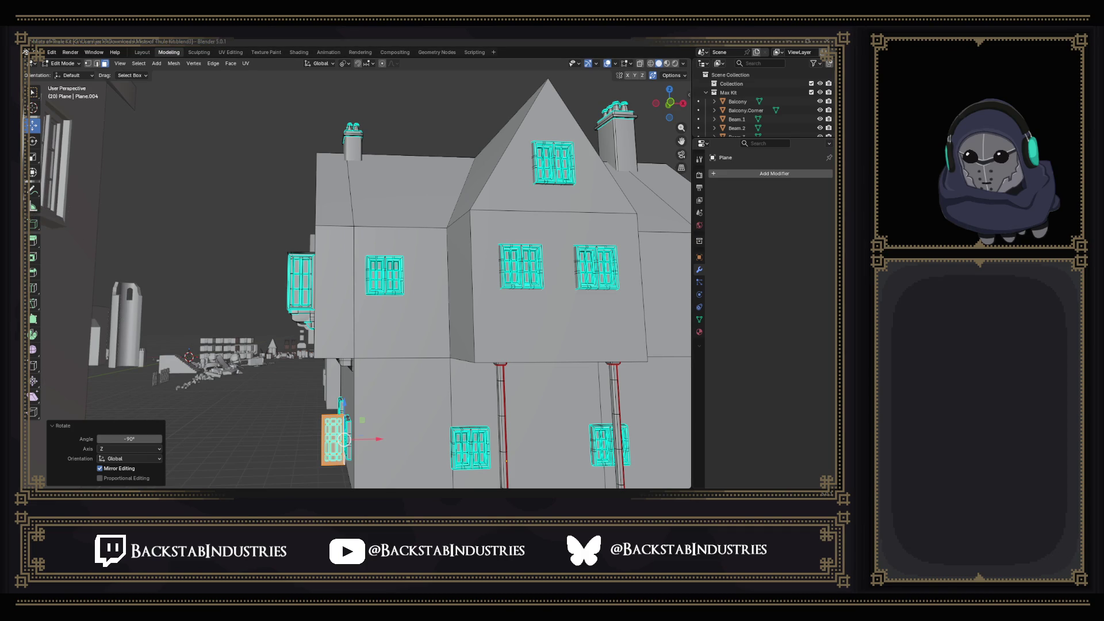
mouse_move(350, 477)
left_mouse_down()
mouse_move(372, 431)
mouse_move(397, 442)
mouse_move(456, 435)
left_mouse_up()
key("ctrl+z")
scroll(455, 435, "up", 2)
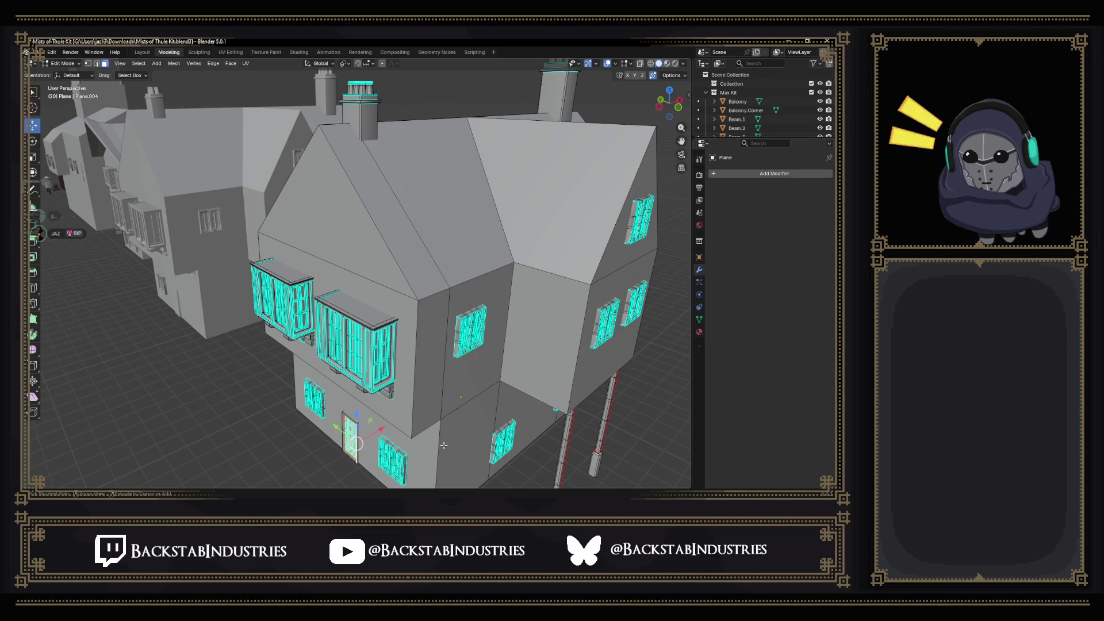